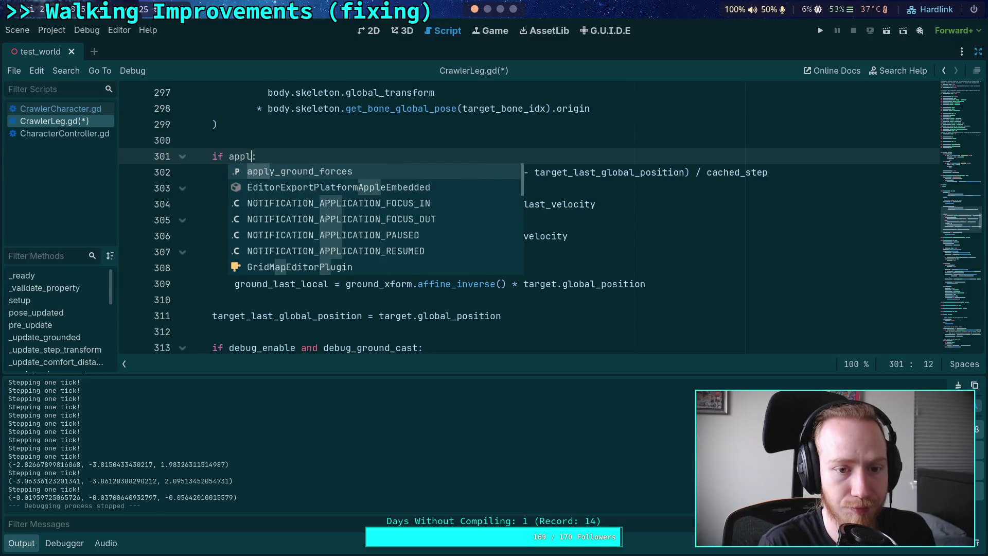
Step: Complete the apply_ground_forces condition, save CrawlerLeg.gd, and search for ground_rel_con_velocity
key(ctrl+s)
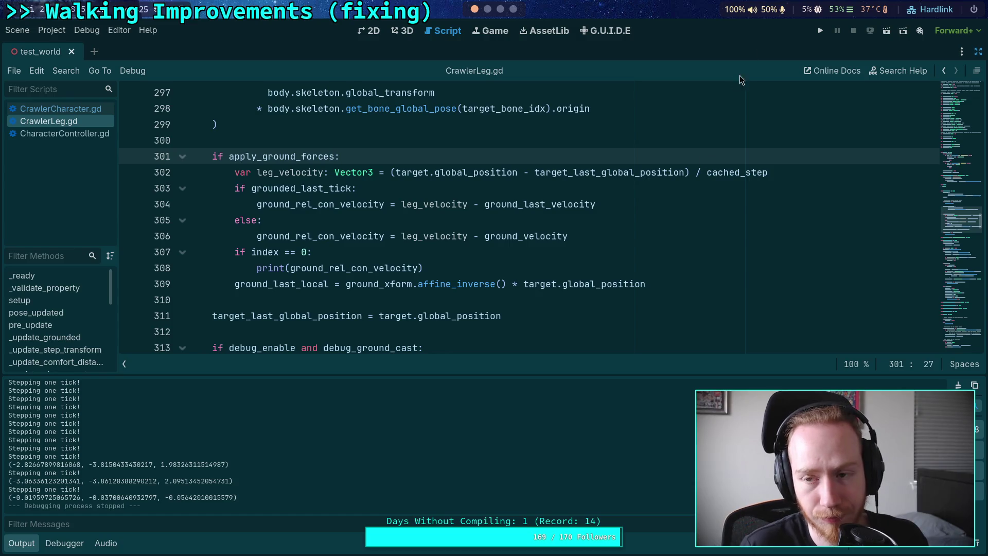
double_click(348, 204)
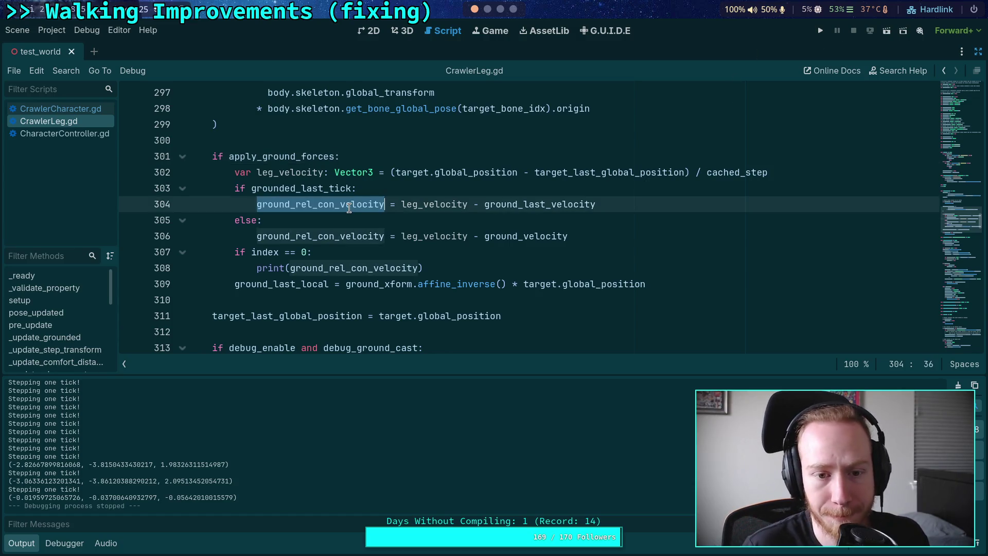
key(ctrl+f)
Step: Go to the ground_rel_con_velocity print line and launch the game
scroll(480, 249, down, 1)
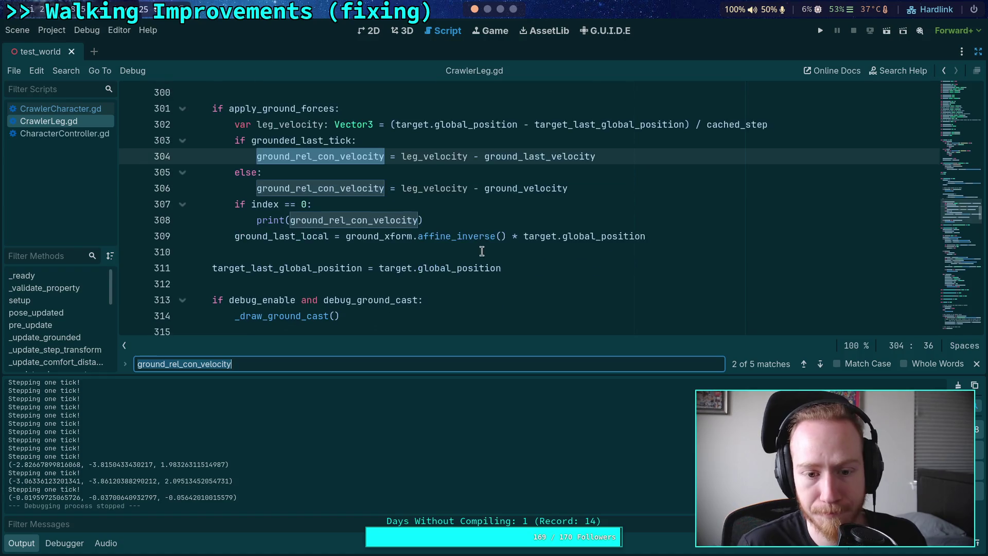
click(821, 364)
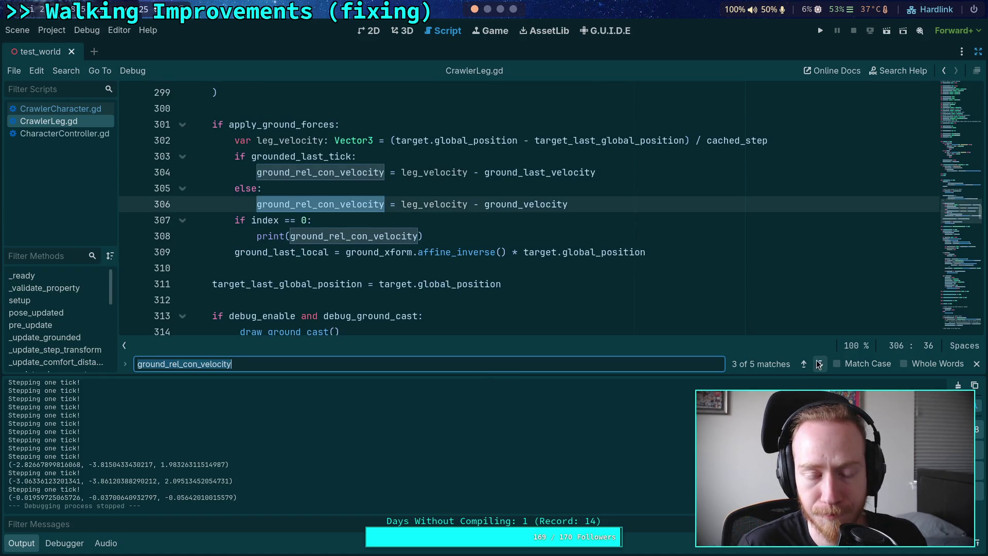
click(668, 235)
click(815, 32)
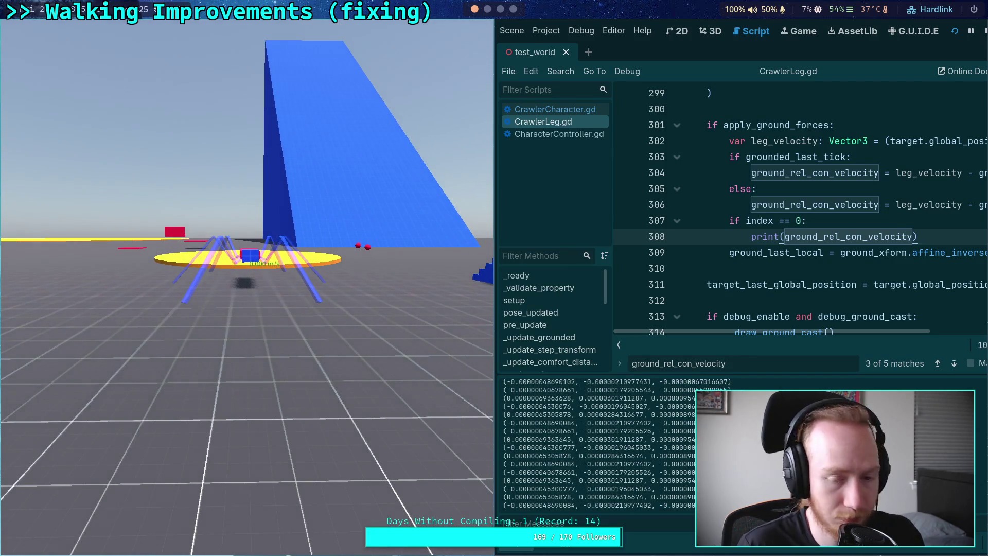
Step: Step the running crawler game six ticks to log velocities, then stop it
key(period)
key(period)
key(period)
key(period)
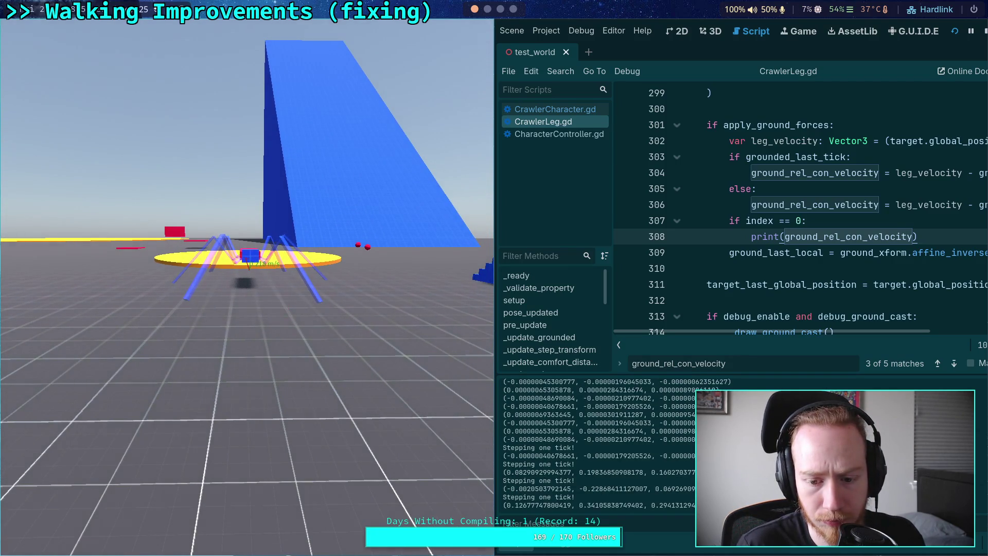
key(period)
key(period)
key(period)
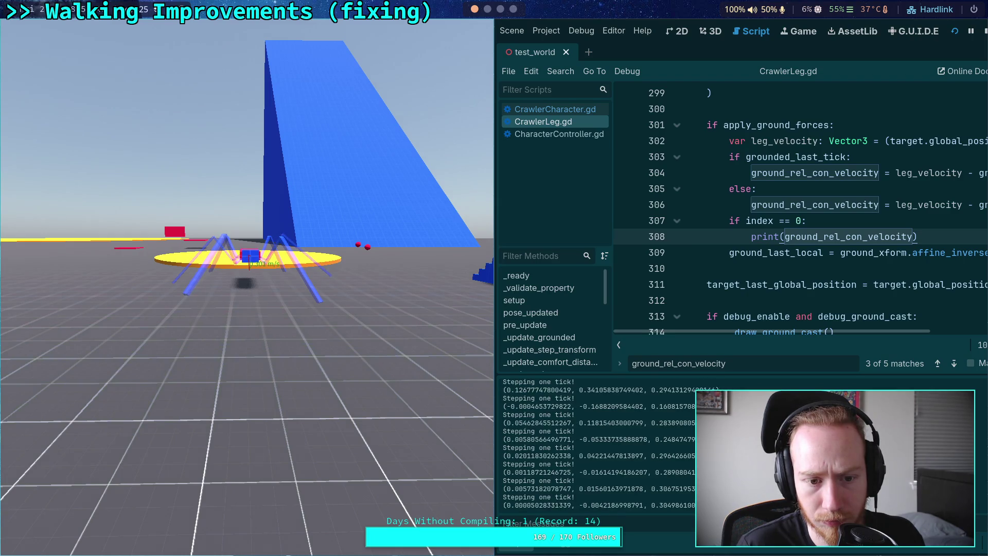
key(period)
key(period)
key(period)
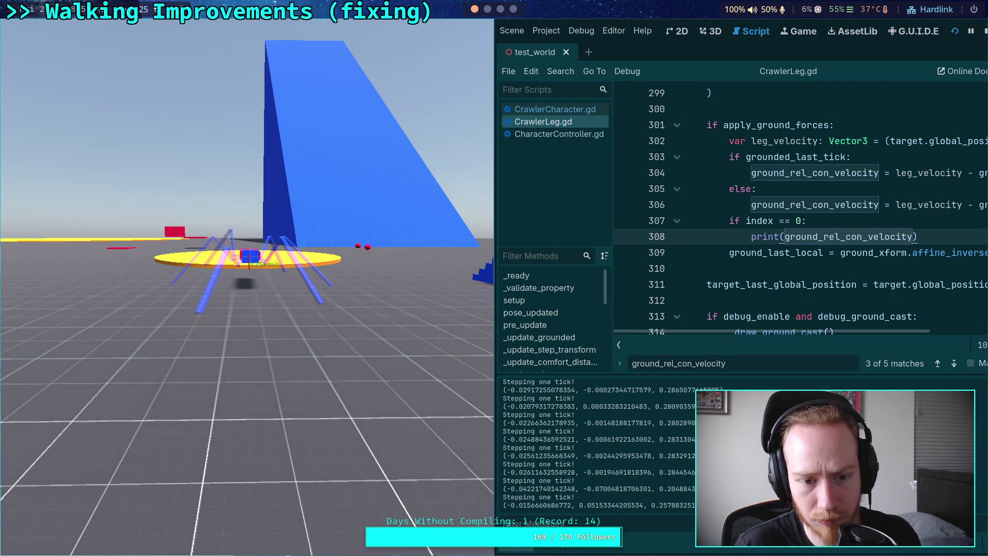
key(period)
key(period)
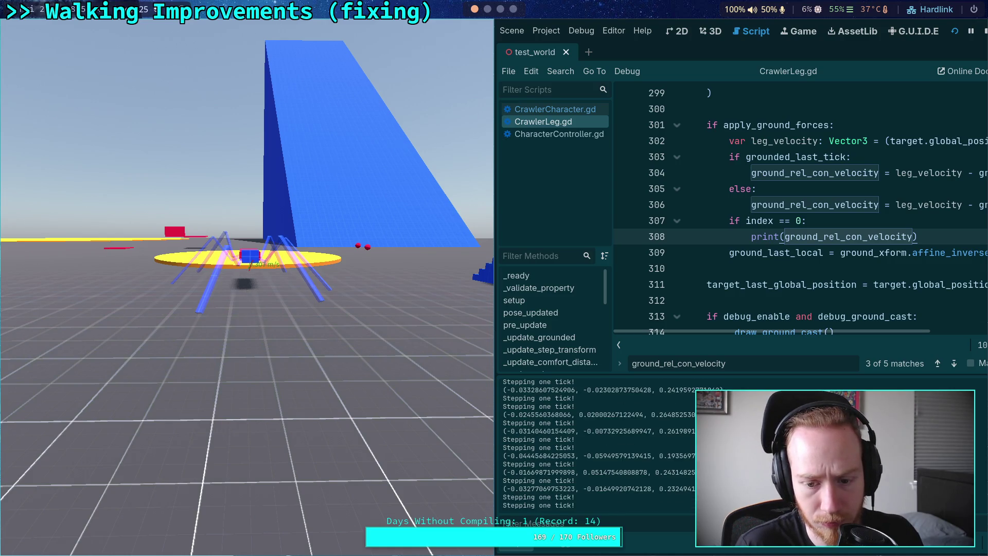
key(period)
key(period)
key(period)
key(period)
key(period)
key(period)
key(period)
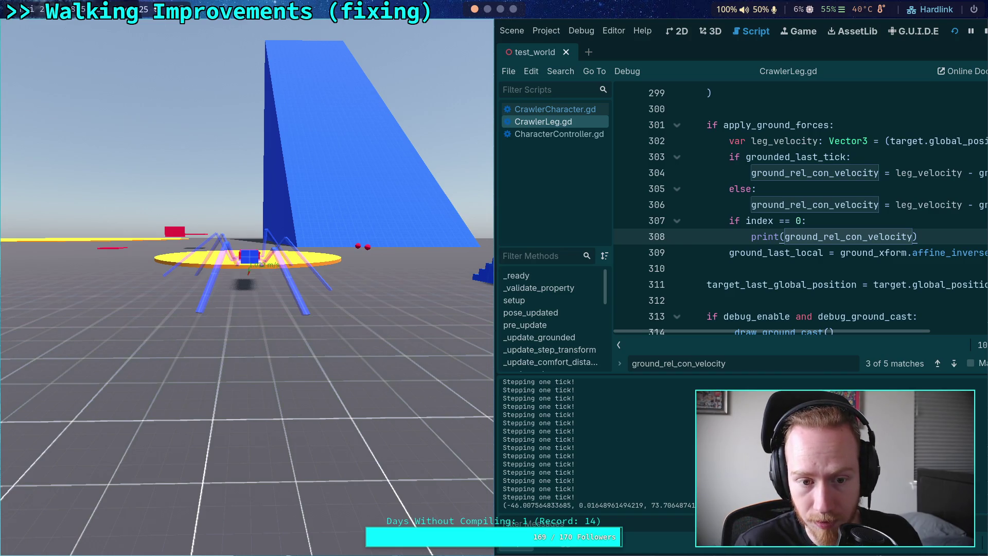
key(period)
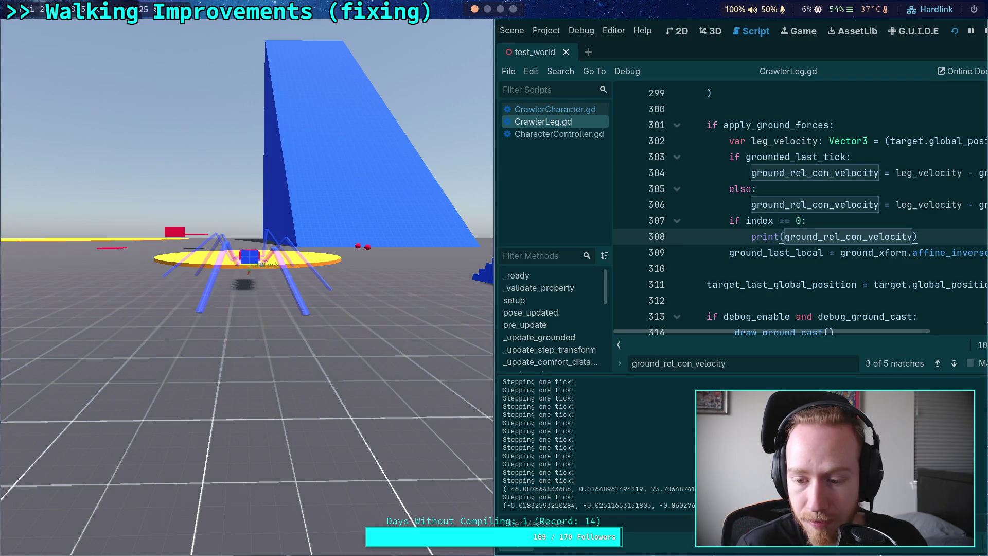
click(970, 29)
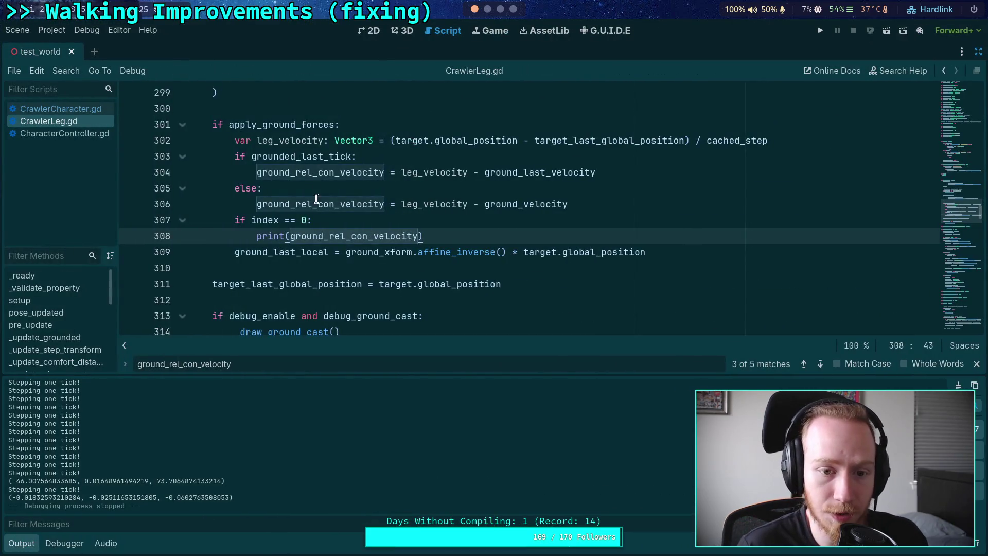
Step: Change the print condition on line 307 to 'if index == 1:'
click(307, 220)
key(BackSpace)
text(1)
key(End)
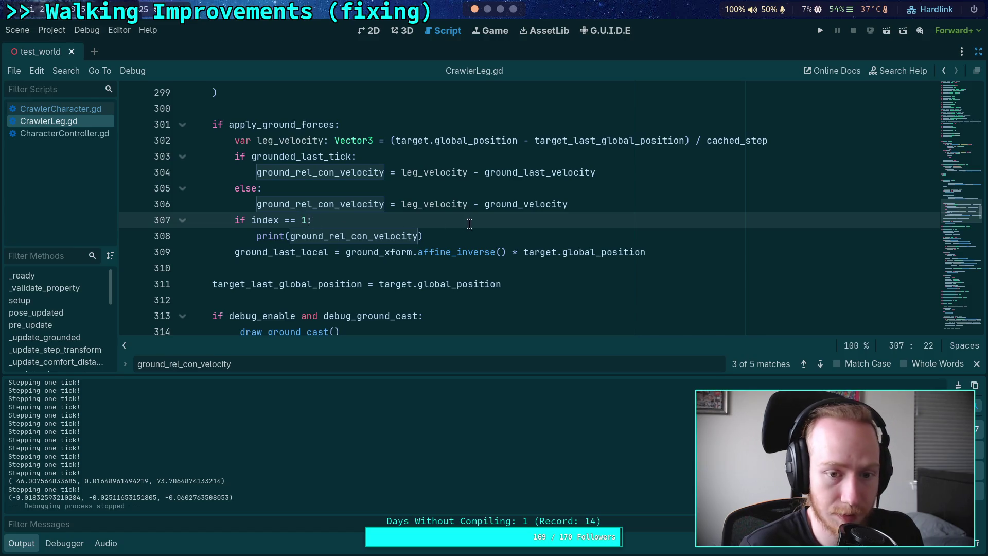
click(497, 234)
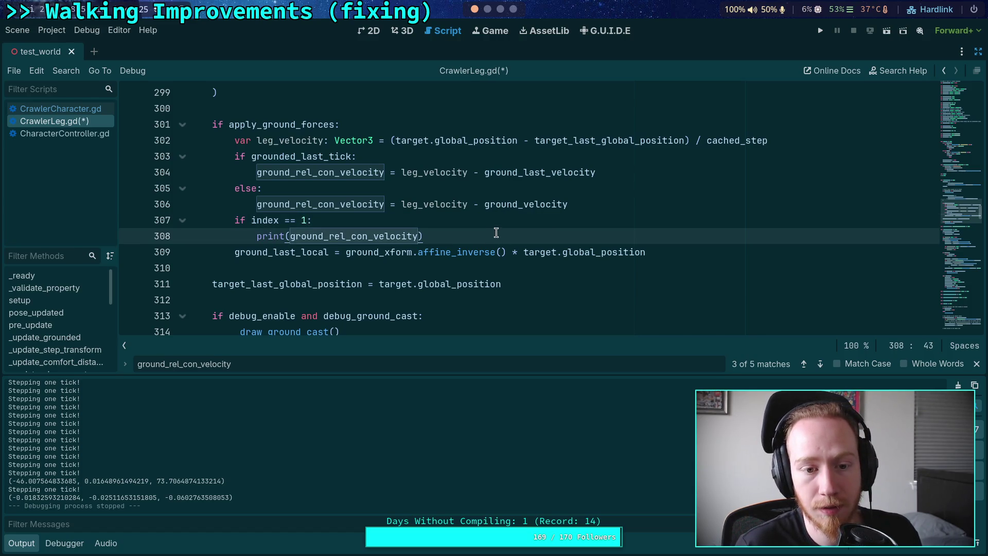
Step: Save and run the game, step it a tick, and set a breakpoint on line 302
click(822, 32)
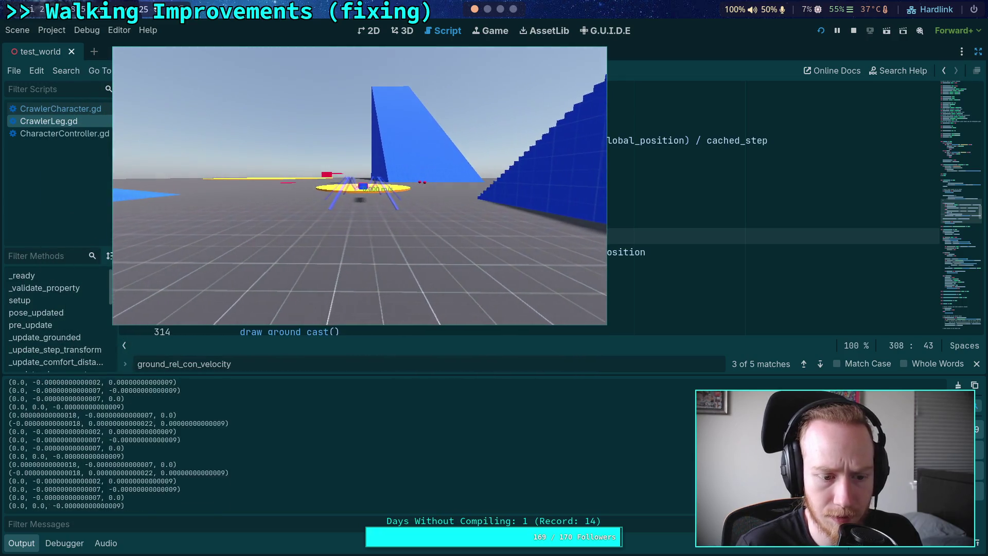
key(period)
key(period)
key(period)
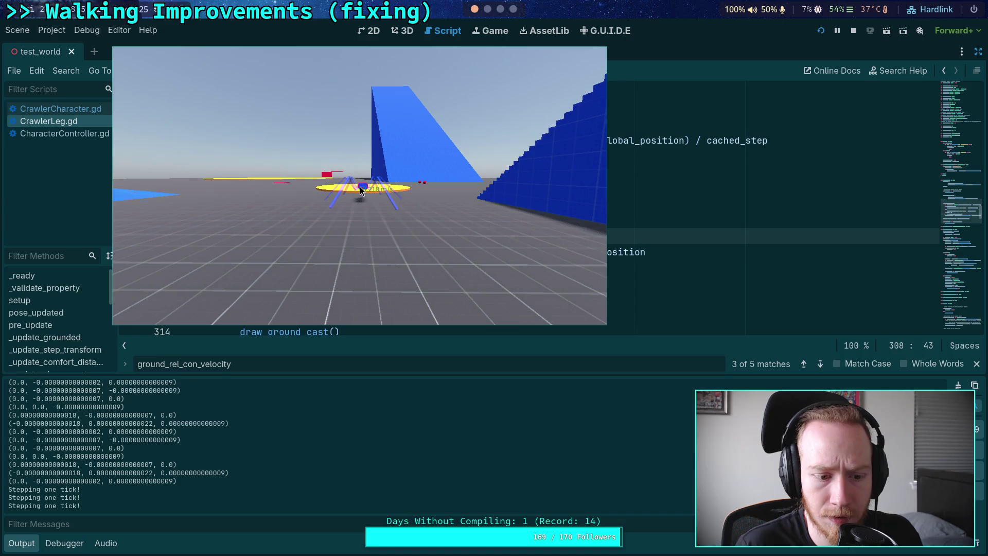
key(alt+Tab)
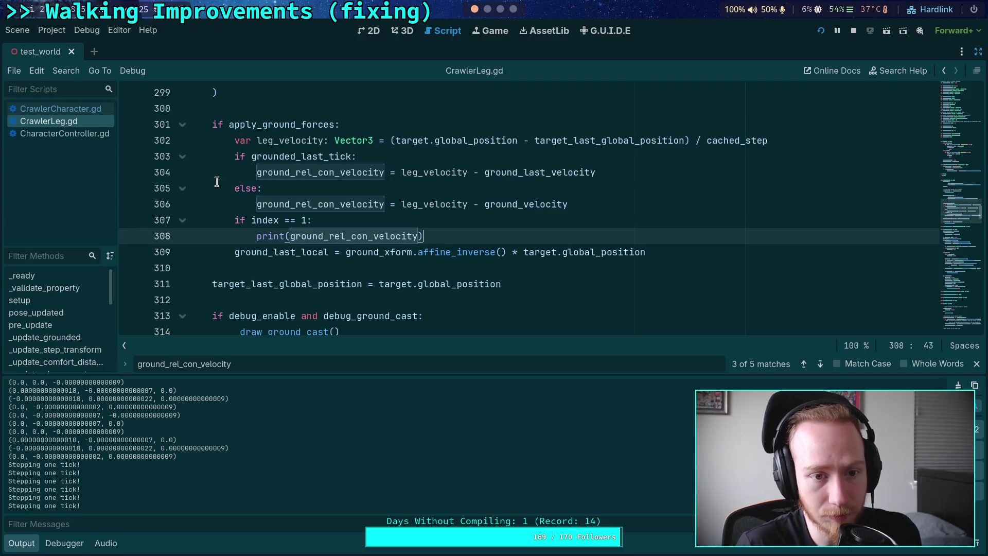
click(129, 141)
Step: Let the game hit the line 302 breakpoint, then remove that breakpoint
key(alt+Tab)
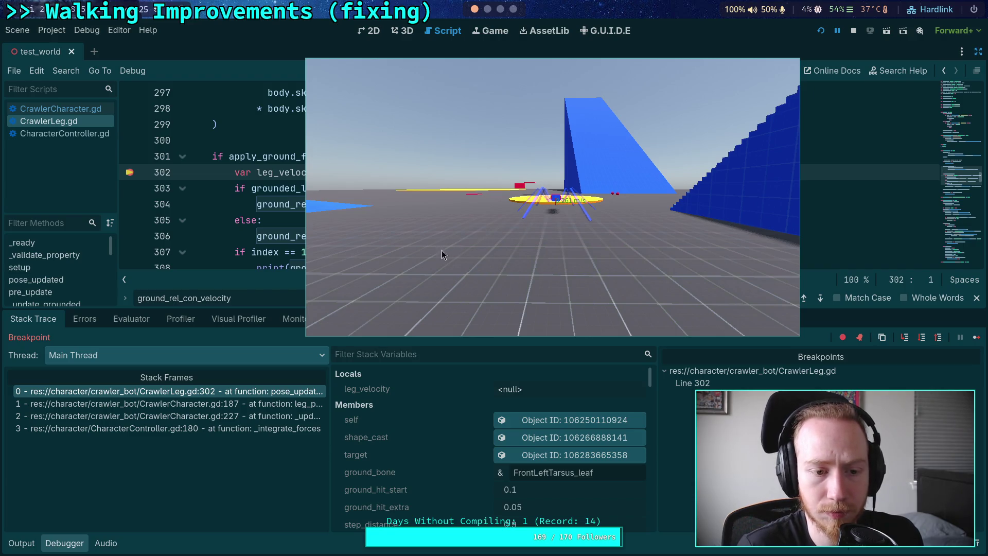
key(alt+Tab)
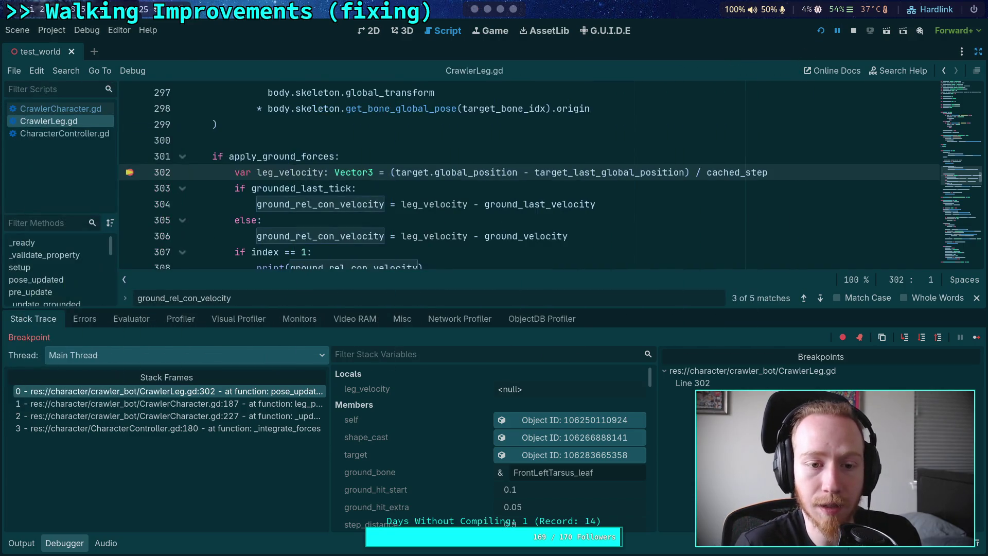
scroll(310, 140, down, 3)
click(130, 124)
Step: Add 'if index == 1:' with 'pass' under the apply_ground_forces line, save, and rerun
click(392, 108)
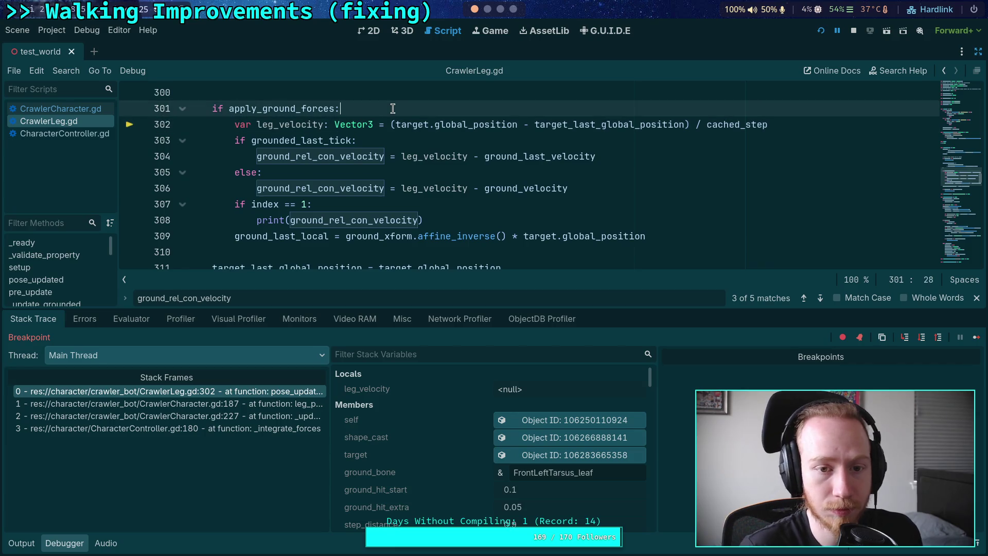
key(Return)
text(i)
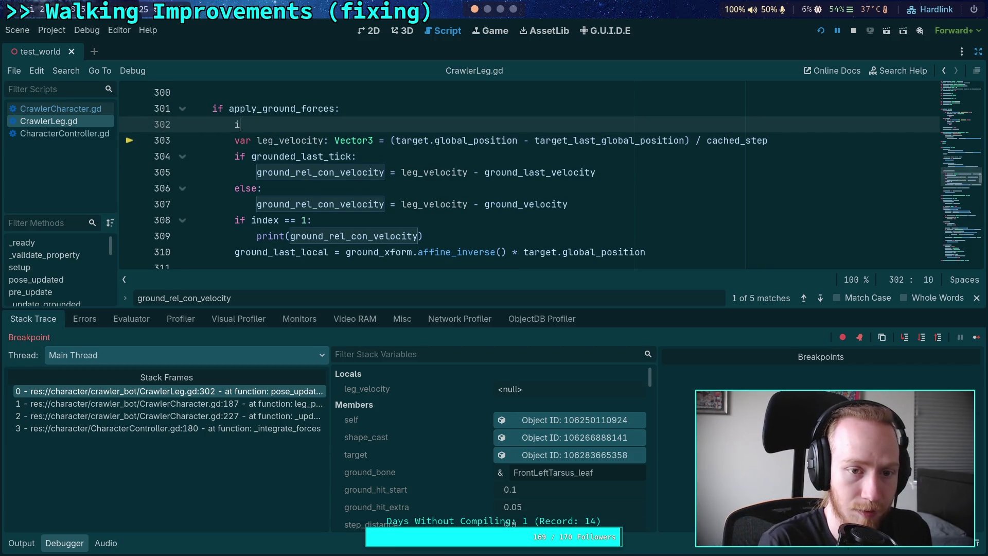
text(f index == 1:)
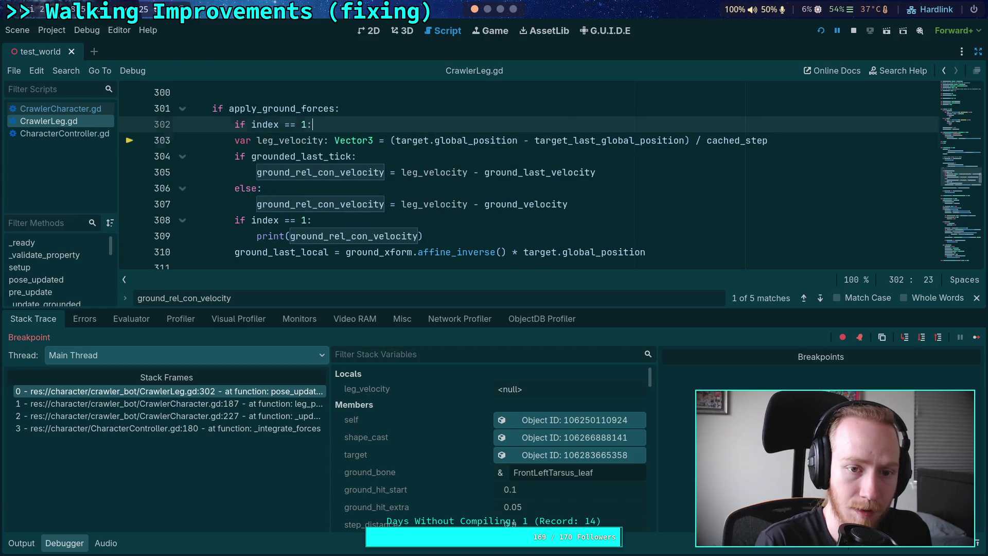
key(Return)
text(pass)
key(ctrl+s)
click(821, 30)
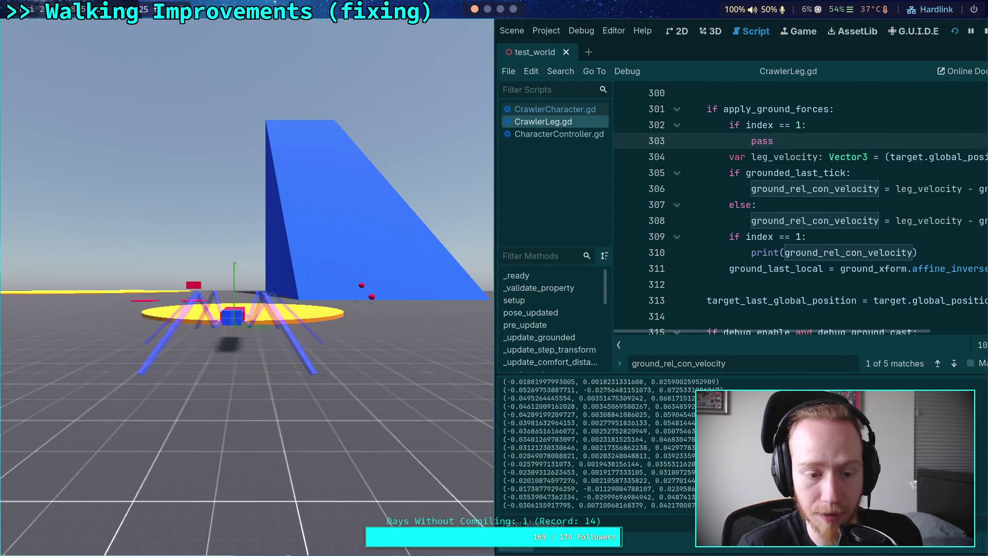
Step: Float the game window over the editor, restart the game, and step a few ticks
mouse_move(249, 165)
mouse_down()
mouse_move(252, 204)
mouse_move(523, 153)
mouse_move(530, 161)
mouse_up()
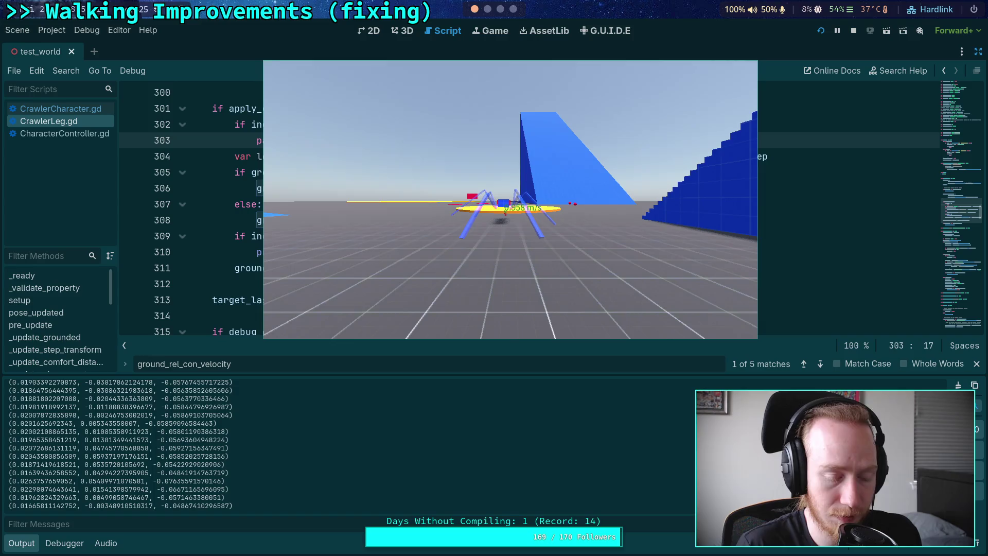
click(854, 31)
click(821, 31)
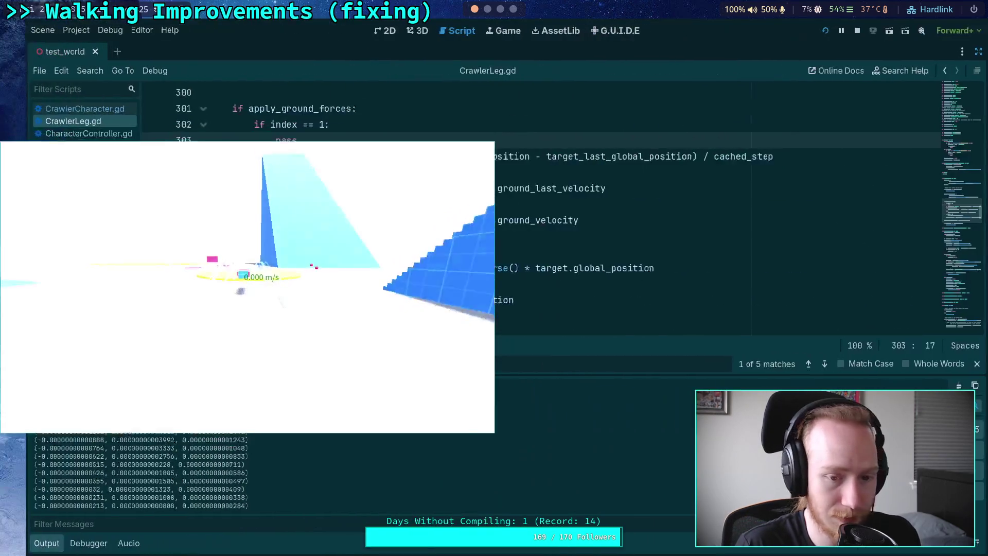
drag(278, 319, 403, 254)
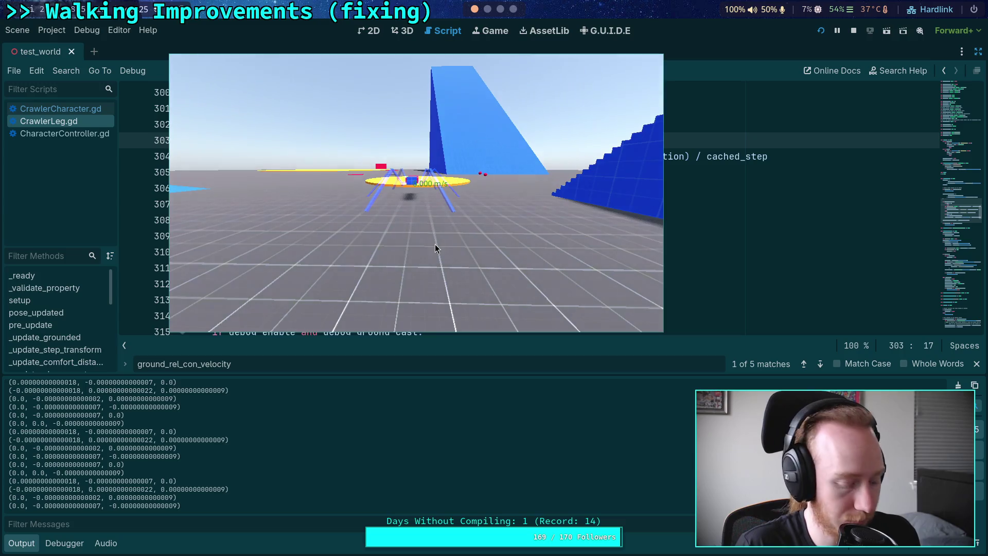
key(period)
key(period)
key(period)
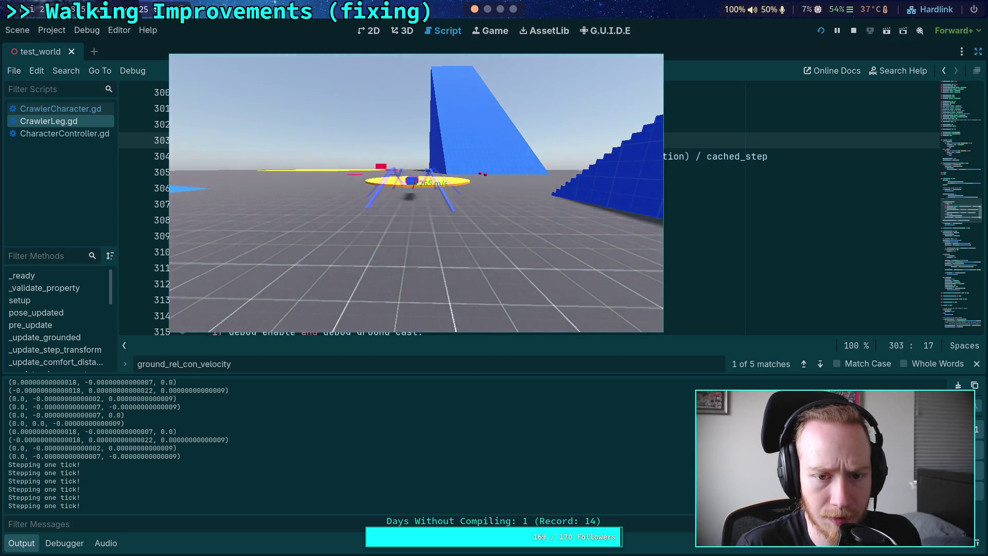
Step: Set a breakpoint on the pass line 303 and step until it pauses the game
mouse_move(415, 200)
mouse_down()
mouse_move(675, 287)
mouse_move(454, 214)
mouse_up()
click(131, 140)
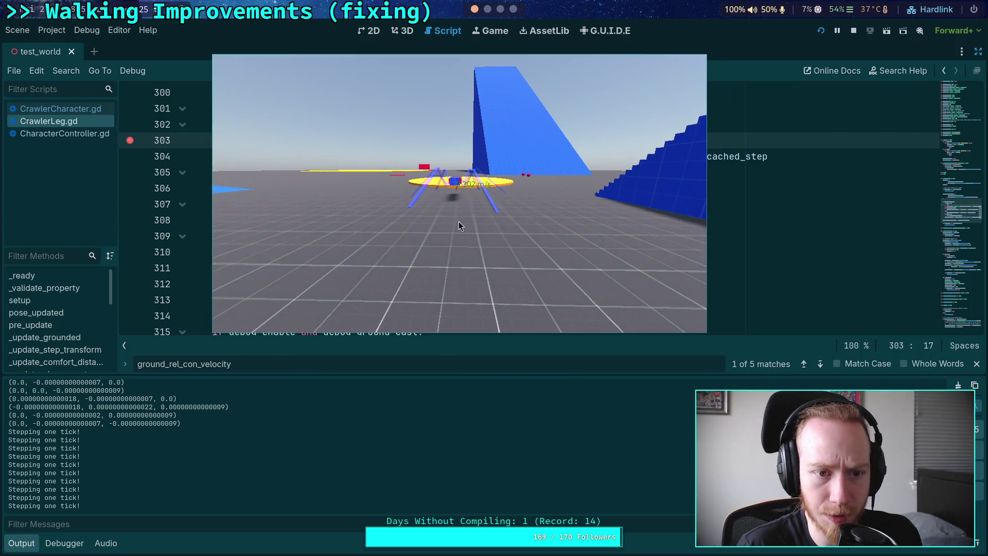
key(period)
key(period)
key(period)
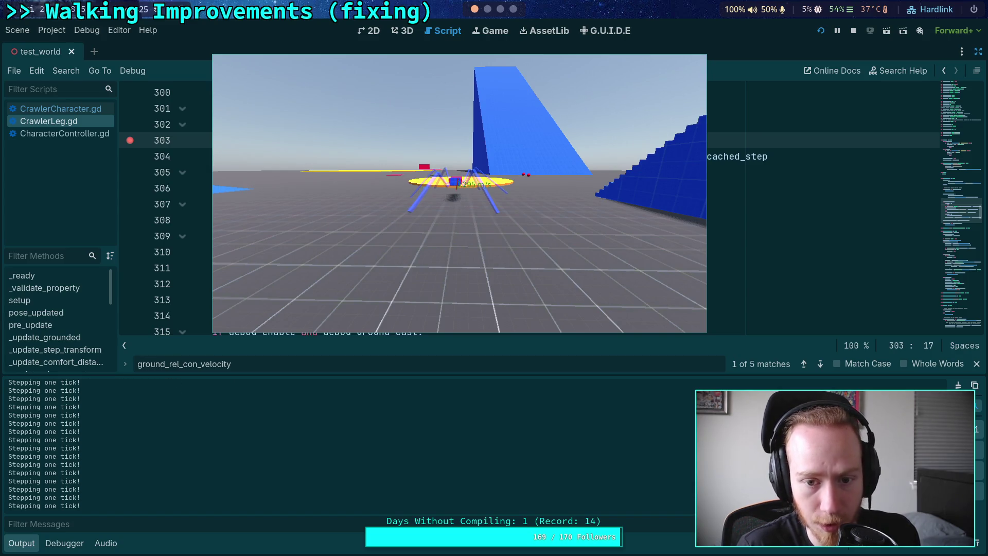
key(period)
key(period)
key(period)
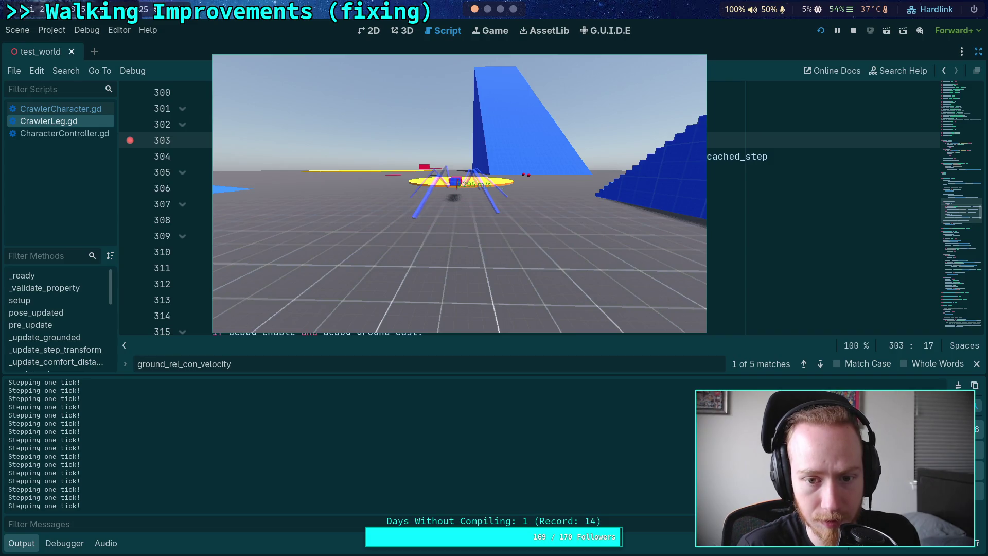
key(period)
drag(519, 224, 0, 247)
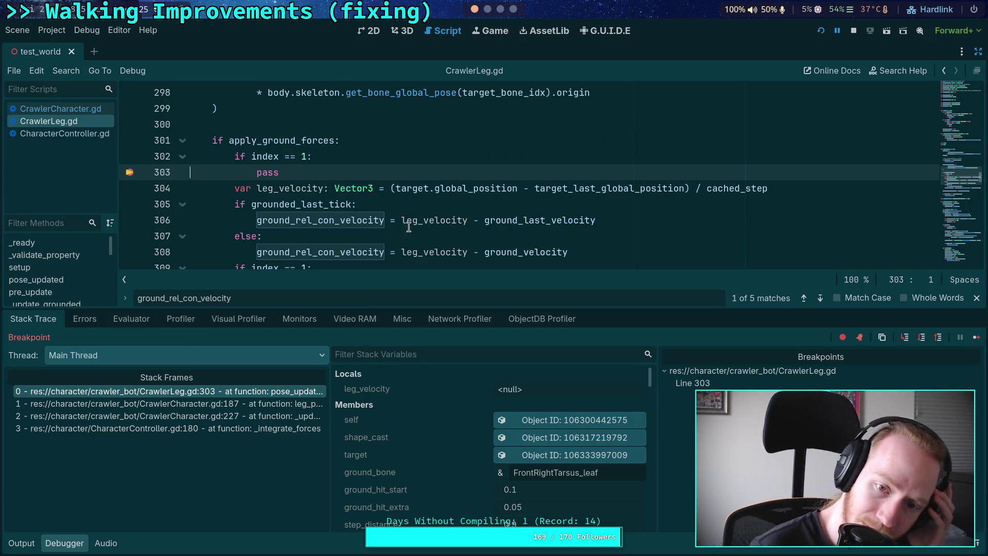
Step: Step to line 304, read ground_last_velocity, grounded_last_tick, ground_velocity and target_last_global_position, then stop
click(920, 339)
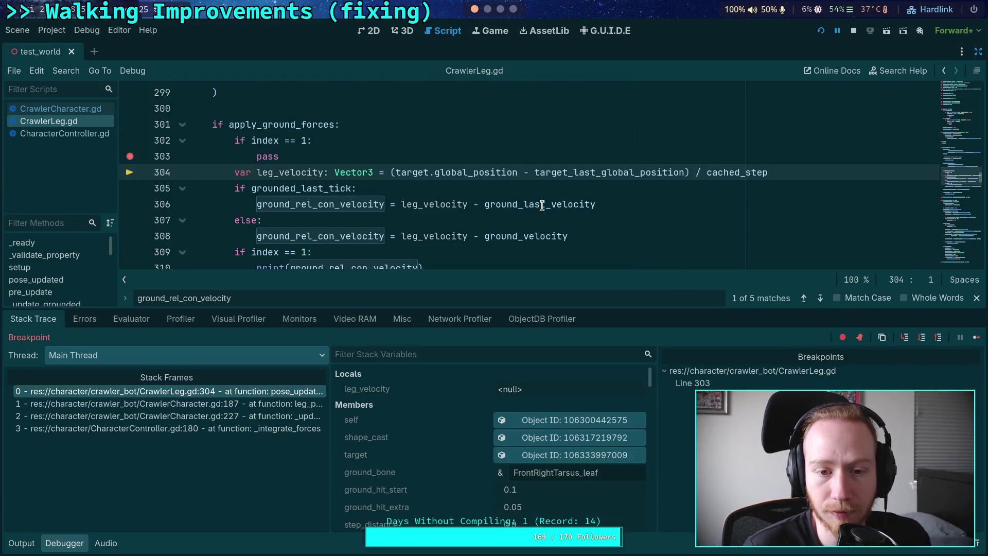
mouse_move(542, 204)
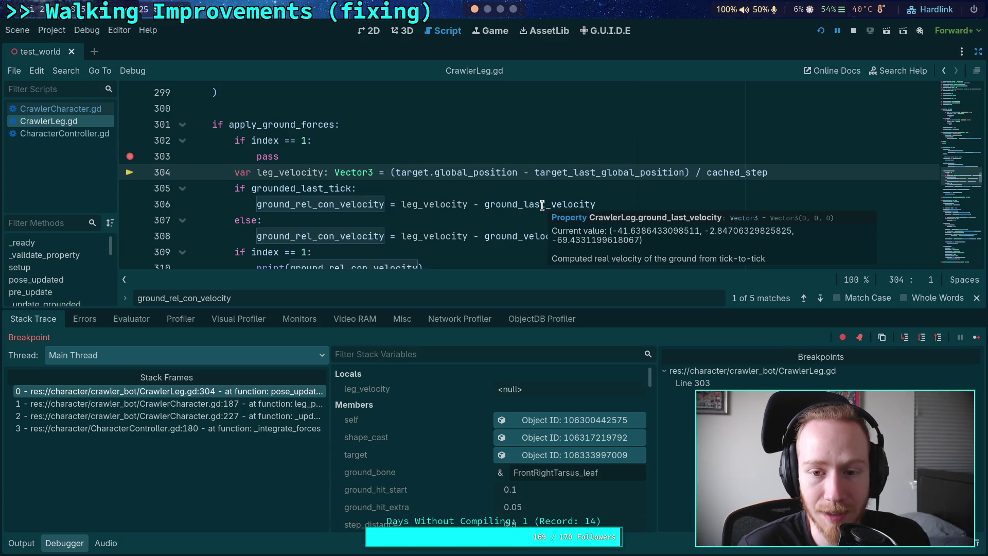
mouse_move(305, 190)
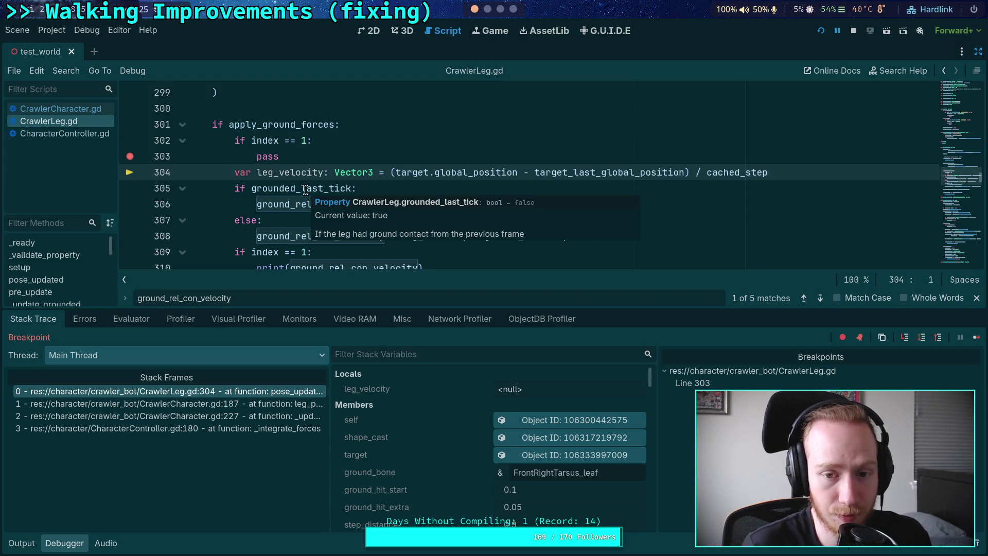
scroll(517, 209, down, 1)
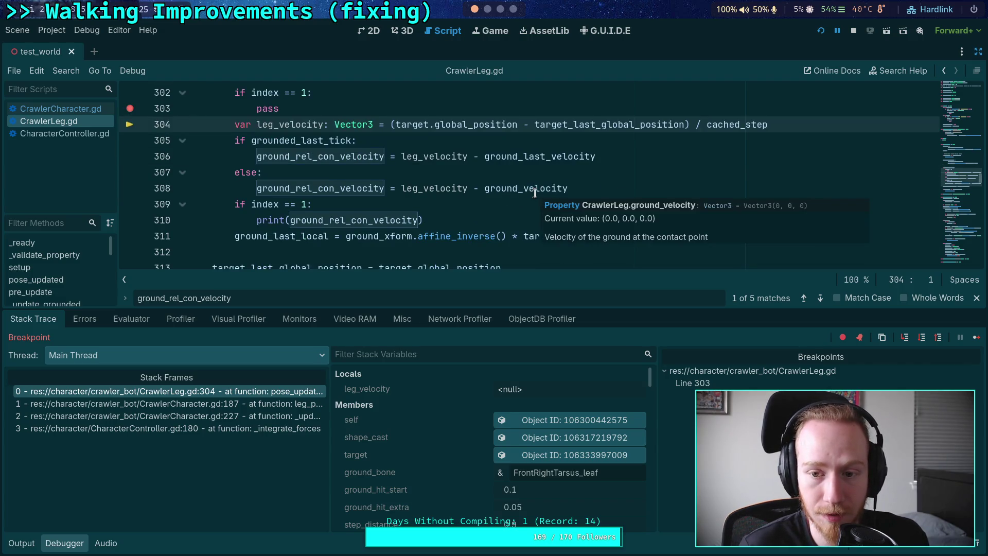
mouse_move(544, 154)
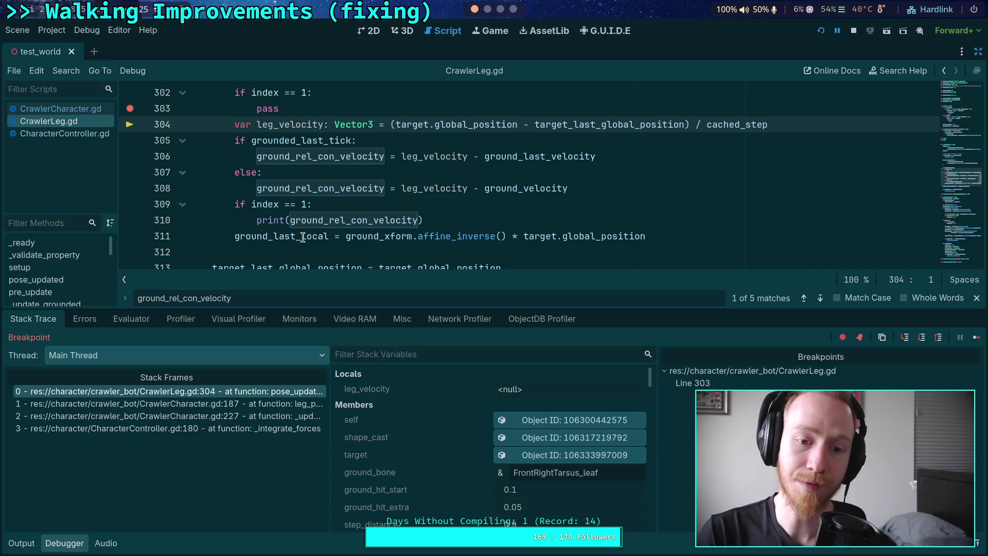
mouse_move(303, 237)
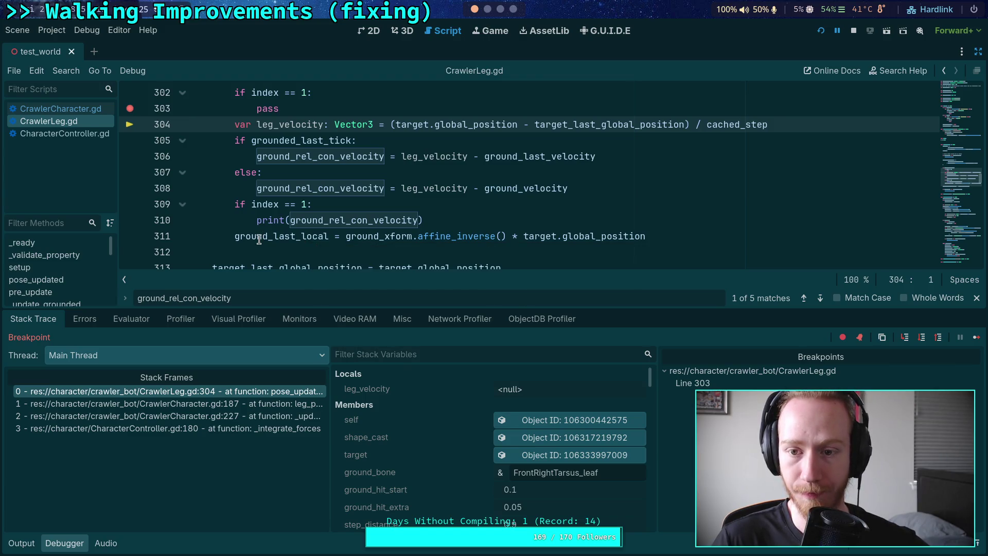
mouse_move(598, 119)
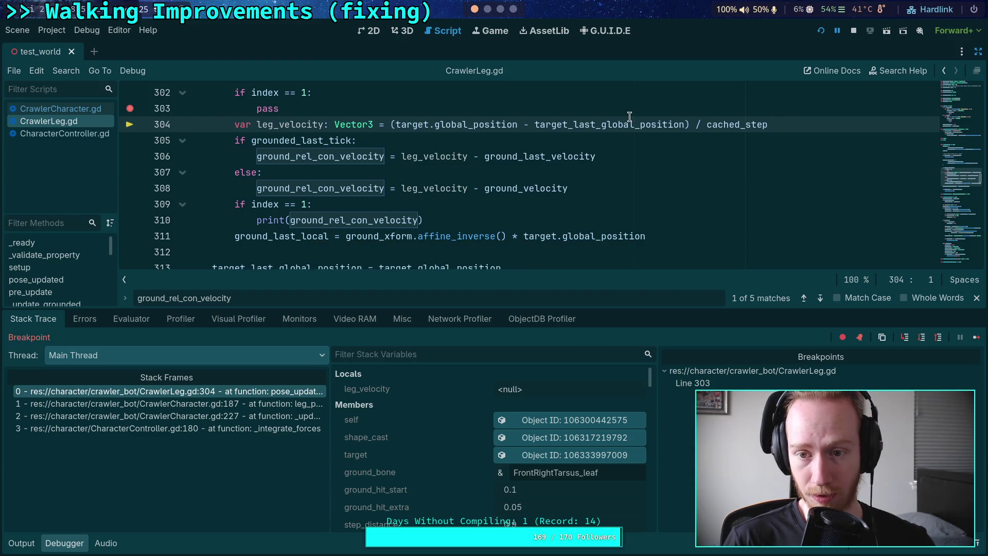
mouse_move(629, 116)
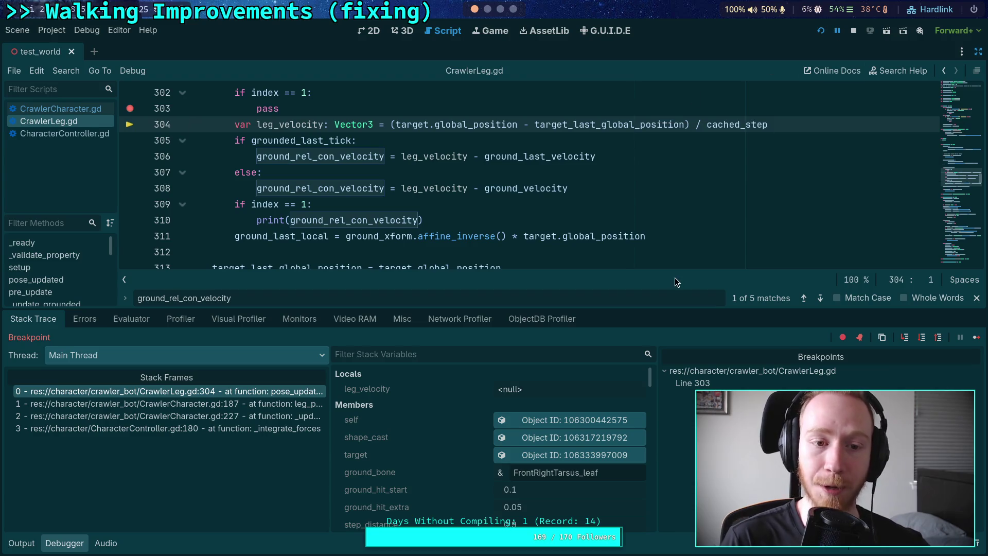
click(853, 31)
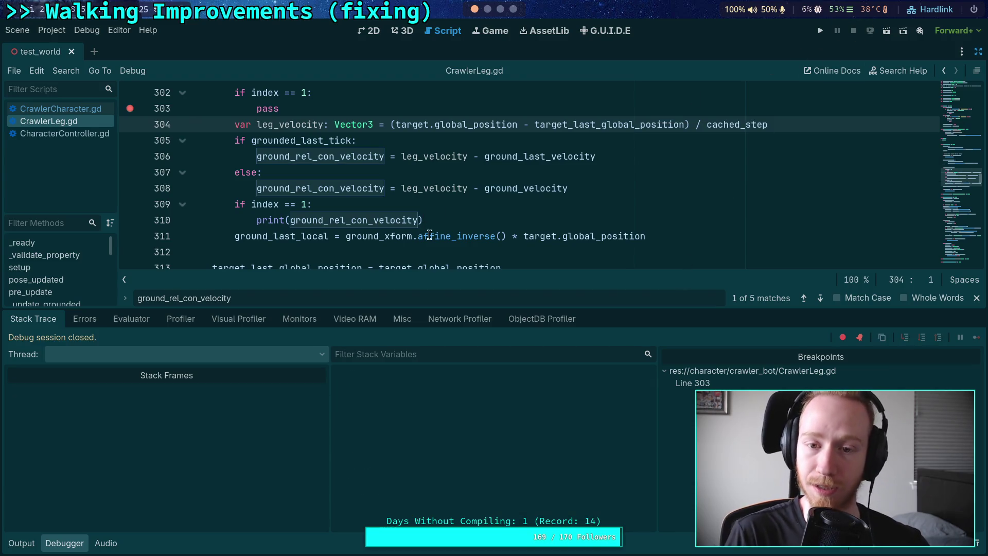
Step: Replace apply_ground_forces with is_grounded in the line 301 condition
click(75, 544)
scroll(199, 434, up, 2)
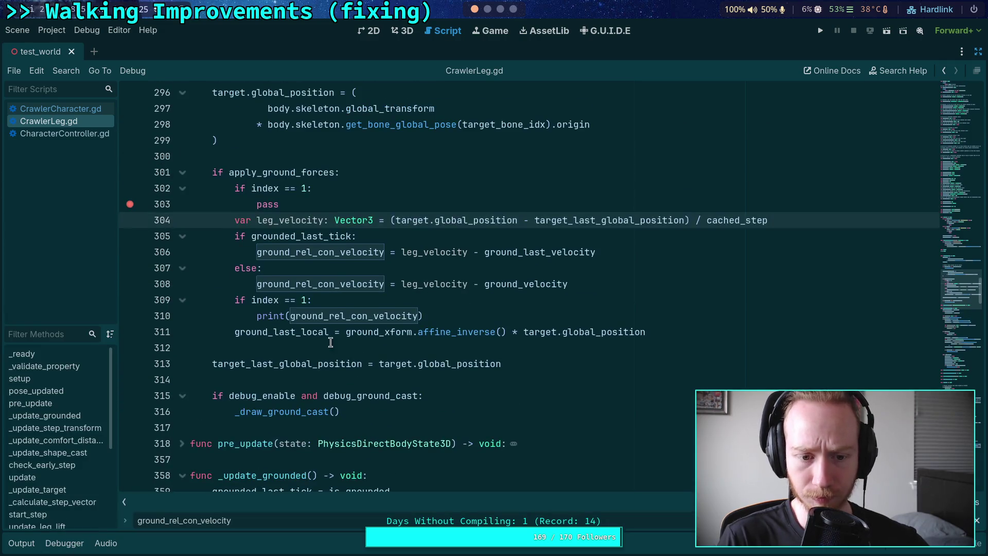
double_click(282, 332)
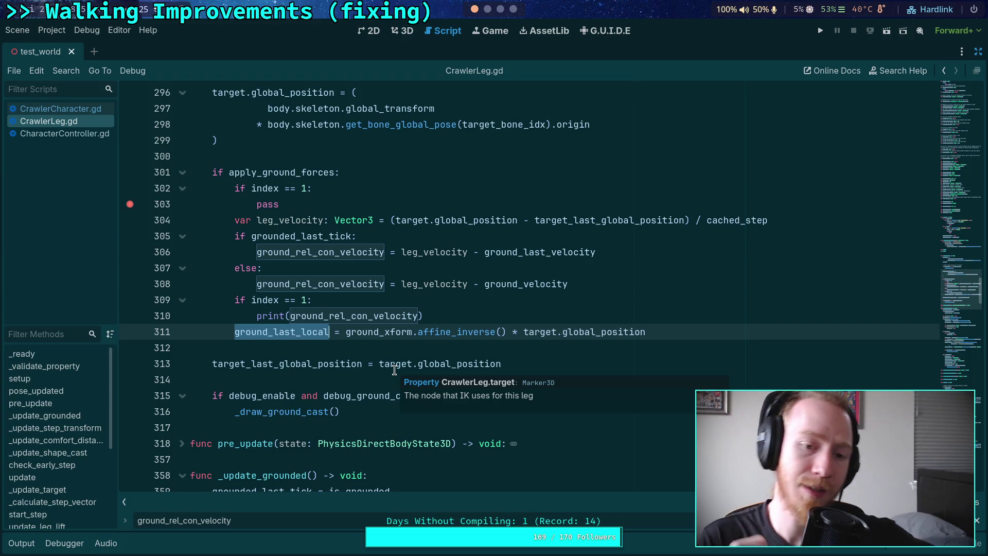
double_click(280, 171)
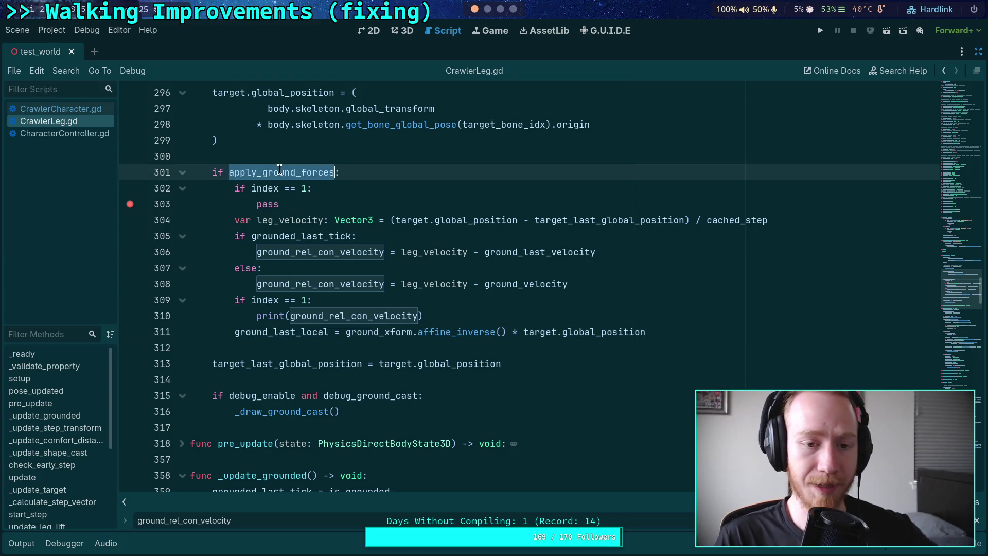
text(i)
key(BackSpace)
text(s_ground:)
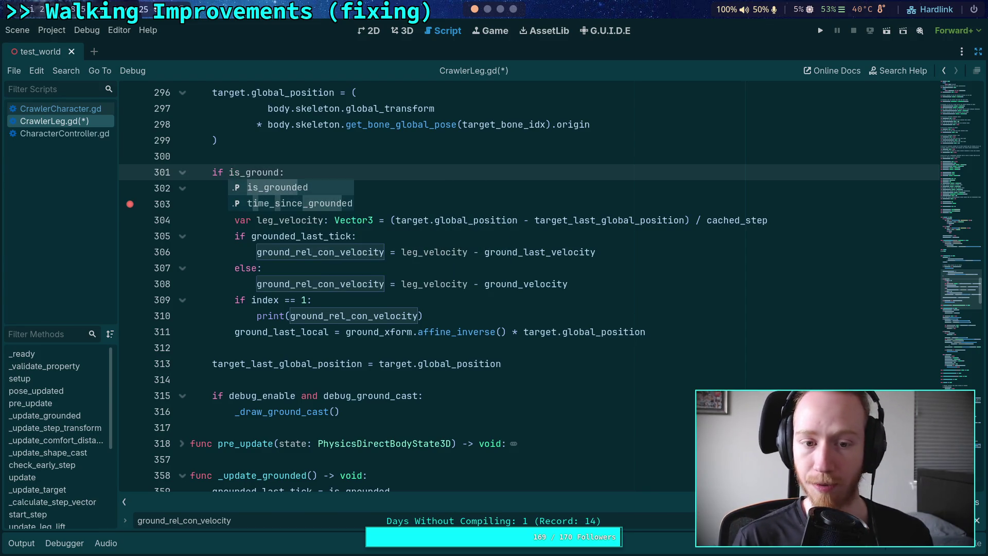
key(Return)
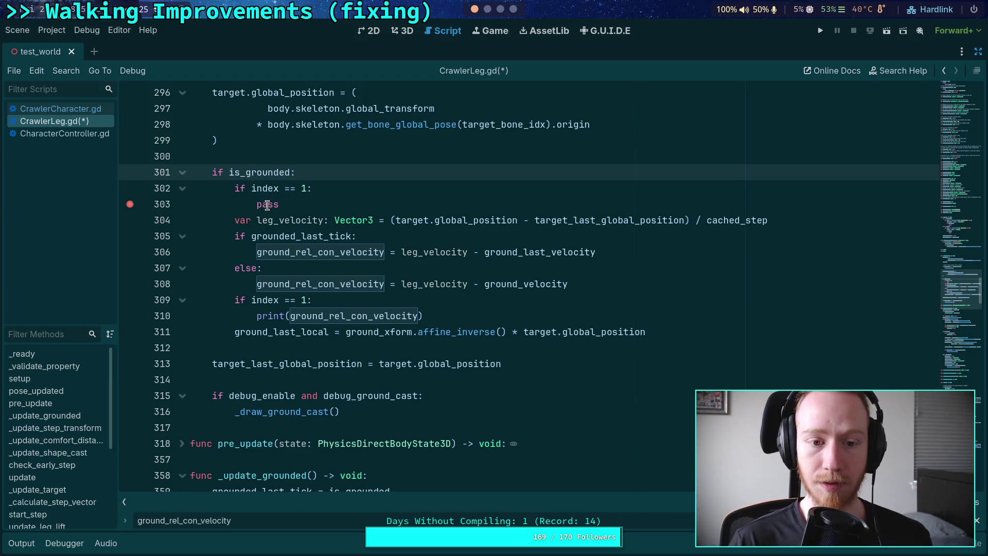
Step: Add 'if apply_ground_forces:' after pass and indent the velocity calculation lines beneath it
click(314, 204)
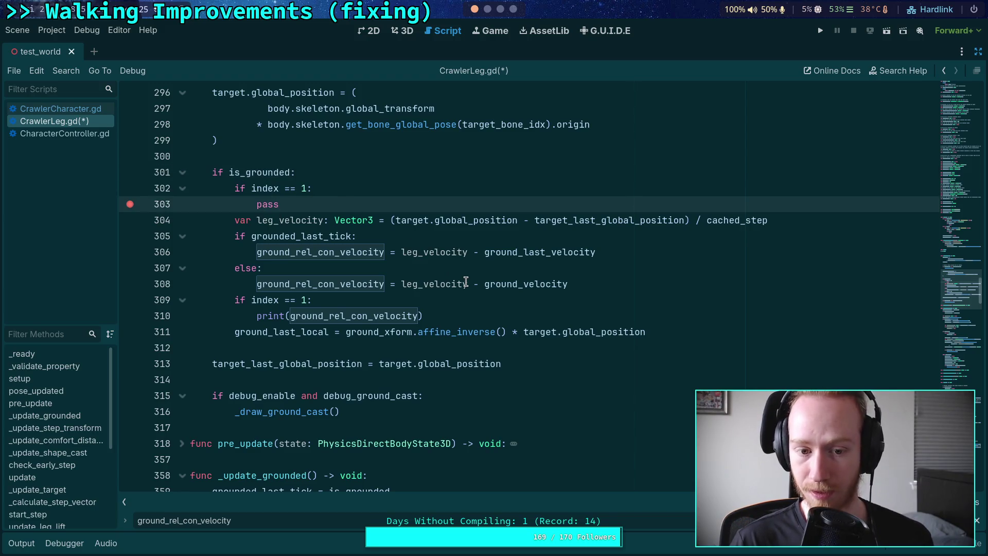
key(Return)
text(if appl)
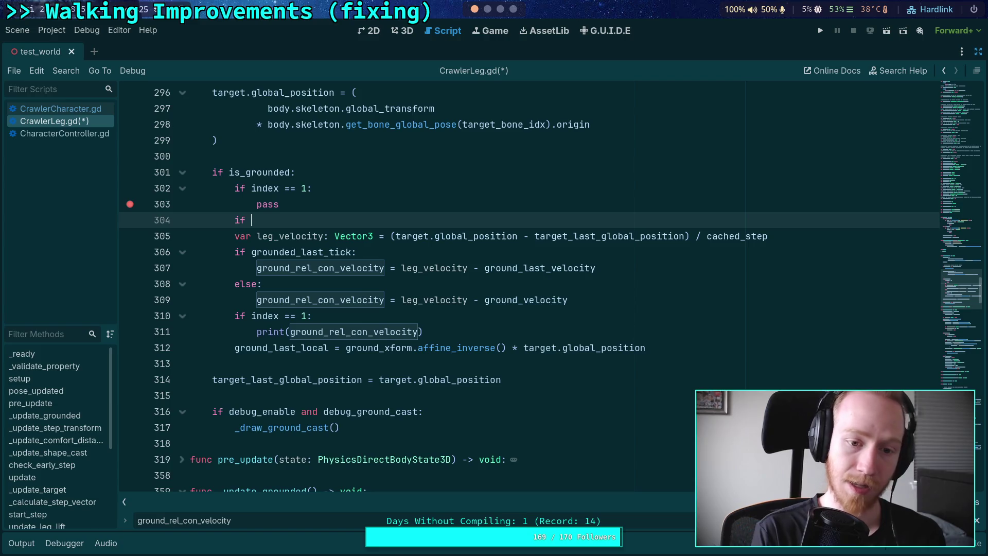
key(Return)
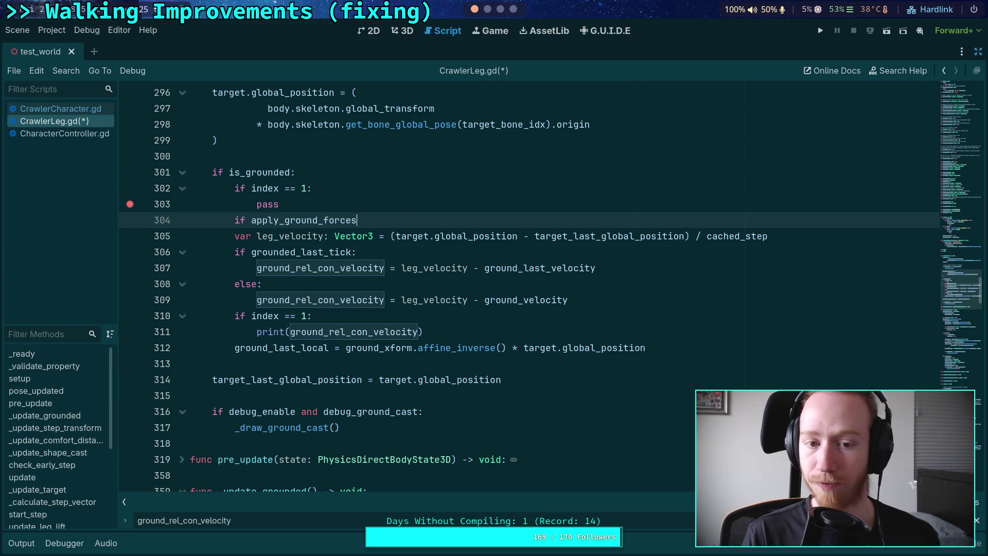
text(:)
mouse_move(284, 236)
mouse_down()
mouse_move(304, 315)
mouse_move(310, 300)
mouse_up()
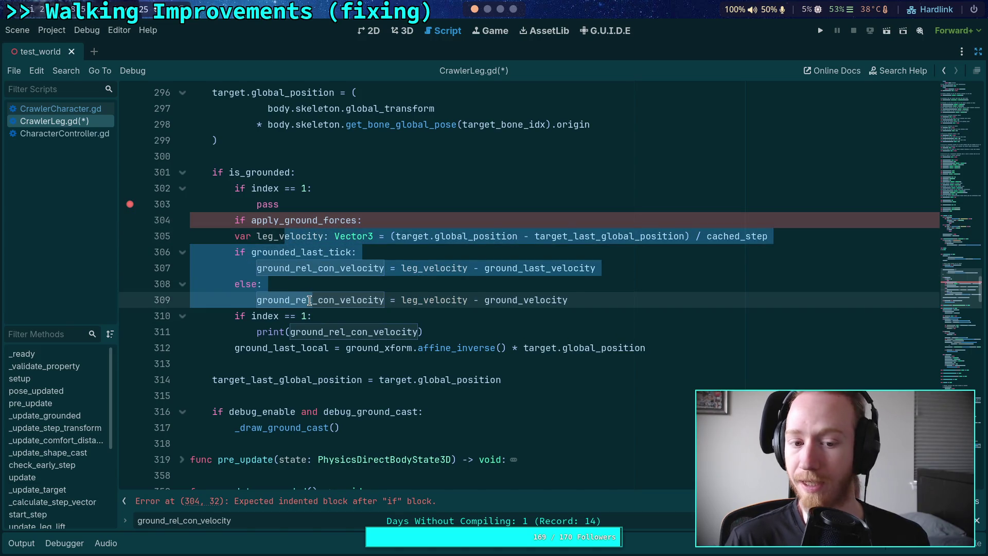
key(Tab)
click(462, 329)
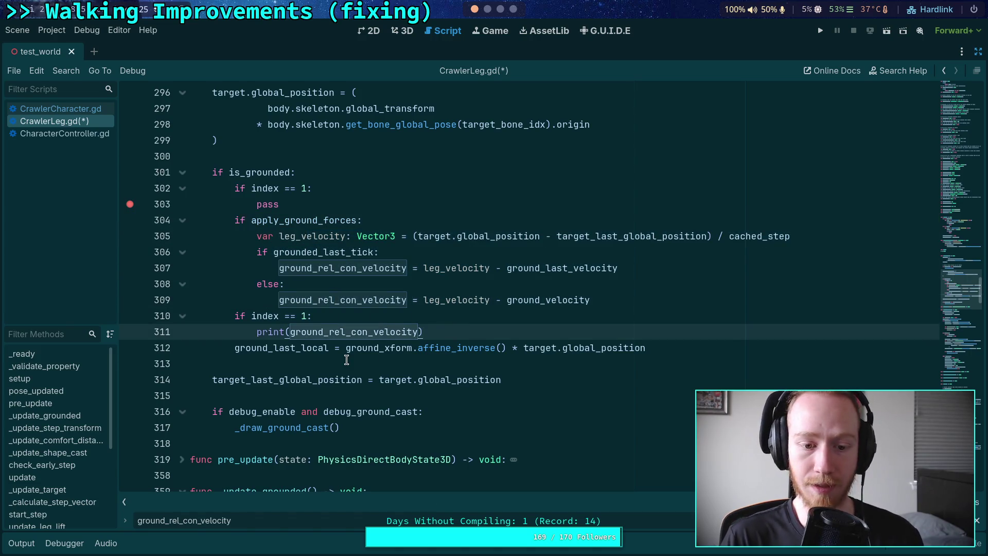
drag(455, 330, 332, 319)
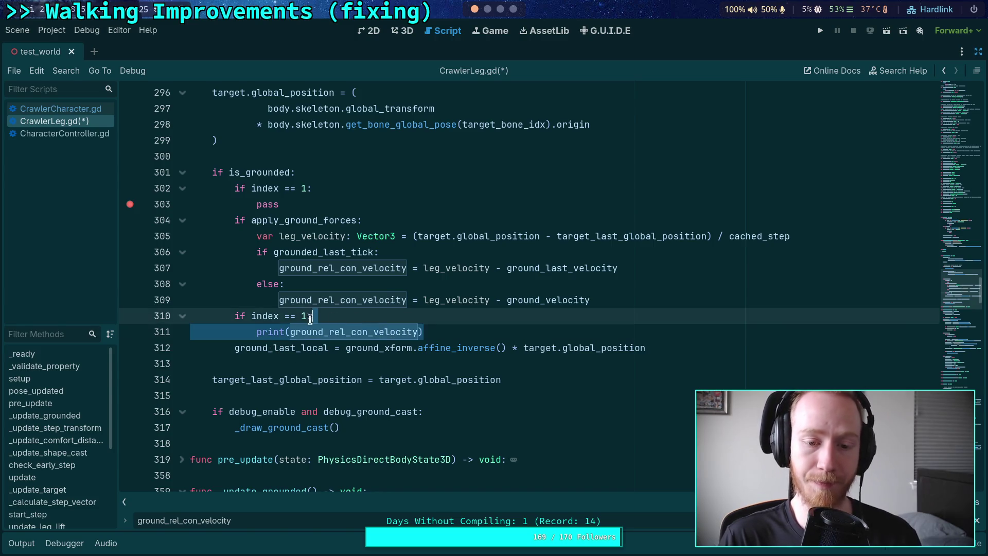
click(339, 282)
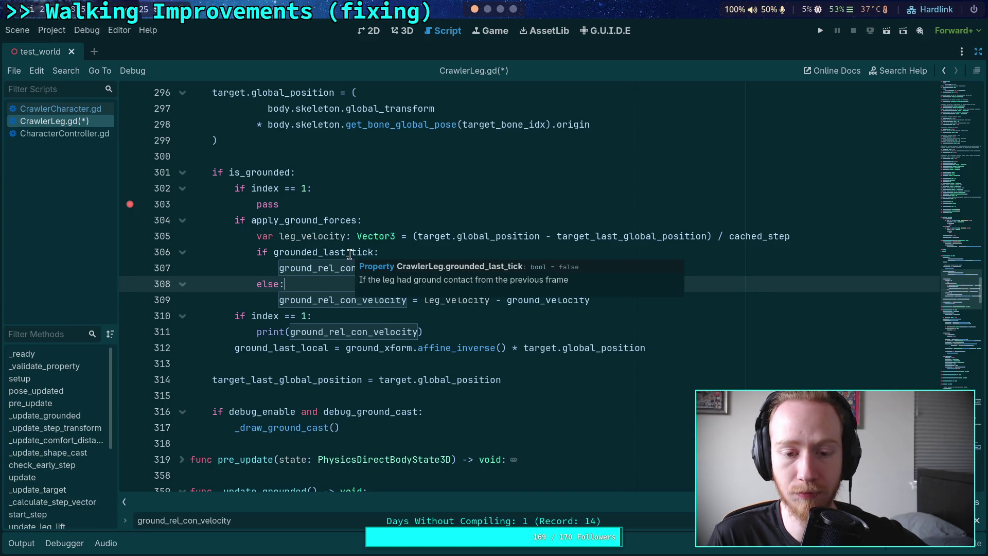
click(350, 254)
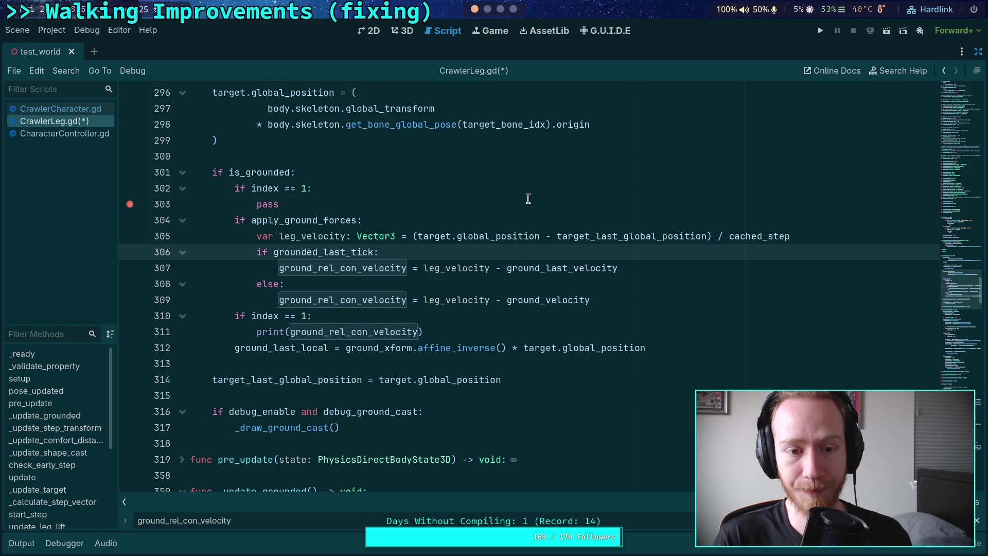
double_click(556, 268)
Step: Find ground_last_velocity's calculation at line 484, save CrawlerLeg.gd, and open CrawlerCharacter.gd
key(ctrl+f)
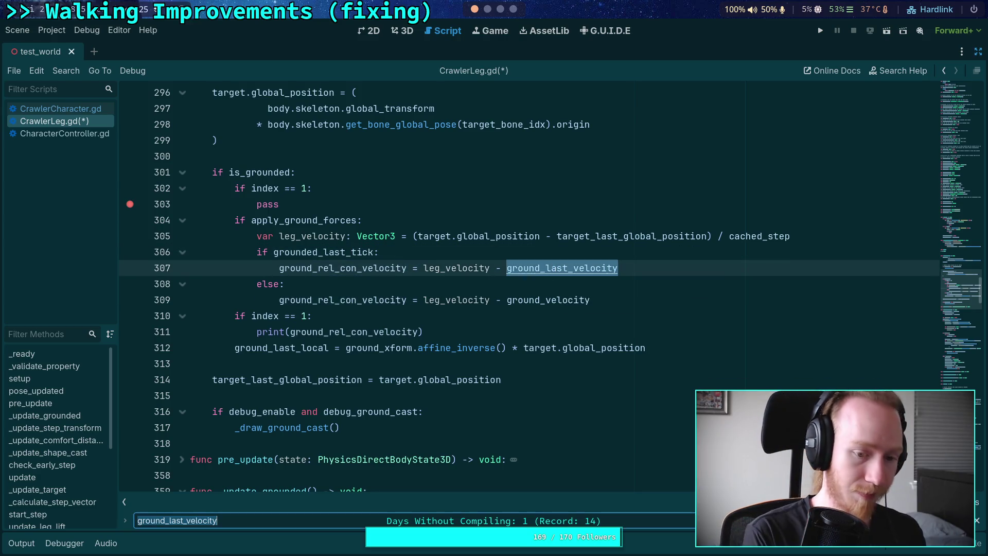
key(Return)
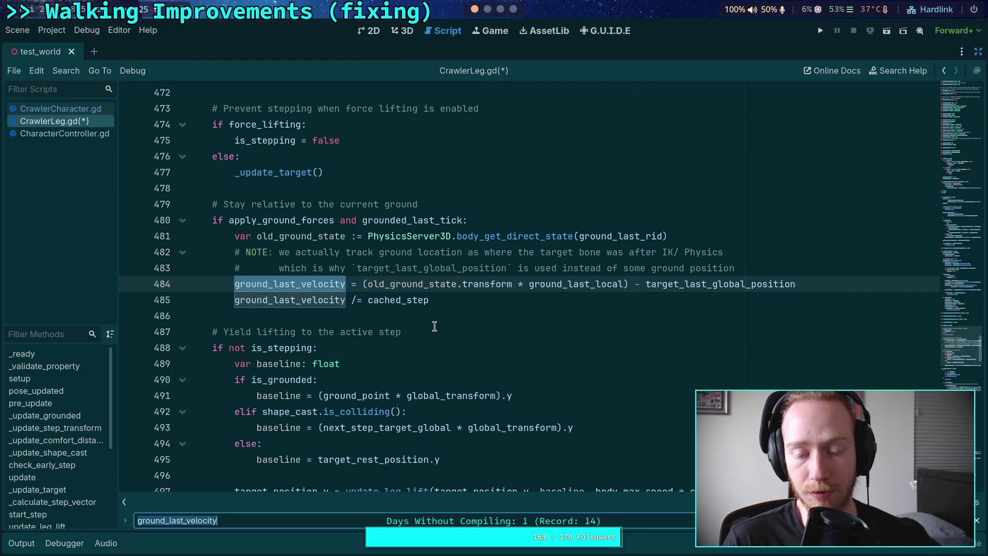
scroll(435, 326, up, 1)
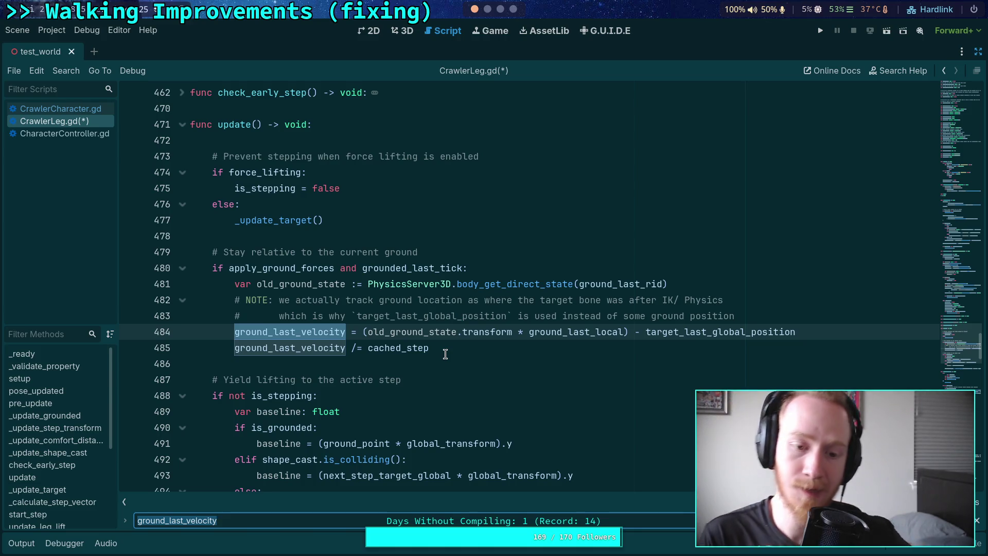
key(ctrl+s)
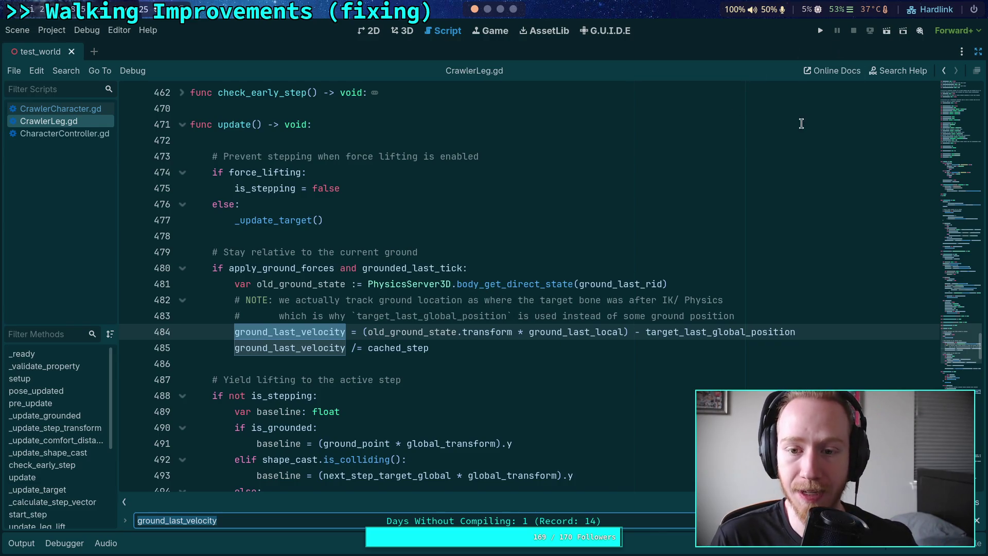
click(57, 109)
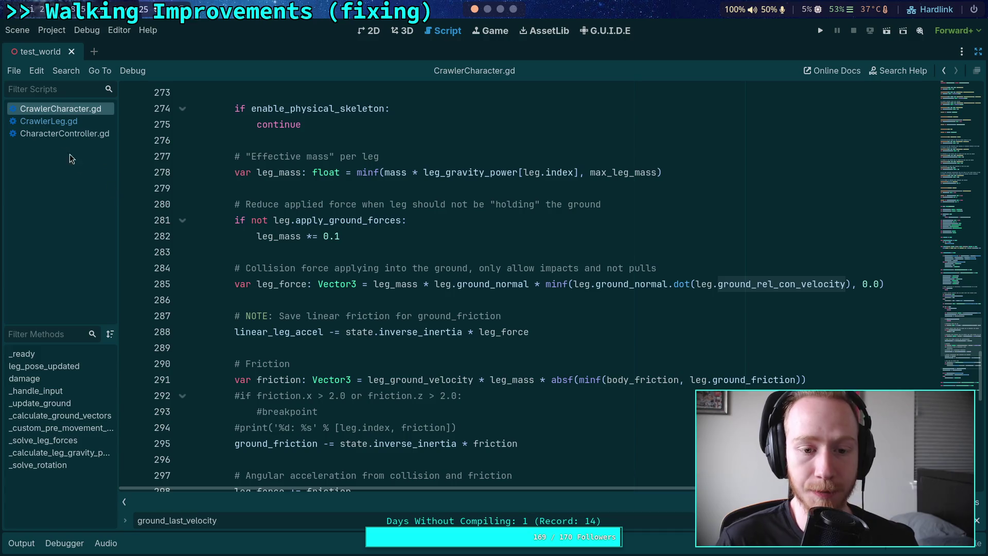
Step: Return to CrawlerLeg.gd and remove the breakpoint on line 303
click(62, 121)
scroll(433, 275, up, 20)
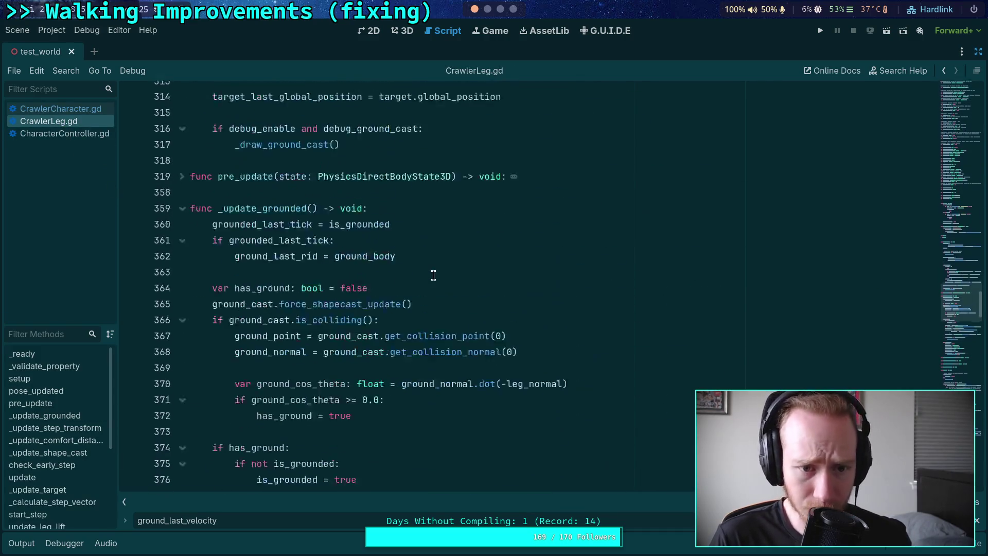
scroll(433, 275, up, 2)
scroll(433, 276, up, 5)
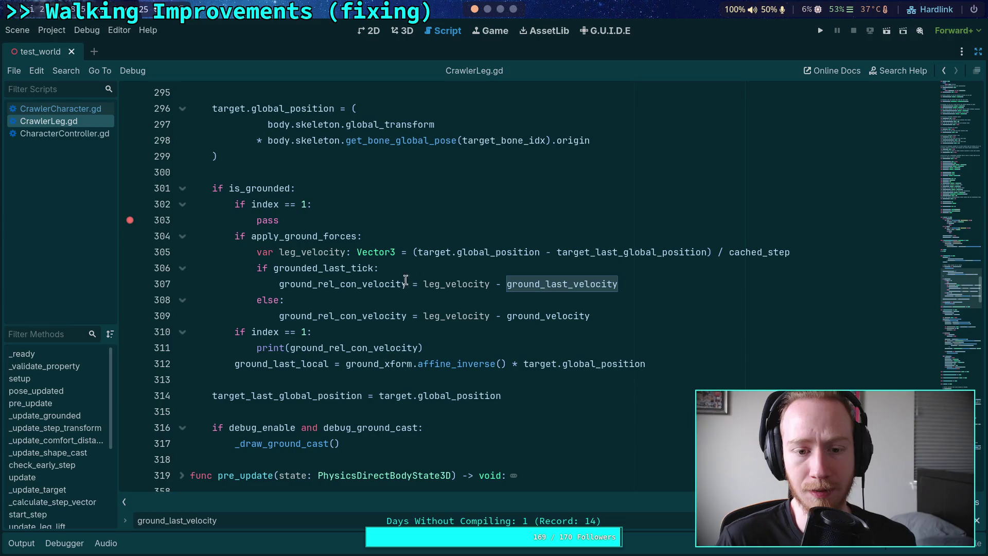
click(130, 221)
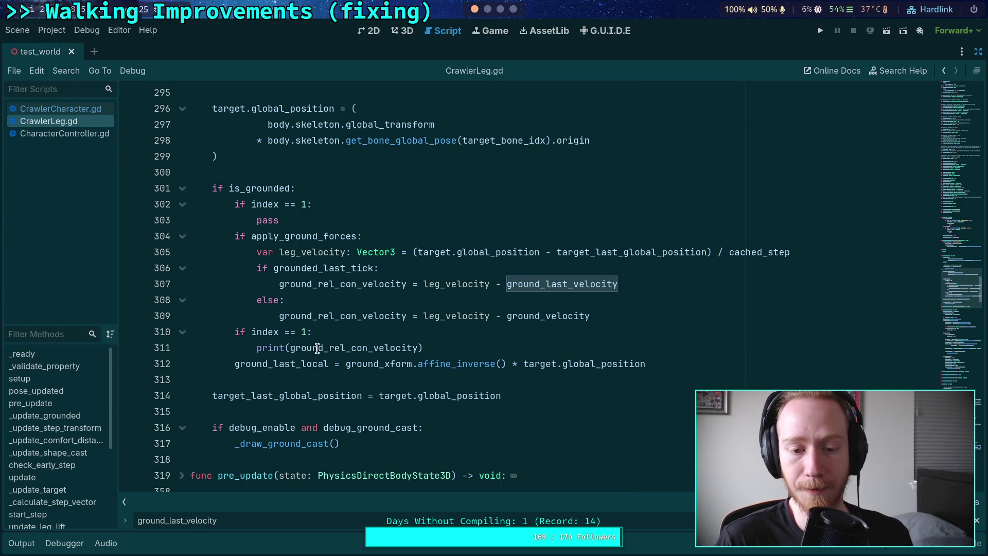
Step: Indent the index == 1 print check under the ground-forces block, then save and run
drag(291, 348, 258, 329)
key(Tab)
click(500, 334)
click(820, 31)
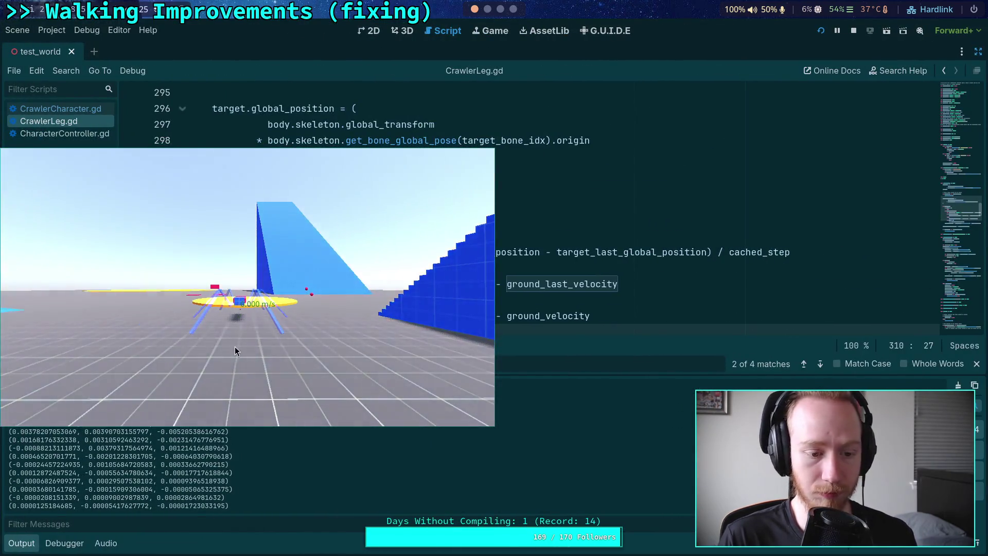
Step: Move the game window aside and advance the game two physics ticks
mouse_move(235, 347)
mouse_down()
mouse_move(438, 246)
mouse_move(476, 256)
mouse_up()
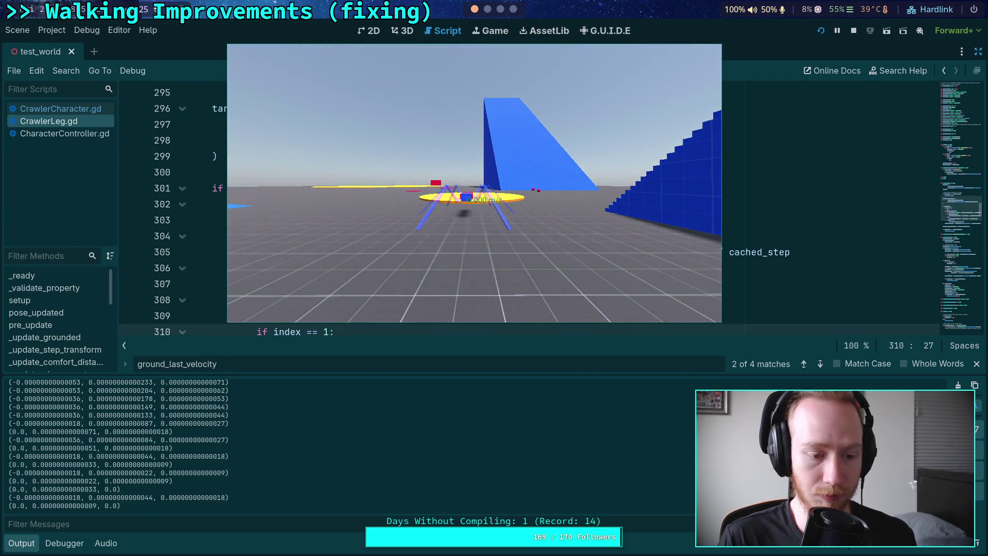
key(period)
key(period)
key(period)
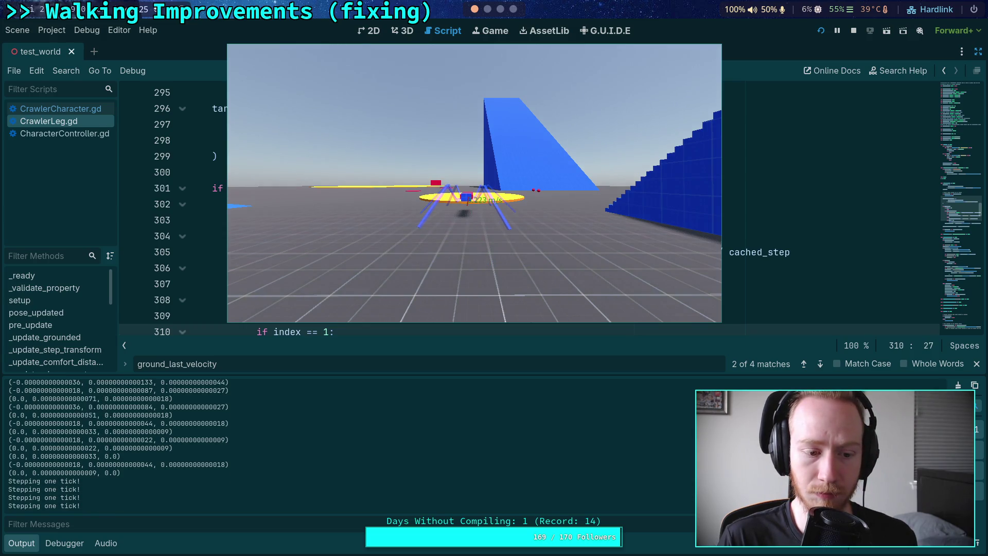
key(period)
key(period)
key(period)
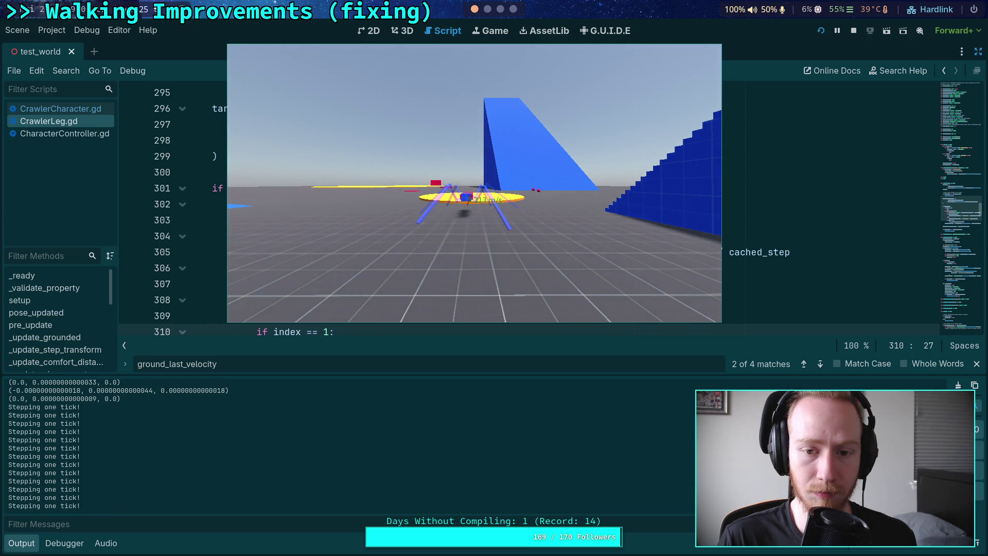
drag(446, 191, 668, 309)
scroll(254, 236, down, 2)
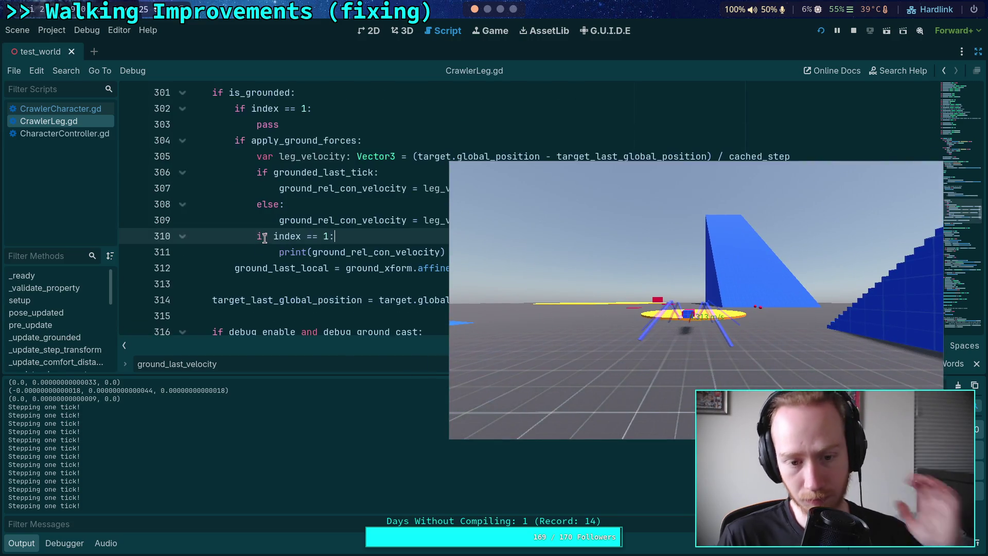
Step: Set a breakpoint on the line 311 print and step until it halts the game
click(130, 124)
click(130, 124)
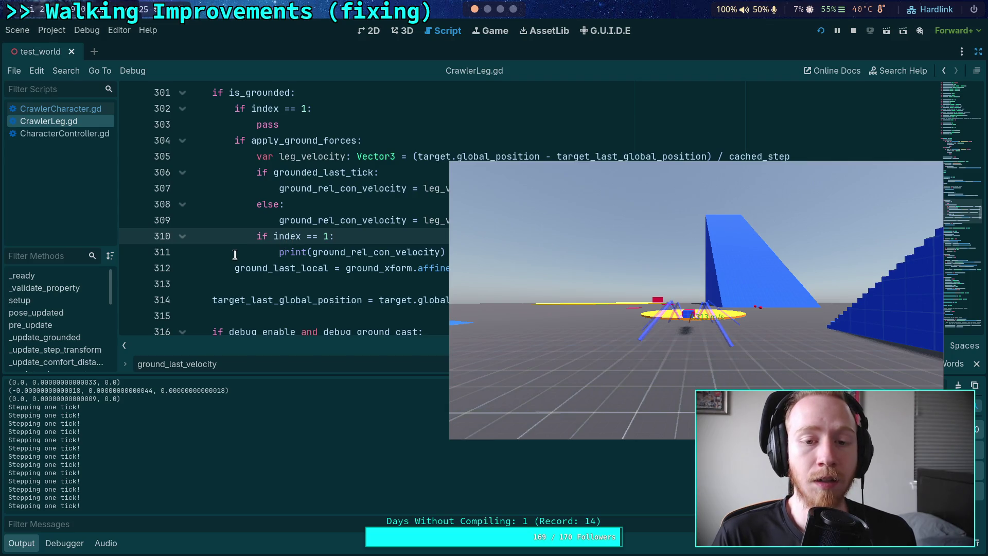
click(130, 251)
mouse_move(472, 241)
mouse_down()
mouse_move(576, 418)
mouse_move(510, 458)
mouse_move(486, 282)
mouse_move(450, 228)
mouse_up()
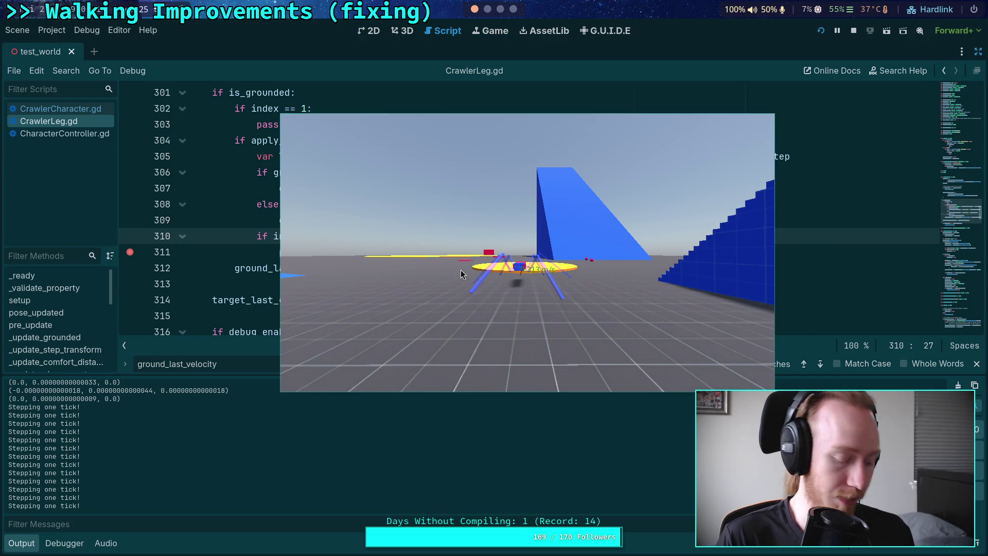
key(period)
key(period)
key(period)
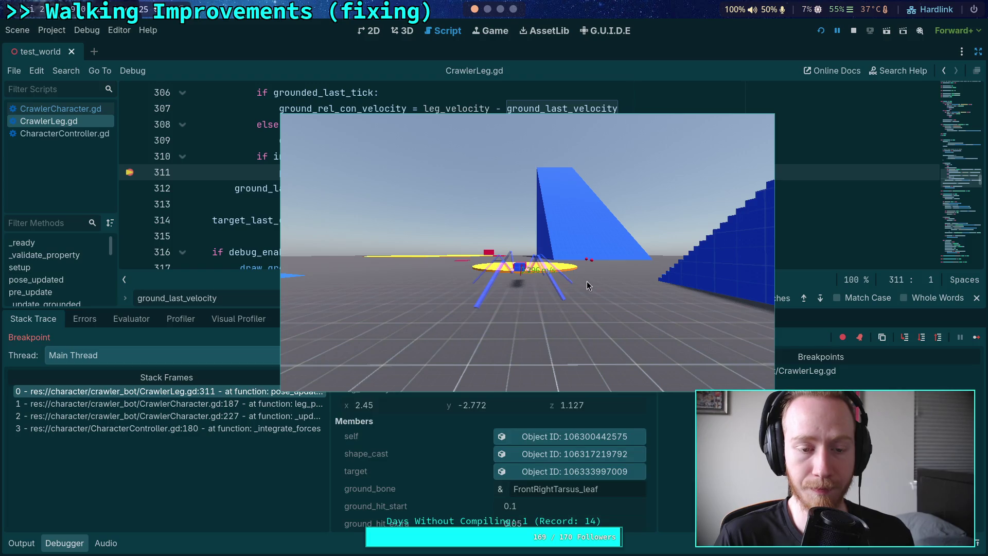
Step: At the line 311 breakpoint, read leg_velocity (2.45, -2.772, 1.127), ground_last_velocity and ground_rel_con_velocity
scroll(487, 247, up, 1)
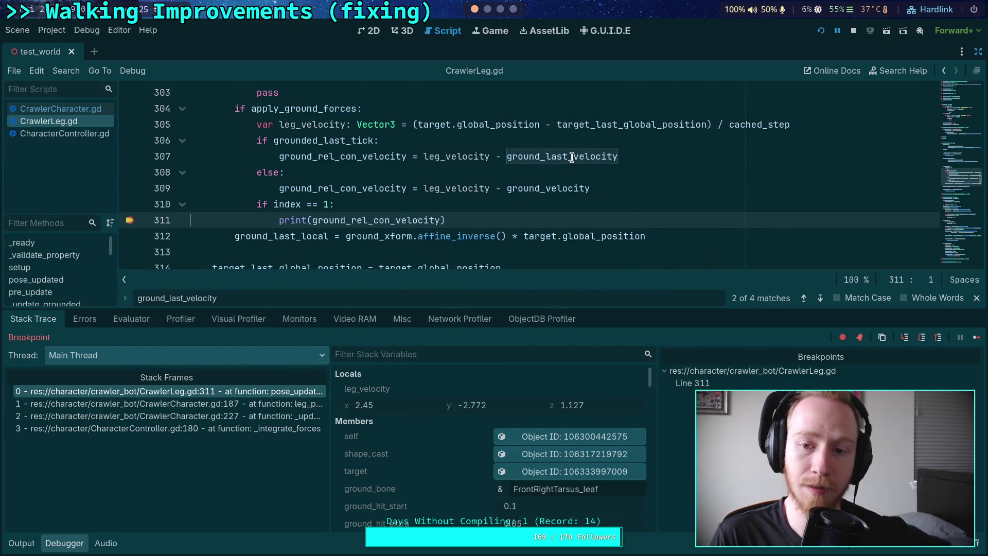
mouse_move(572, 158)
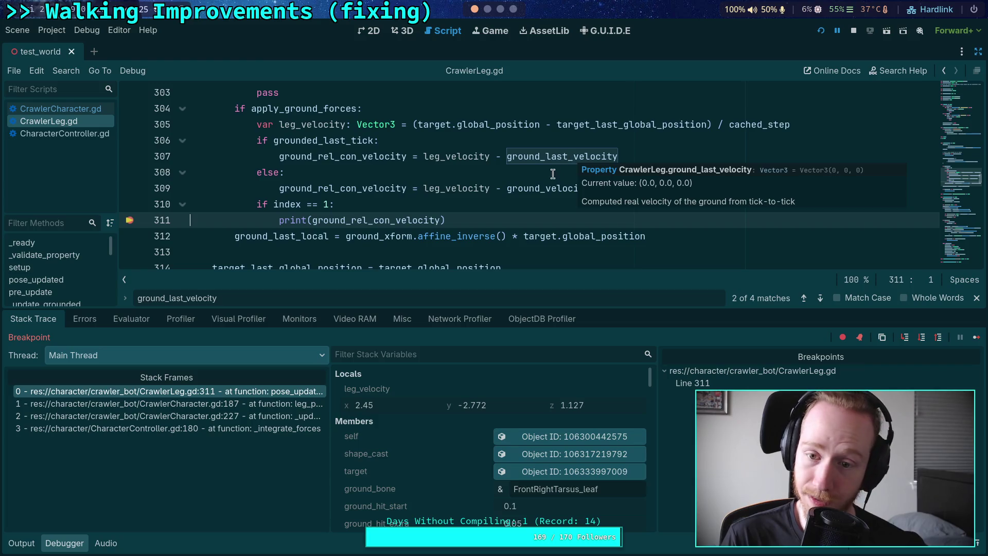
mouse_move(547, 190)
scroll(479, 203, up, 1)
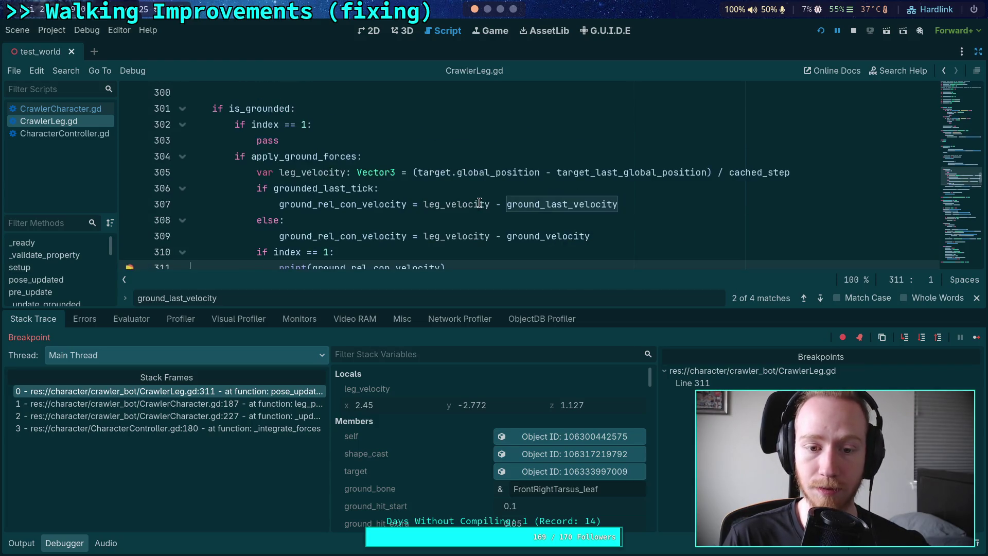
scroll(466, 198, down, 1)
mouse_move(372, 216)
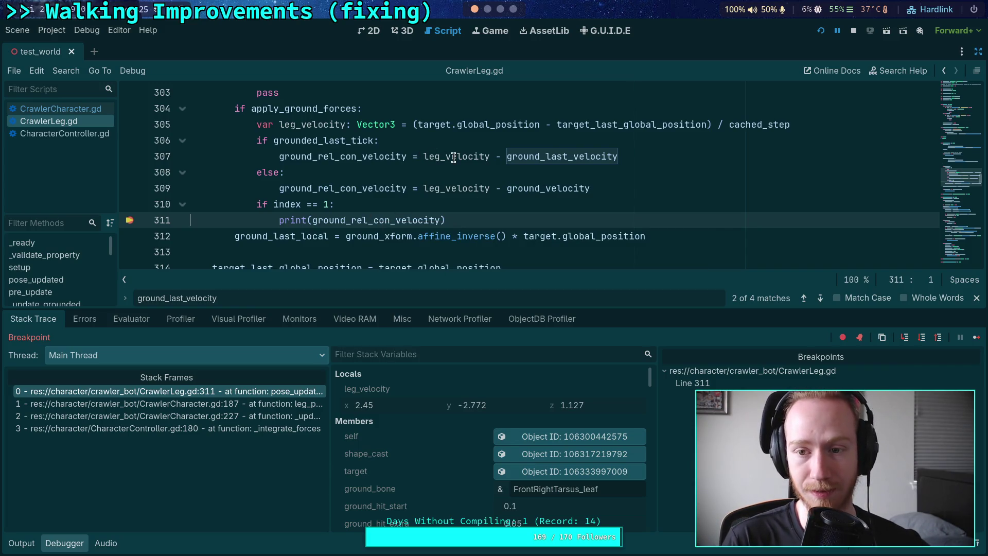
mouse_move(454, 157)
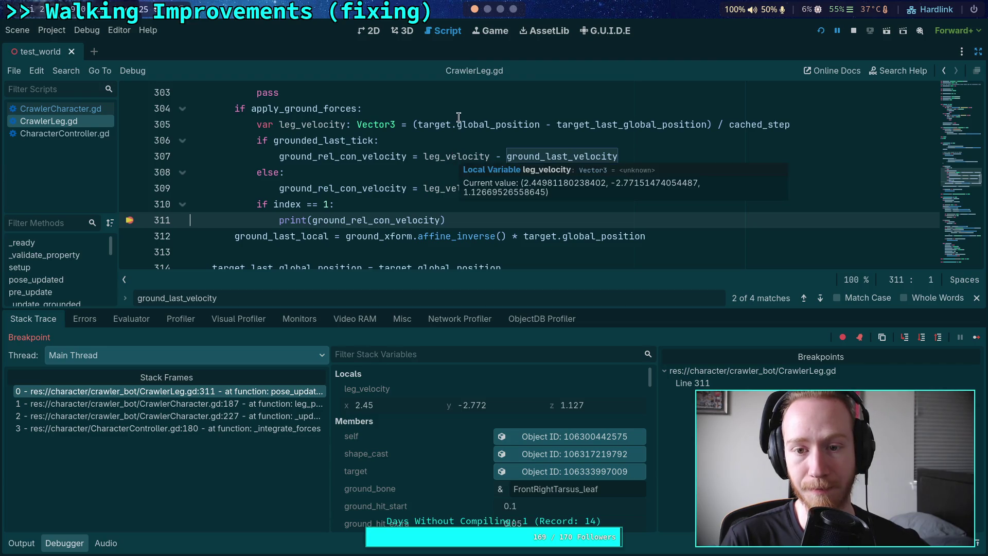
mouse_move(497, 129)
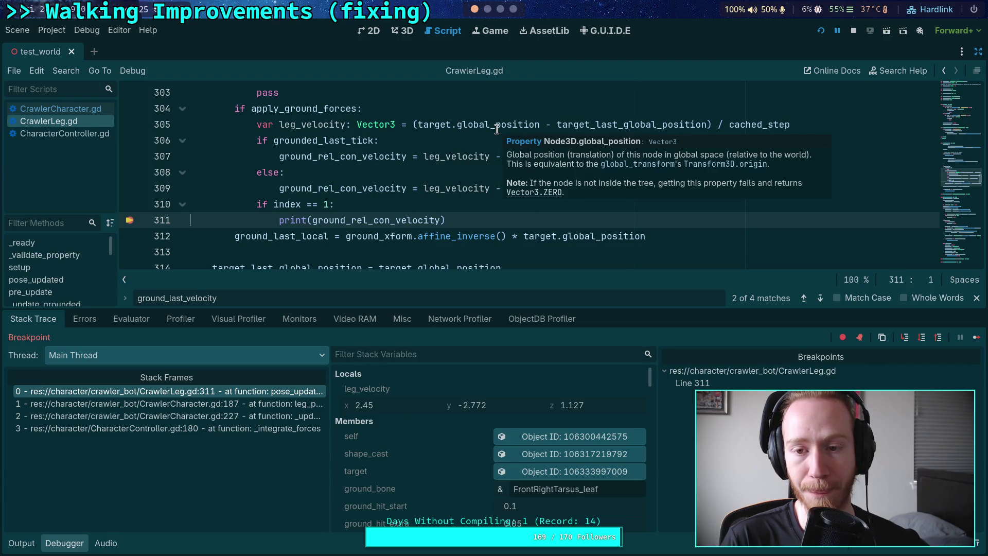
scroll(418, 207, up, 1)
scroll(418, 207, down, 1)
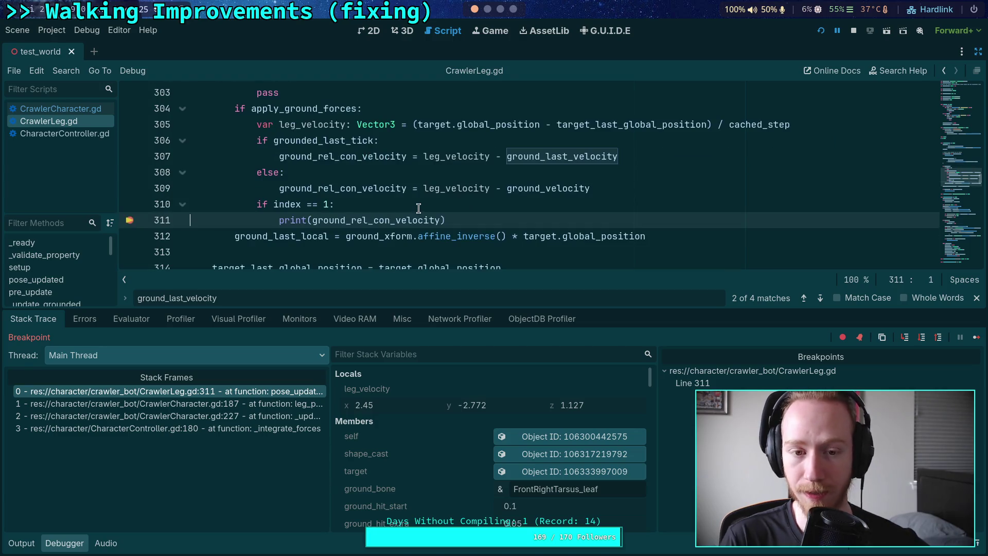
mouse_move(313, 125)
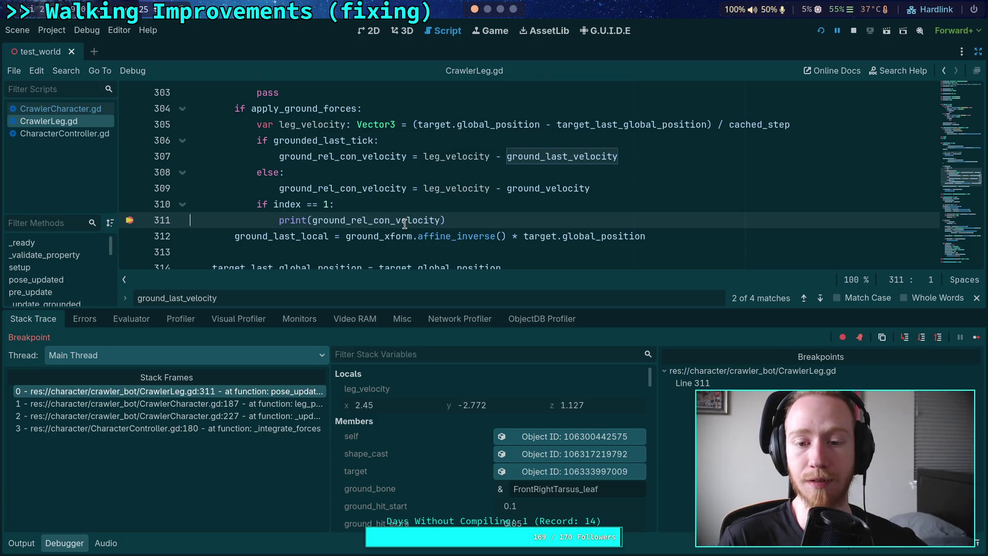
mouse_move(405, 224)
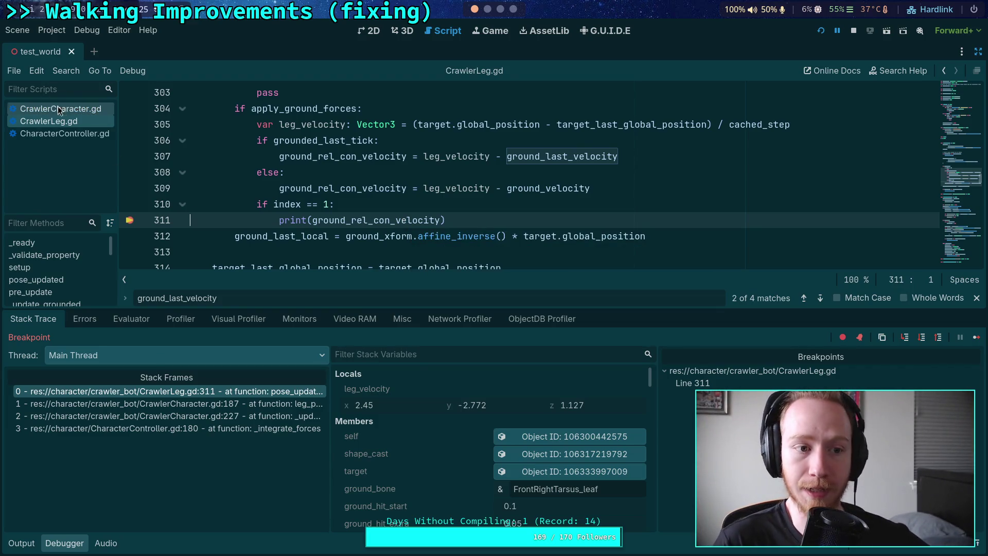
Step: Switch to the calling CrawlerCharacter.gd frame in the debugger stack
scroll(458, 456, down, 5)
scroll(439, 454, down, 6)
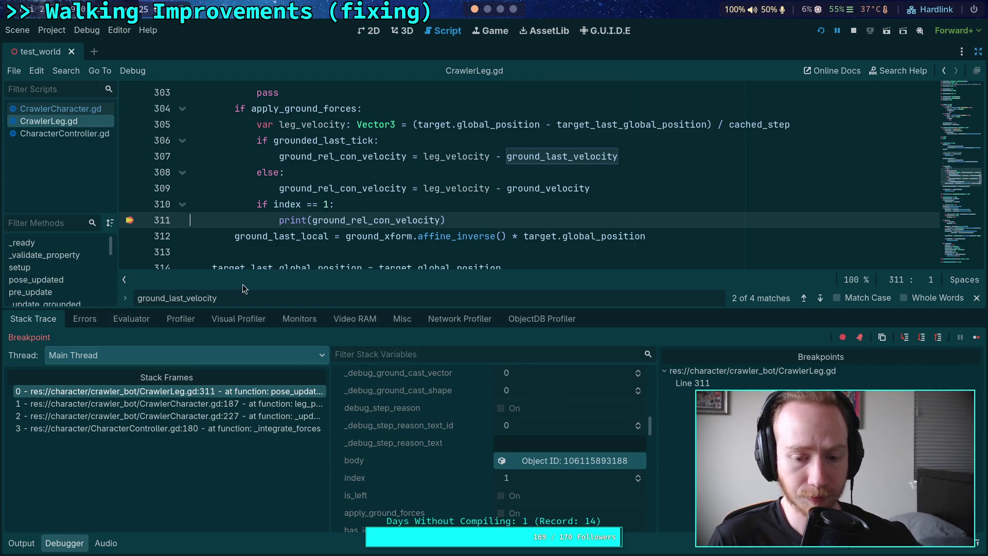
scroll(467, 446, down, 5)
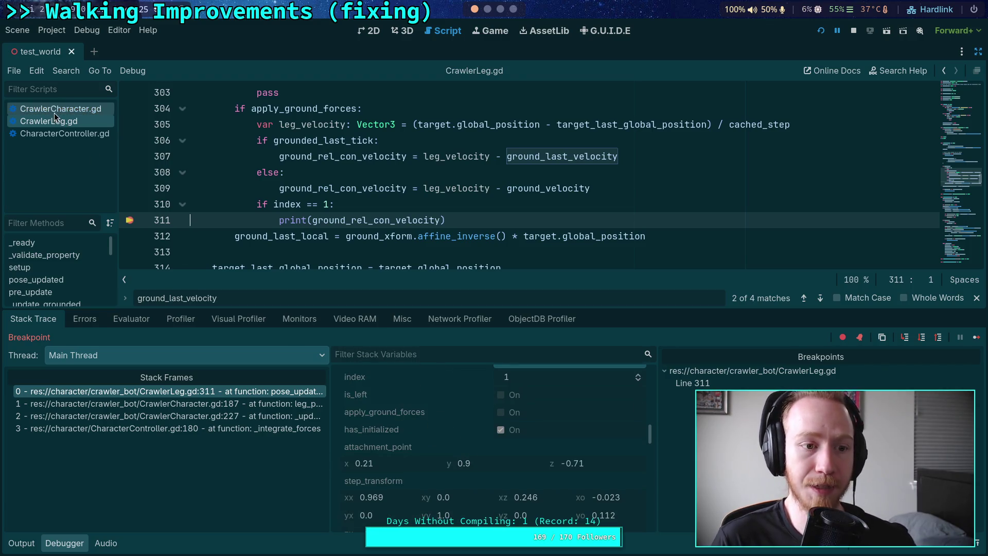
click(197, 406)
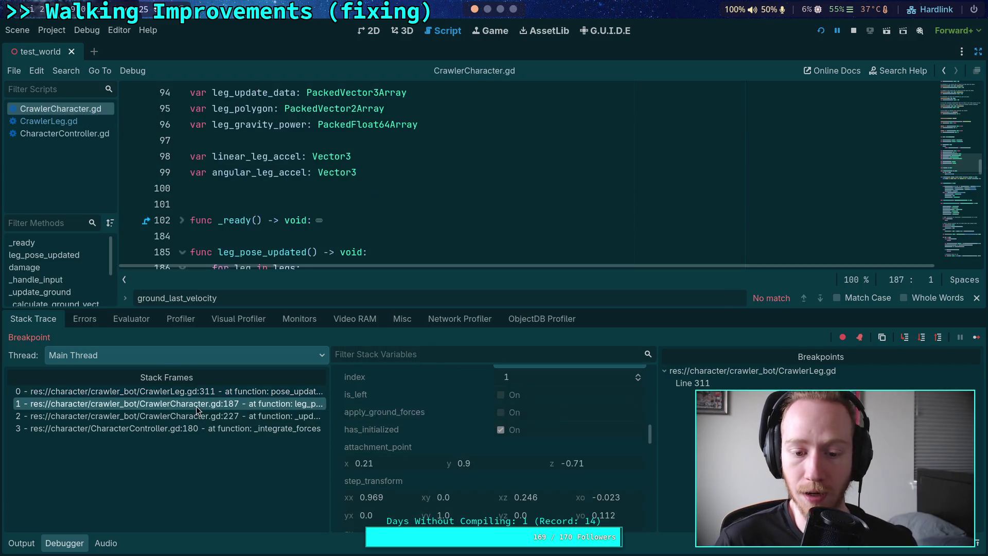
scroll(437, 449, down, 5)
scroll(438, 449, down, 10)
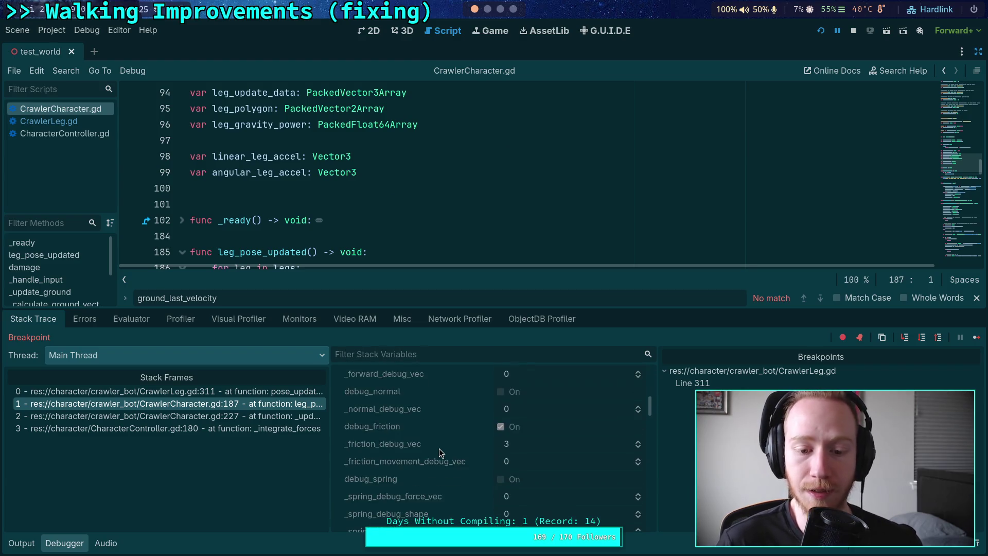
scroll(439, 452, down, 5)
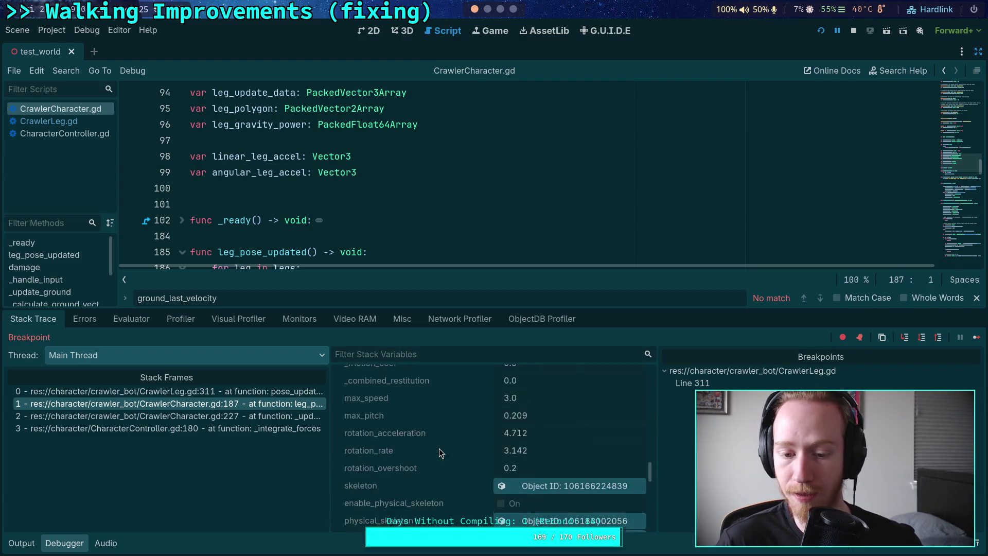
scroll(439, 449, down, 5)
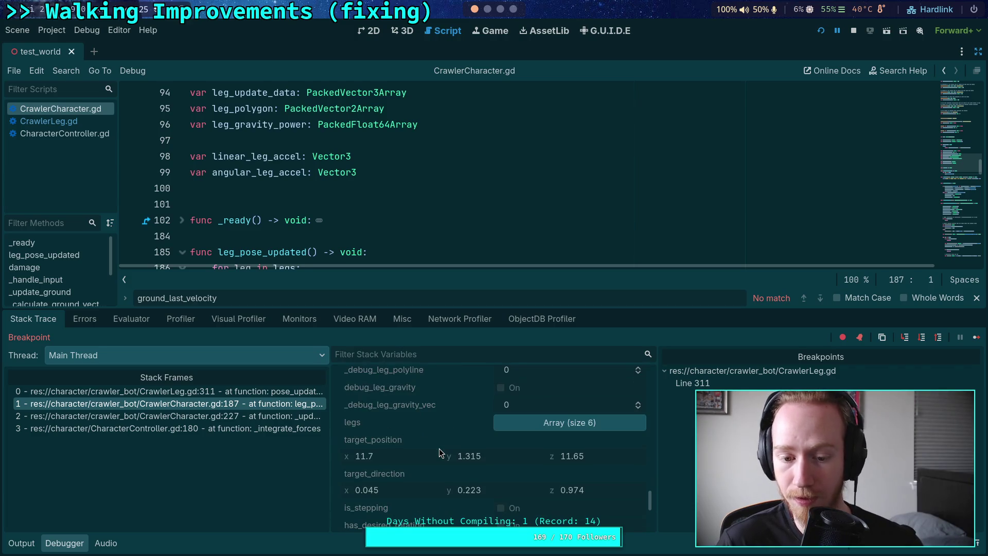
scroll(468, 440, down, 2)
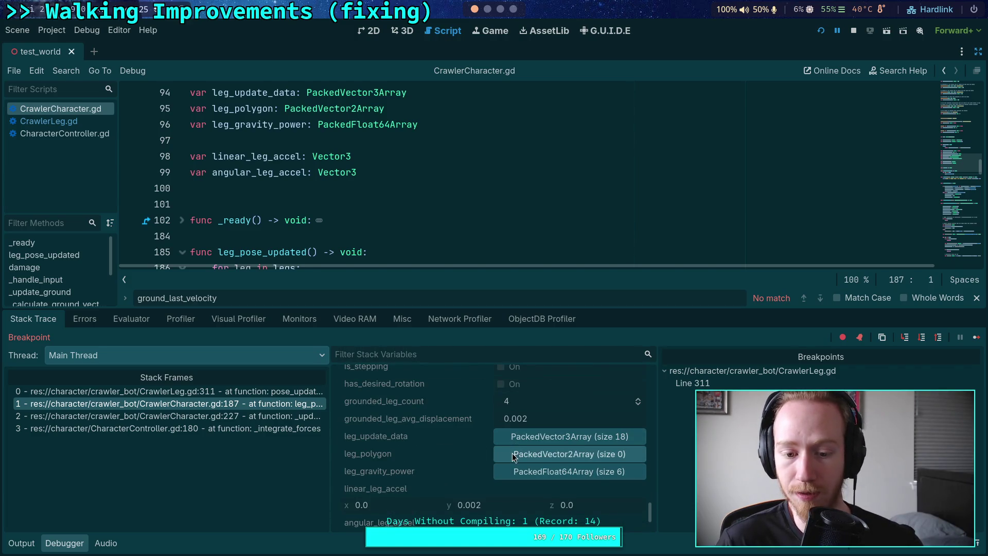
Step: Expand leg_gravity_power to see its six values
click(537, 476)
scroll(425, 437, down, 2)
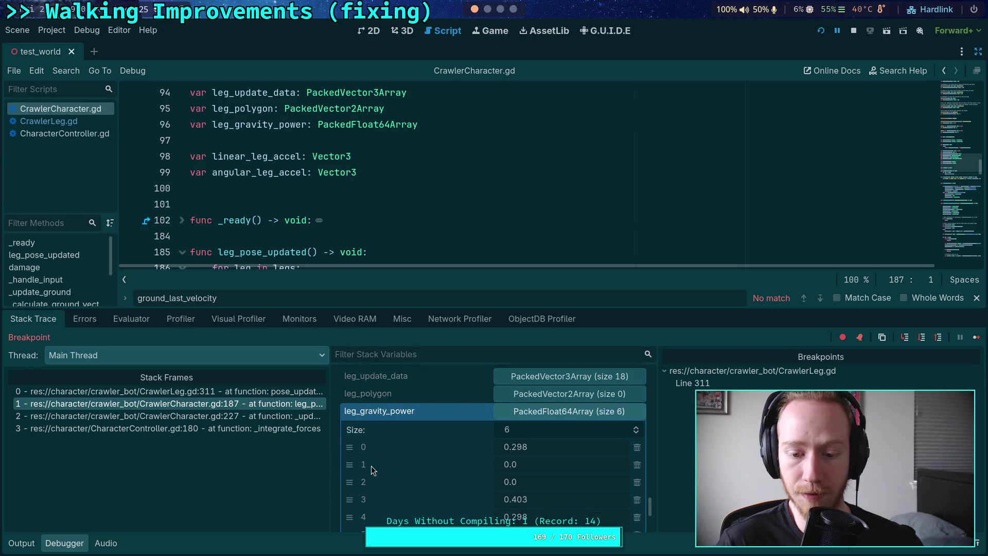
scroll(311, 208, down, 20)
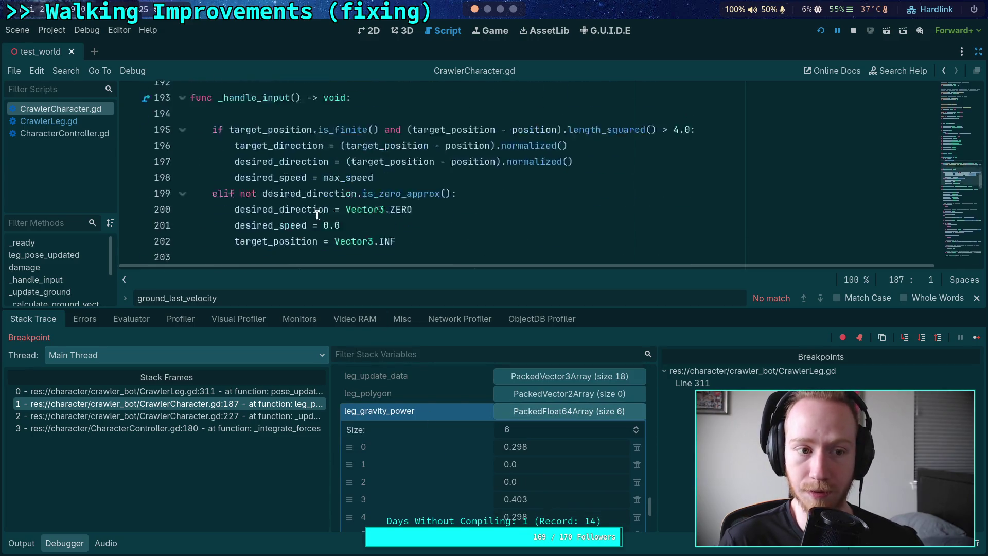
scroll(311, 208, up, 5)
scroll(311, 208, up, 7)
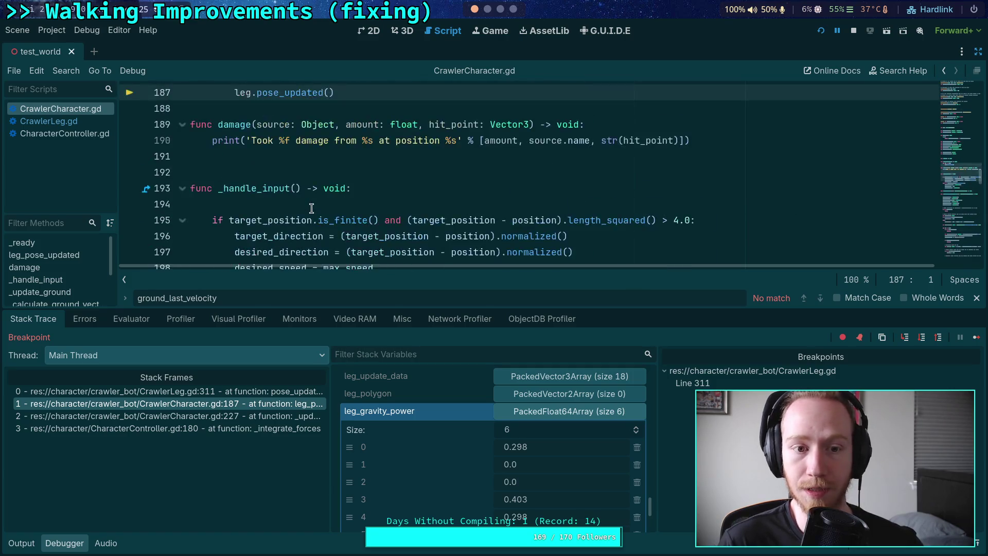
scroll(311, 208, down, 2)
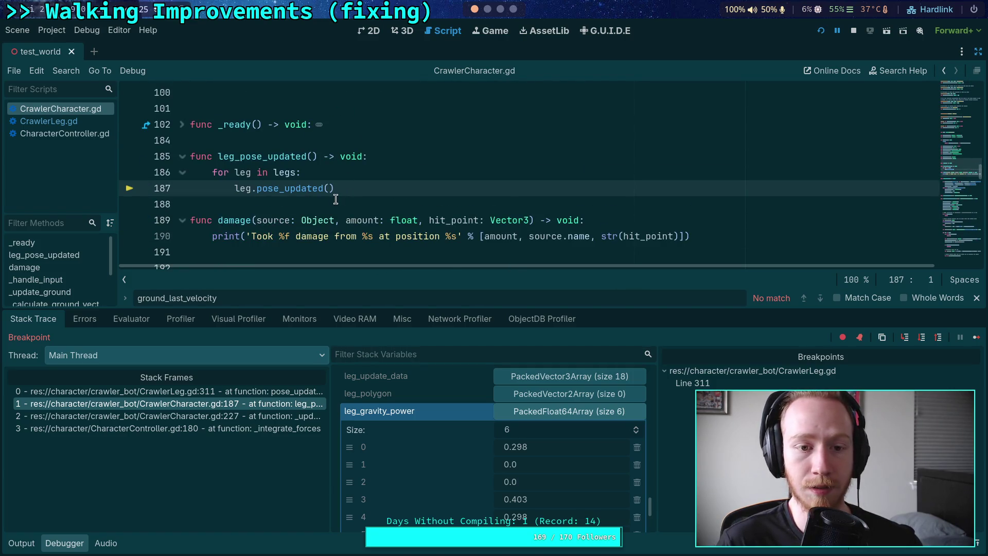
scroll(324, 202, down, 15)
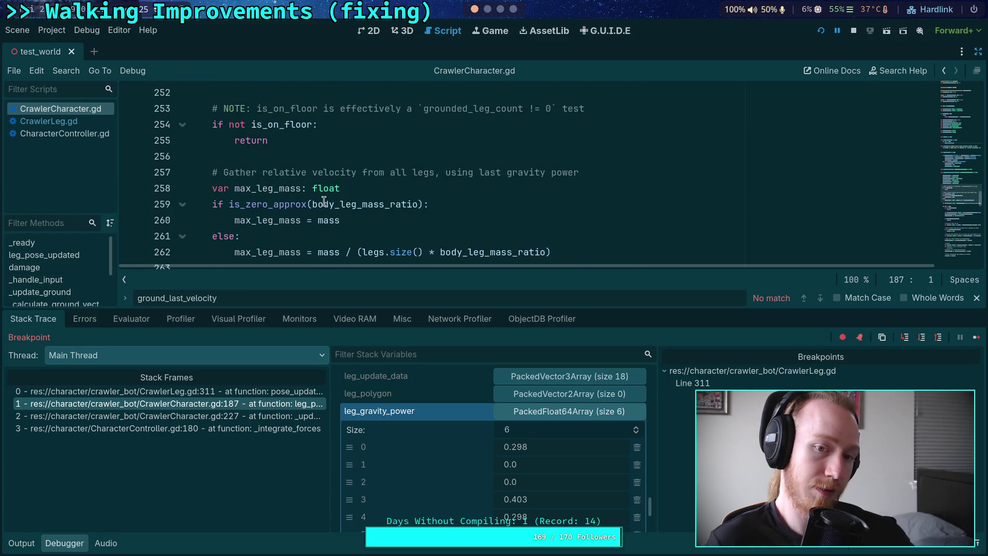
scroll(324, 202, down, 6)
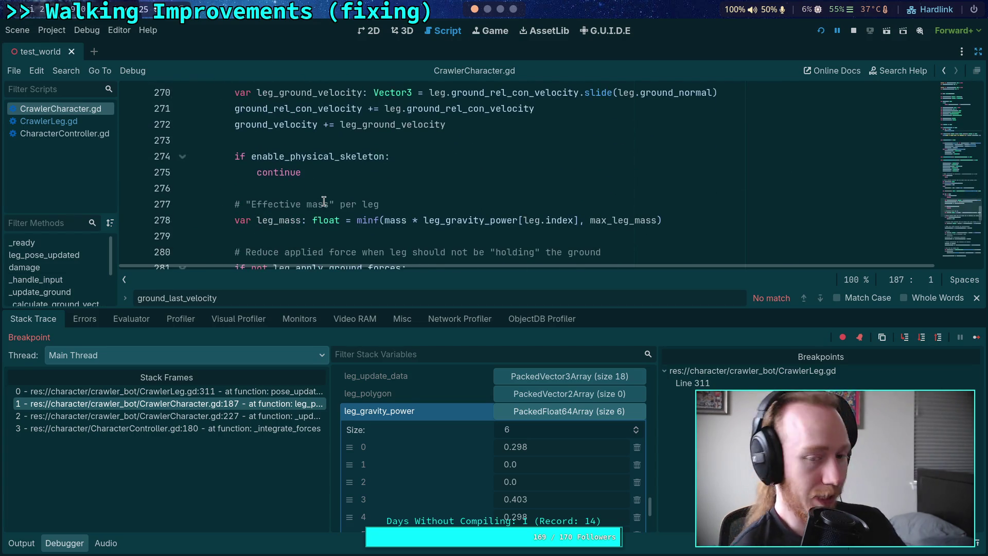
scroll(324, 200, down, 3)
Step: Show the 'for leg in legs' loop around lines 264–275 and collapse the debugger panel
scroll(319, 196, up, 8)
scroll(302, 181, down, 2)
scroll(302, 181, down, 2)
scroll(247, 216, up, 1)
scroll(247, 217, up, 9)
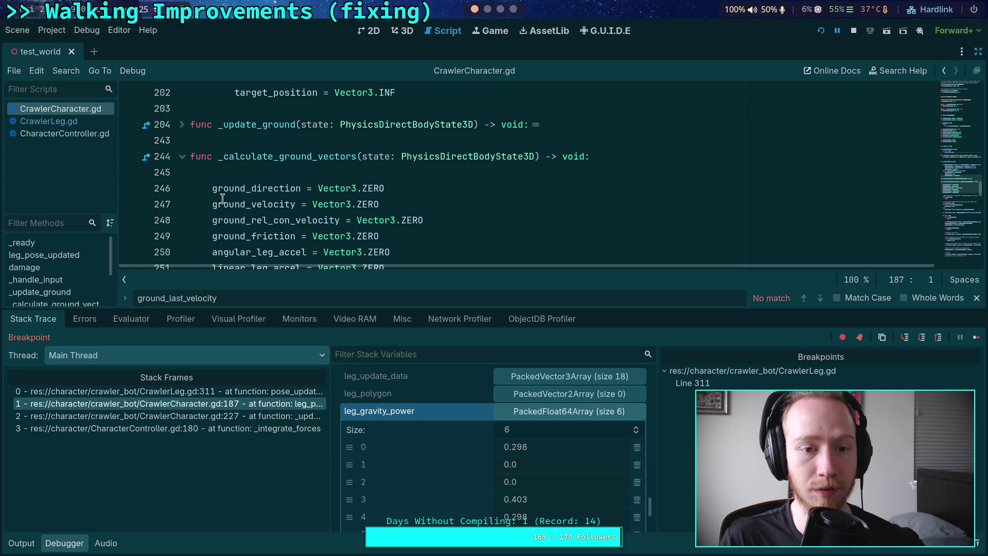
scroll(222, 198, down, 8)
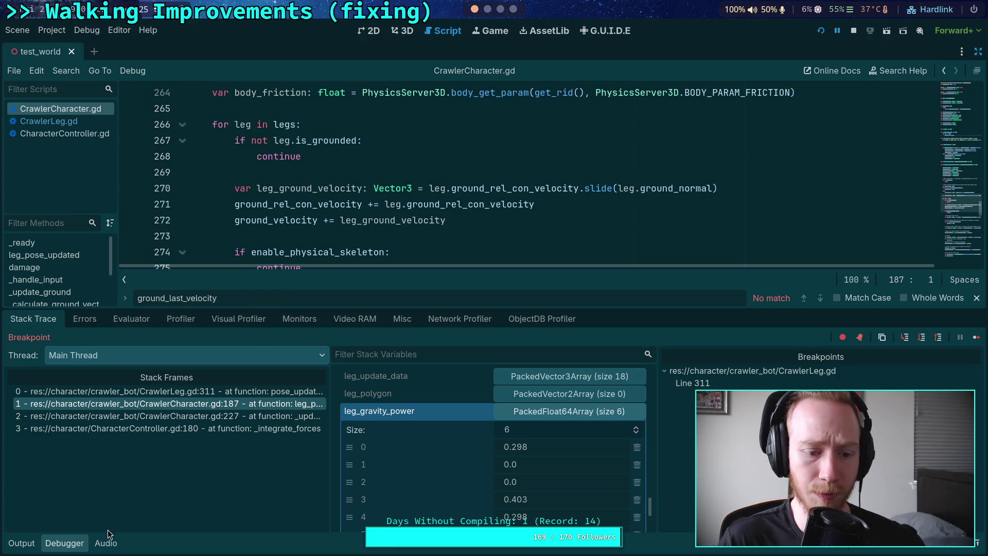
click(72, 542)
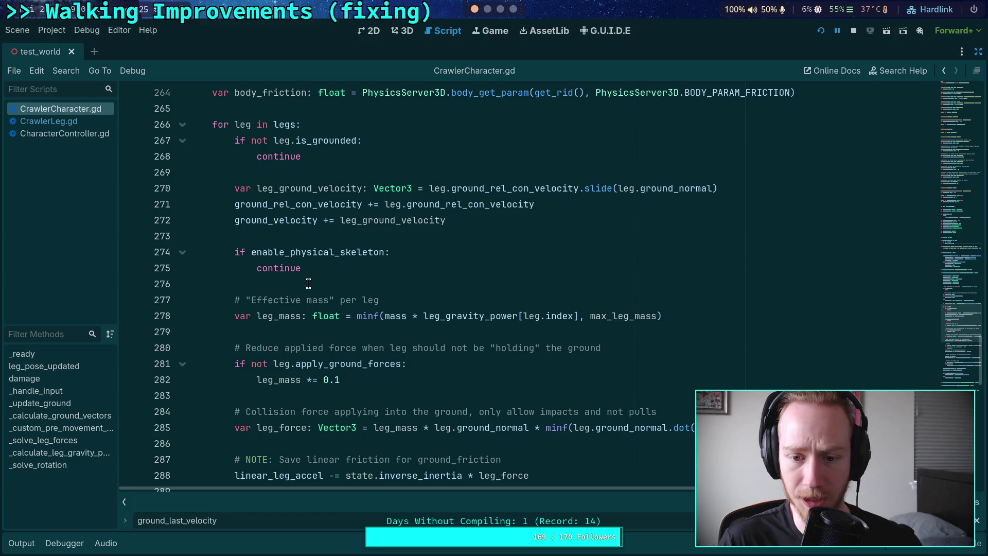
Step: Review the leg loop, highlighting the is_grounded check and apply_ground_forces
scroll(311, 247, down, 3)
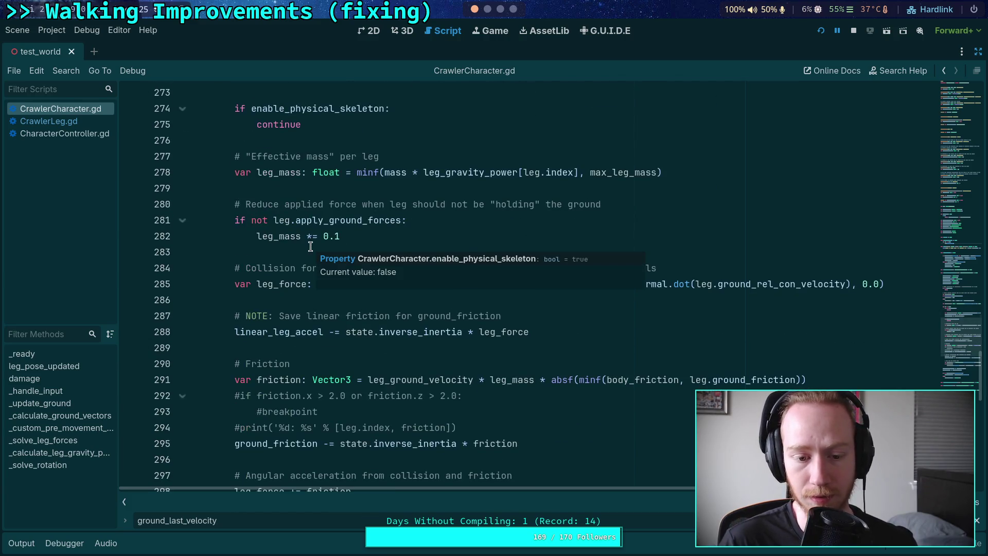
scroll(311, 247, up, 6)
double_click(320, 285)
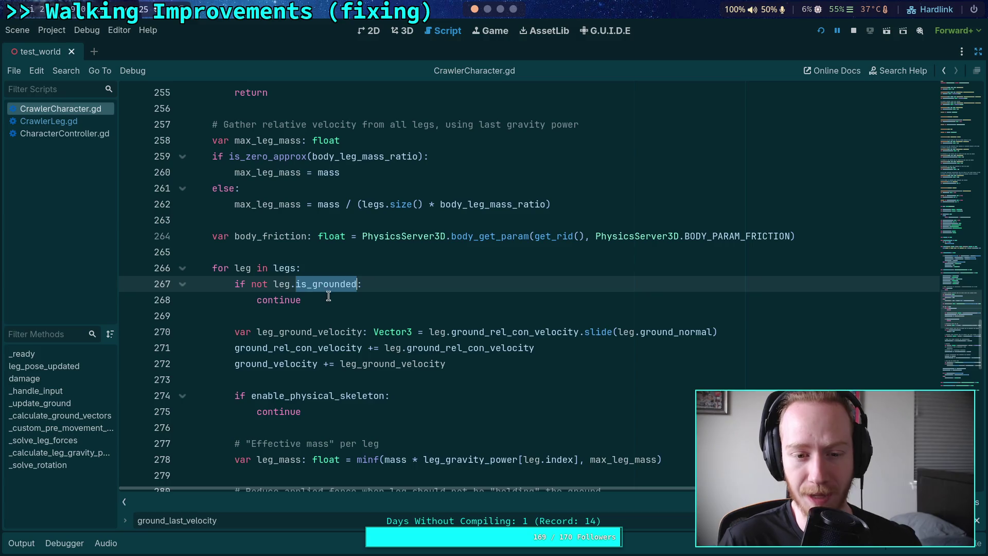
scroll(345, 329, down, 3)
scroll(344, 329, down, 2)
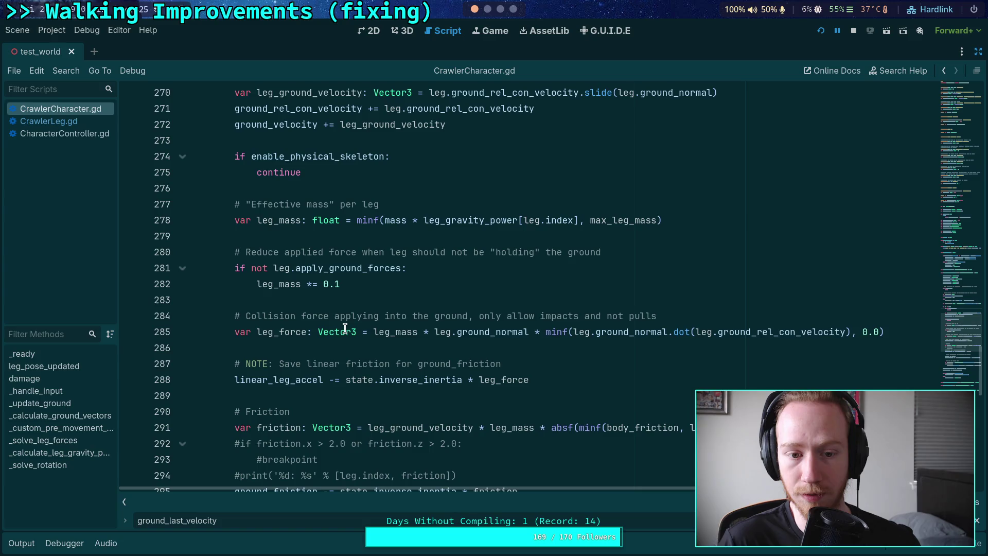
double_click(296, 270)
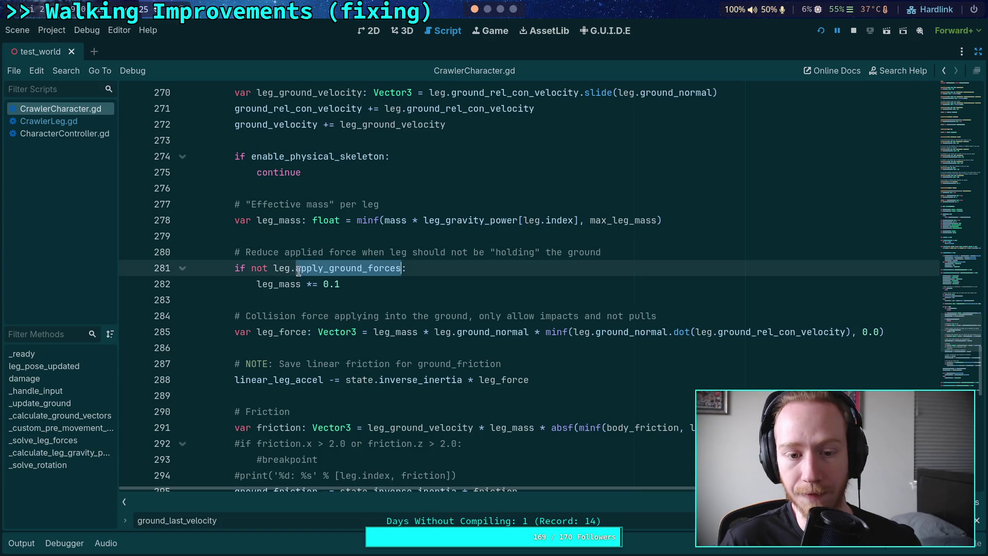
click(277, 291)
Step: Add a breakpoint on line 270 and resume the game with F12
scroll(242, 275, up, 2)
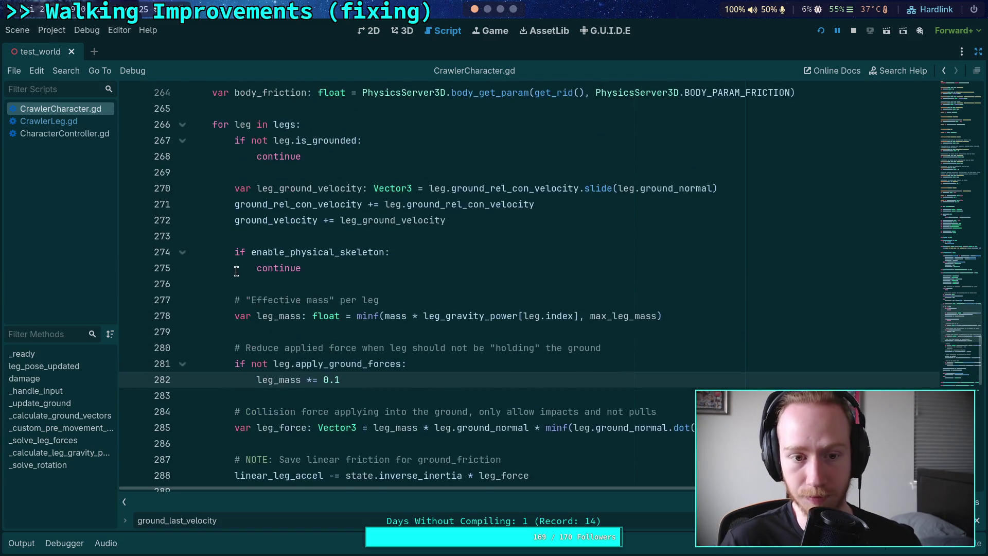
scroll(237, 271, up, 1)
click(132, 237)
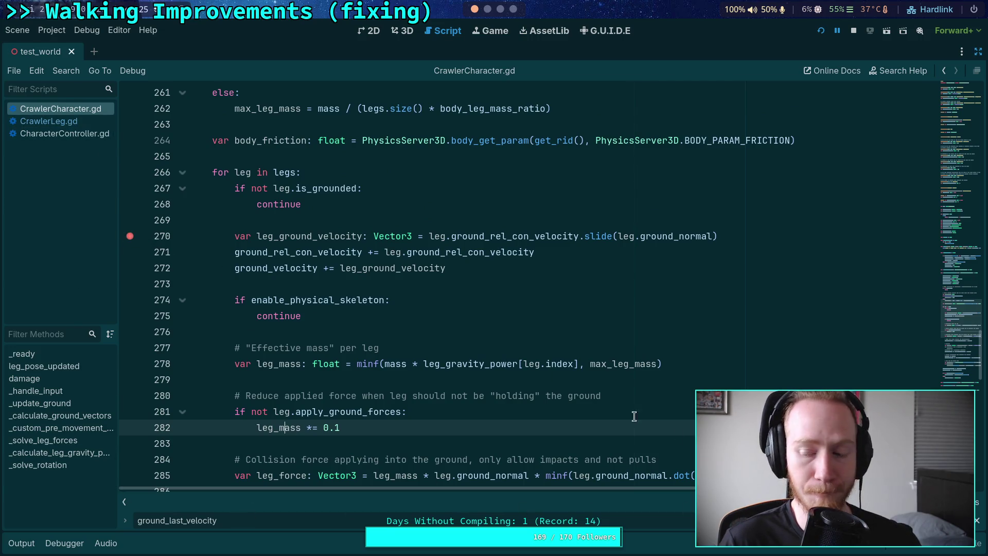
key(F12)
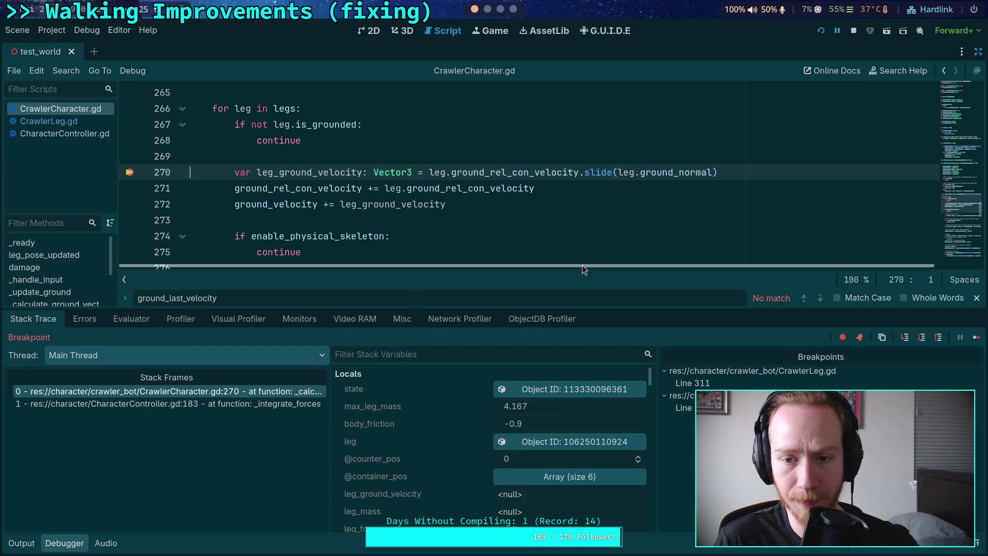
Step: Continue to the next leg's stop at line 270 and step over to line 274
click(977, 337)
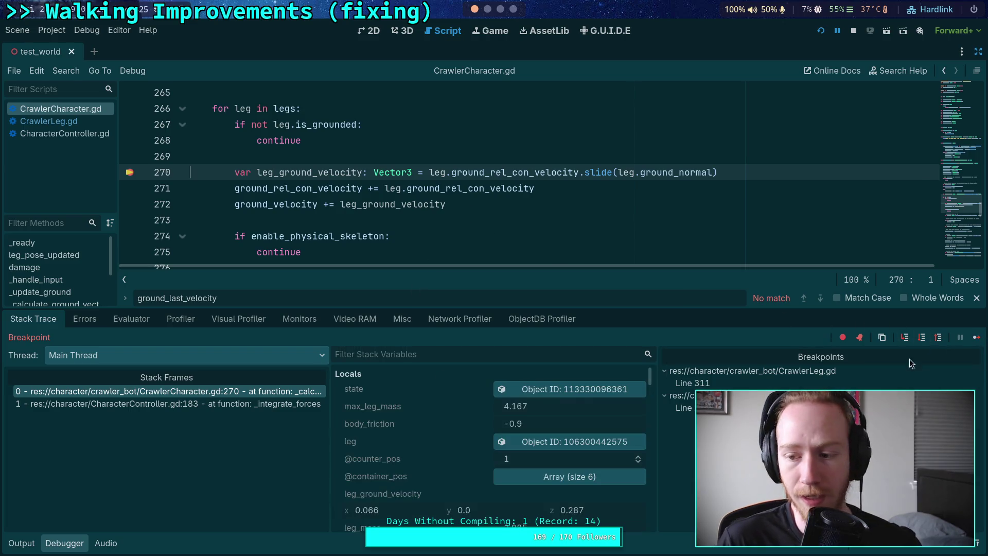
click(921, 339)
click(921, 338)
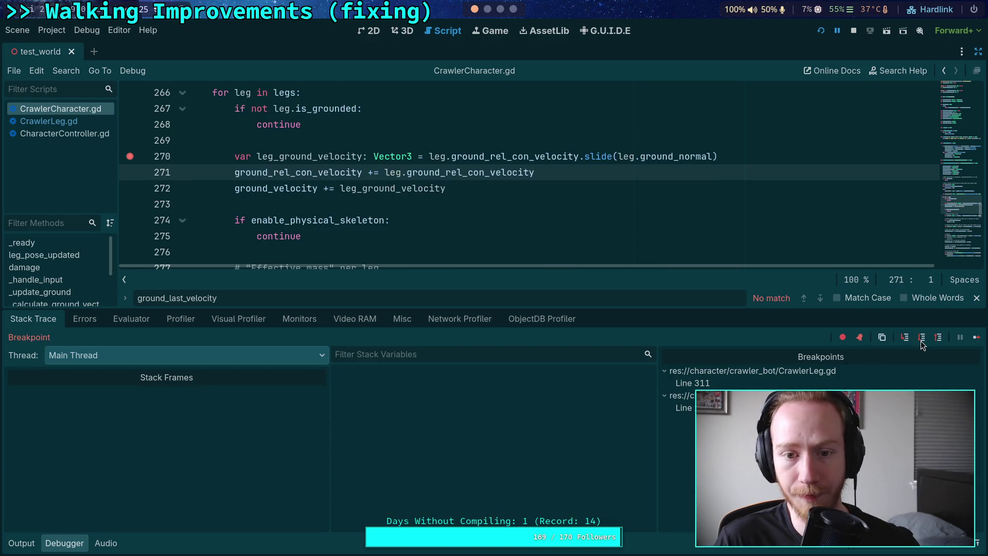
click(921, 339)
Step: Inspect leg_ground_velocity (2.45, 0.0, 1.127) and select the accumulation lines 271–272
scroll(438, 219, up, 1)
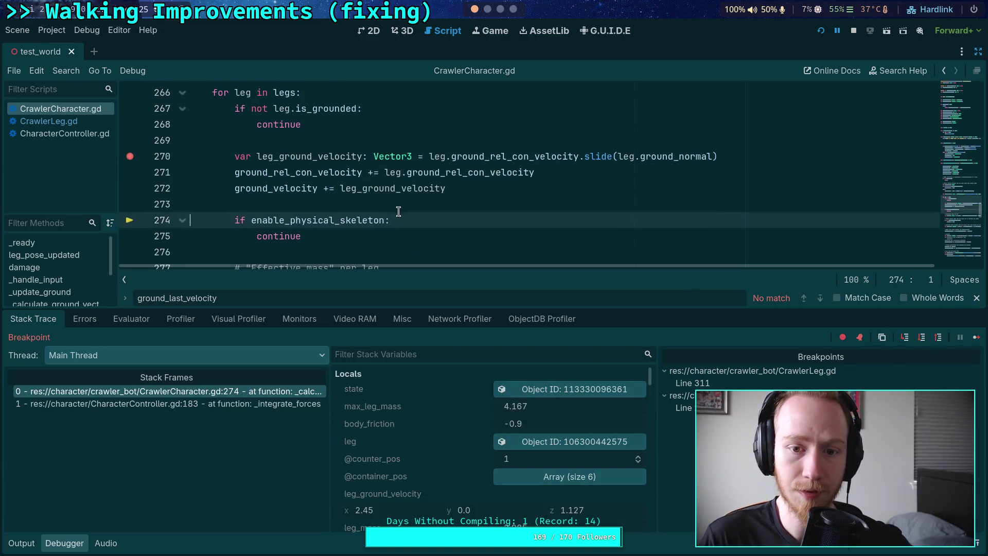
mouse_move(463, 171)
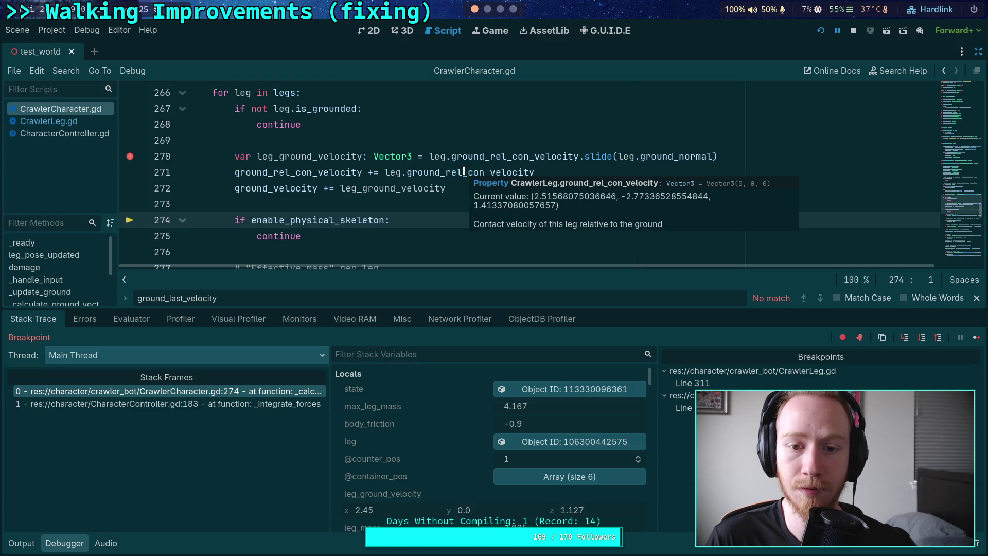
scroll(359, 209, down, 2)
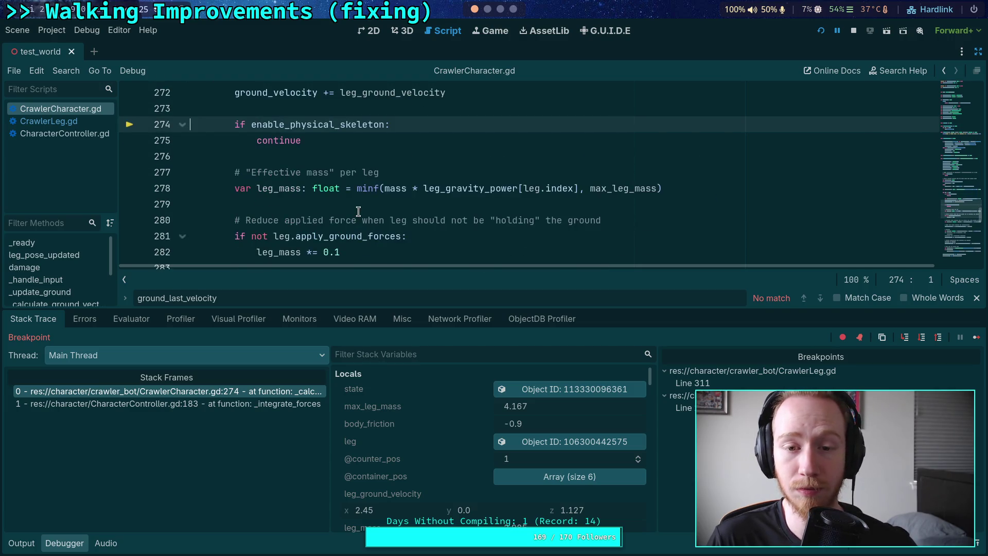
scroll(359, 211, up, 2)
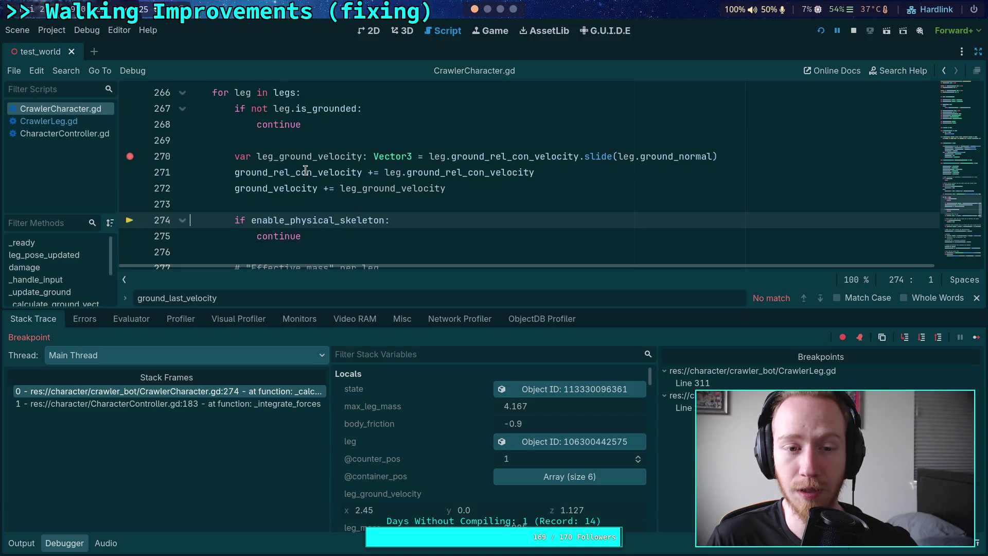
mouse_move(306, 170)
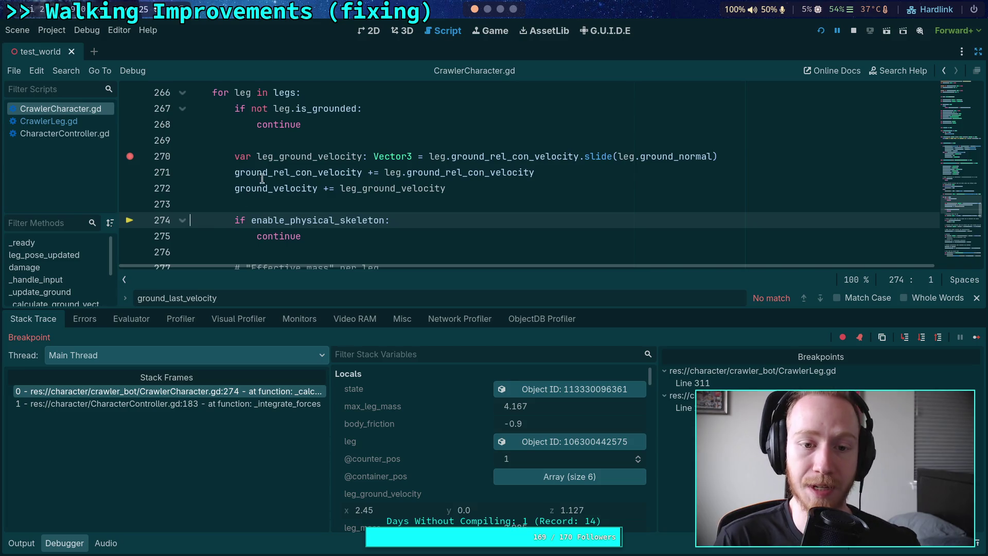
mouse_move(234, 173)
mouse_down()
mouse_move(306, 189)
mouse_move(458, 190)
mouse_up()
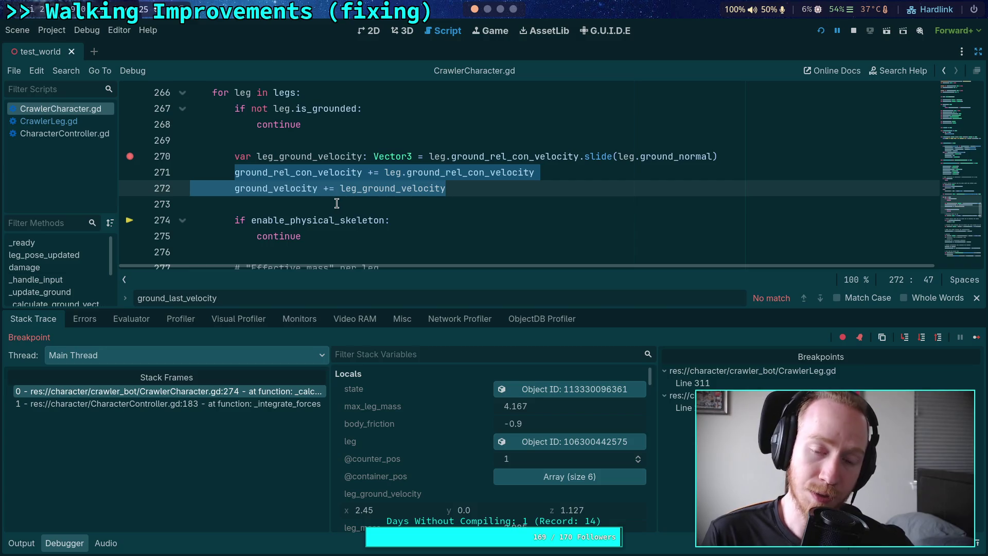
scroll(518, 207, down, 10)
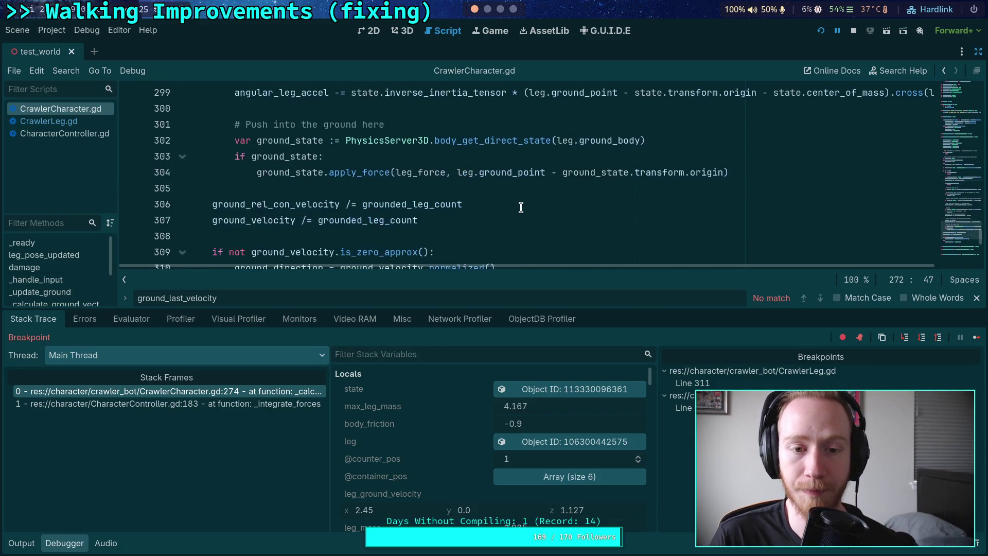
scroll(521, 207, down, 1)
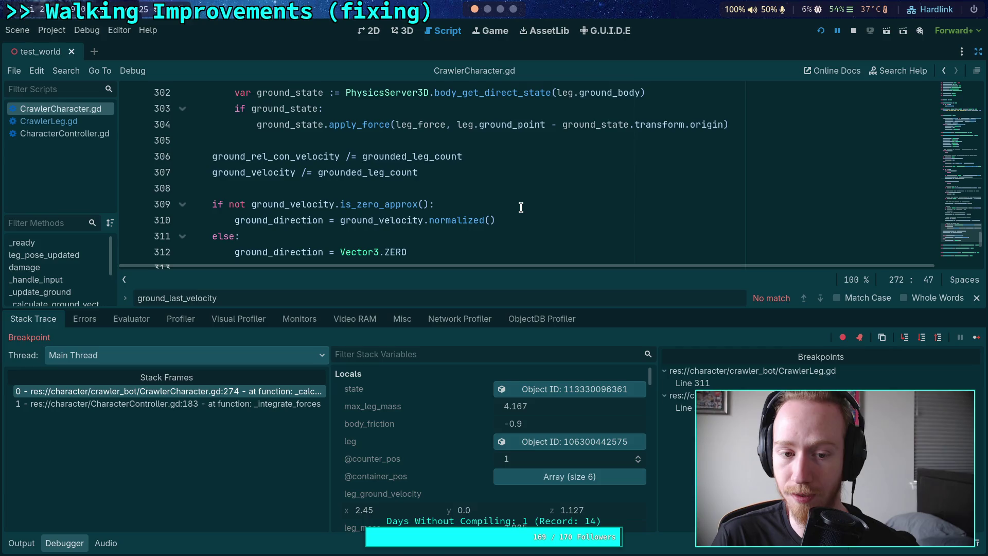
scroll(521, 208, down, 1)
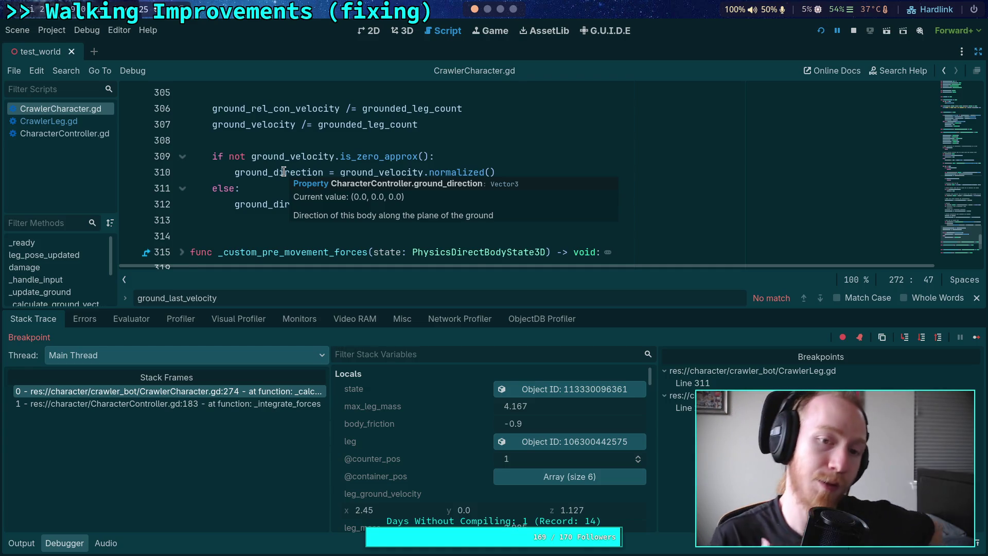
scroll(535, 155, up, 10)
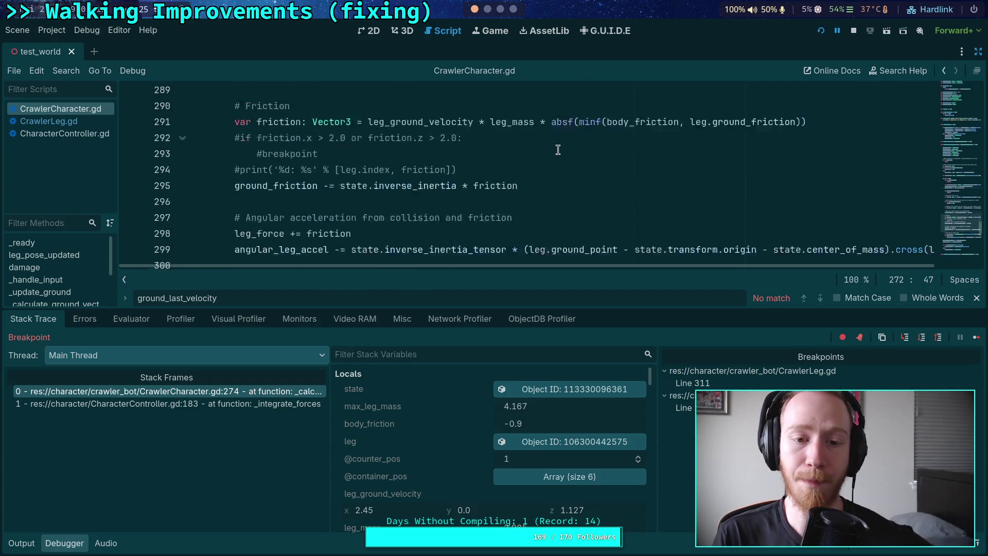
scroll(450, 144, up, 3)
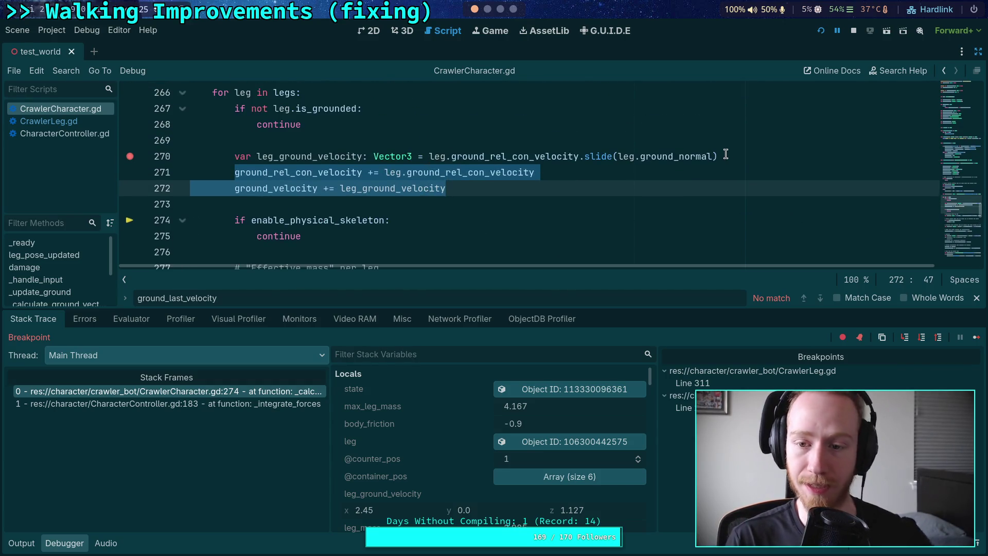
Step: Add '# TODO: only when 'apply_ground_forces' is true, and use a counter to divide correctly' after line 270
click(729, 154)
key(Return)
text(# TODO: )
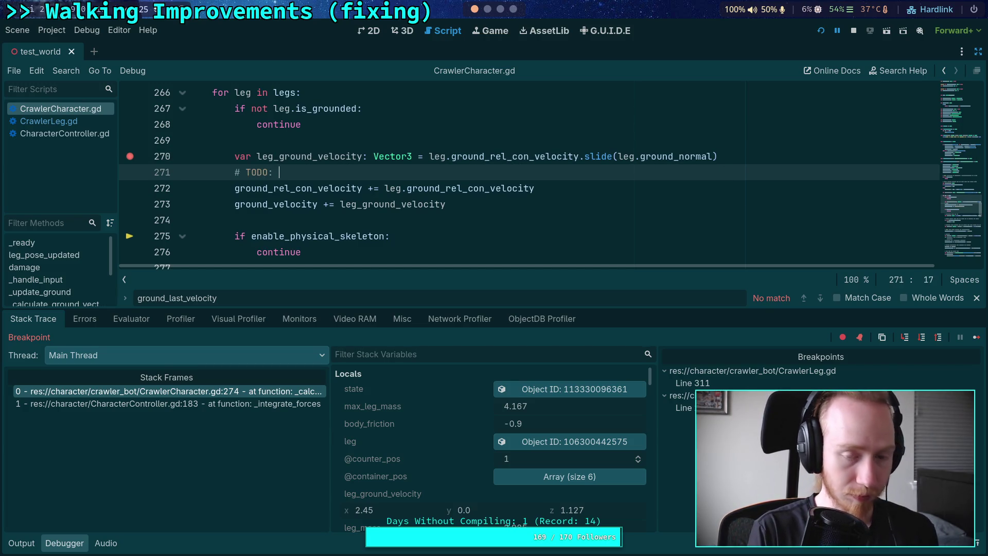
text(apply only when)
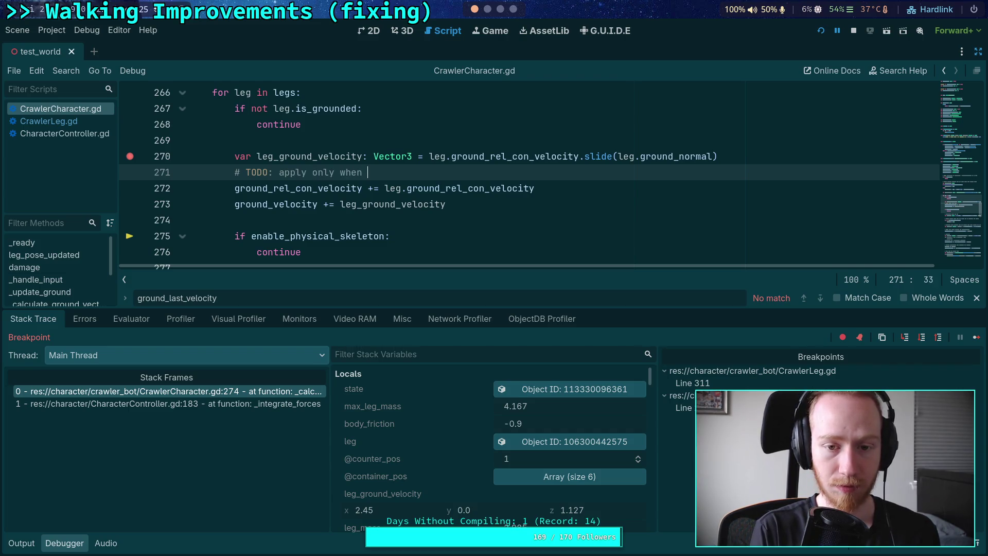
key(BackSpace)
key(BackSpace)
key(BackSpace)
text(only when 'a)
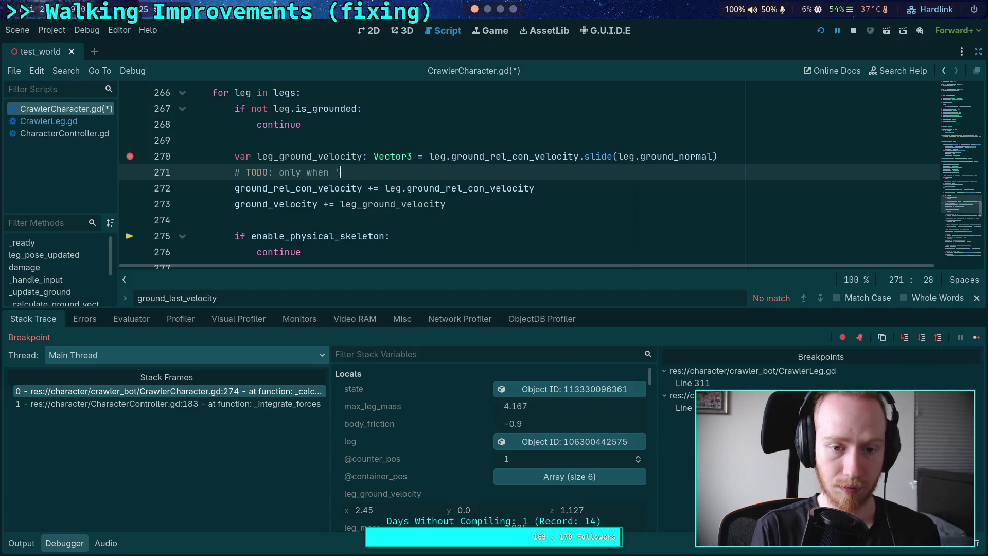
text(pply_ground_)
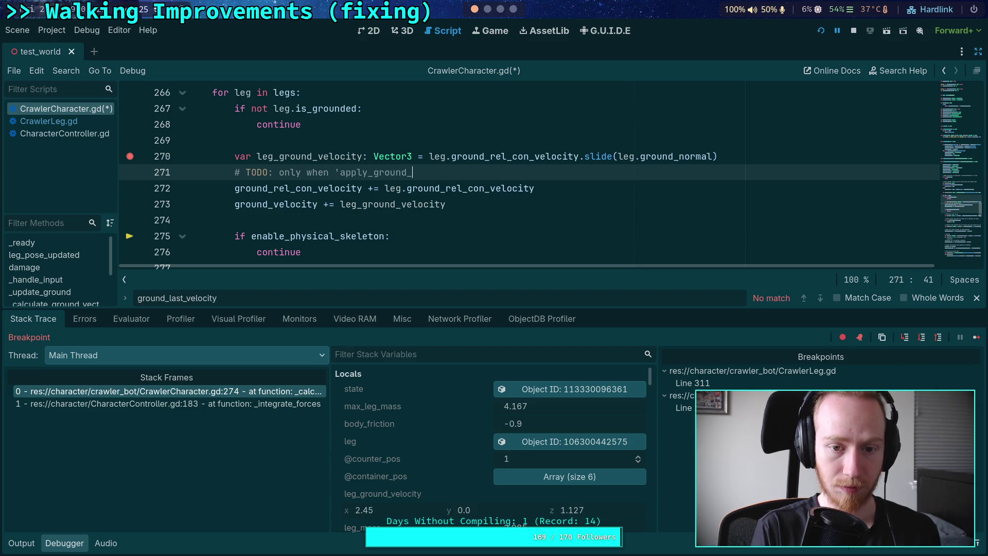
text(forces' is true)
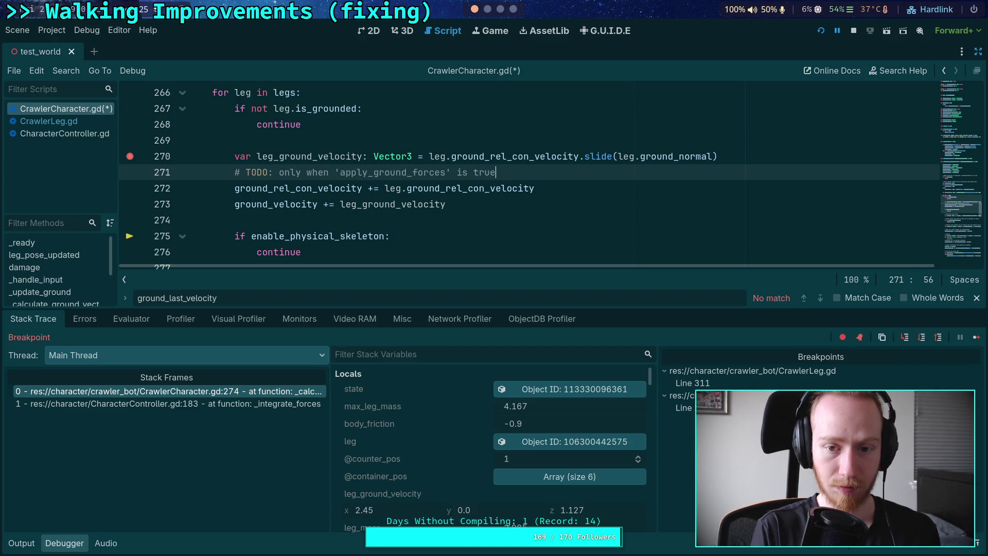
text(, and us)
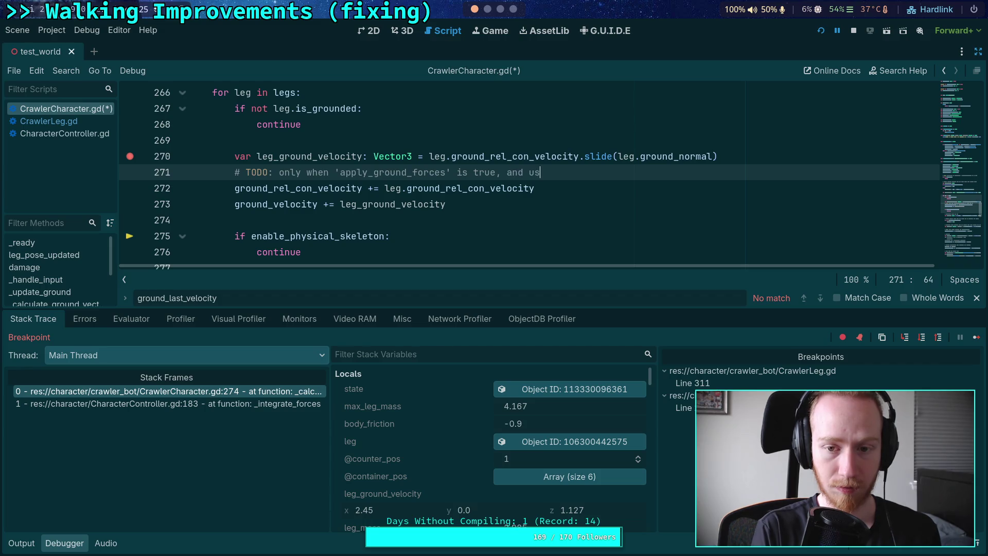
text(e a counter )
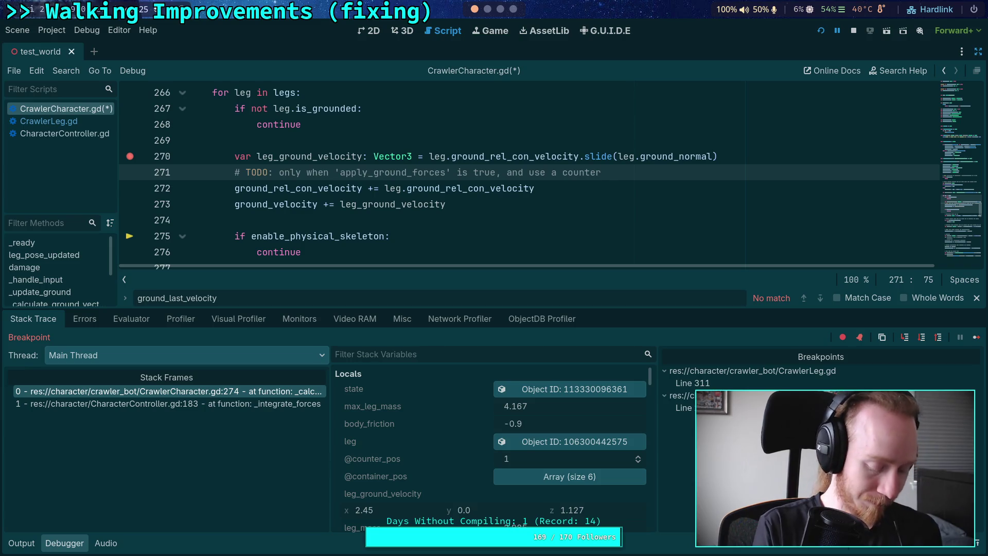
text(to divide )
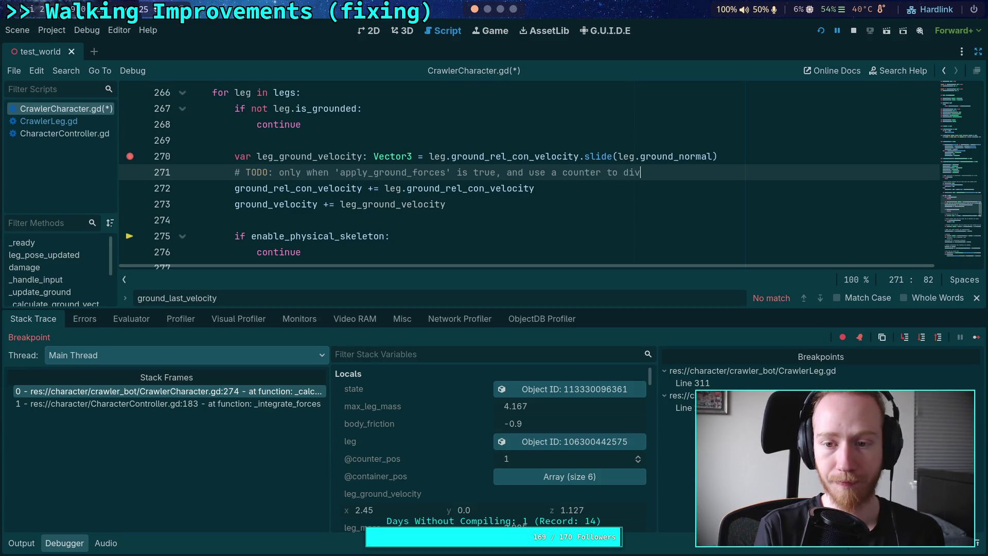
text(correctly)
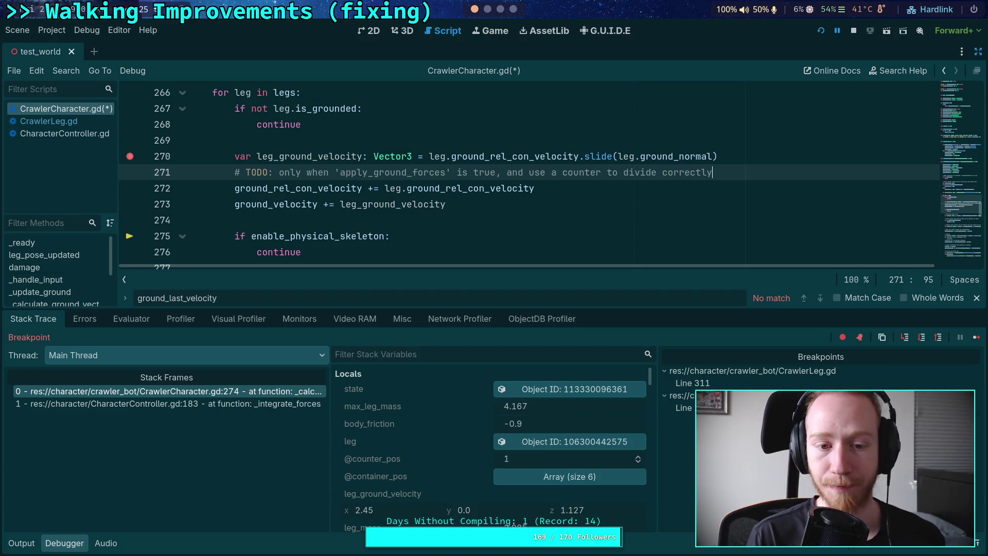
scroll(681, 133, down, 3)
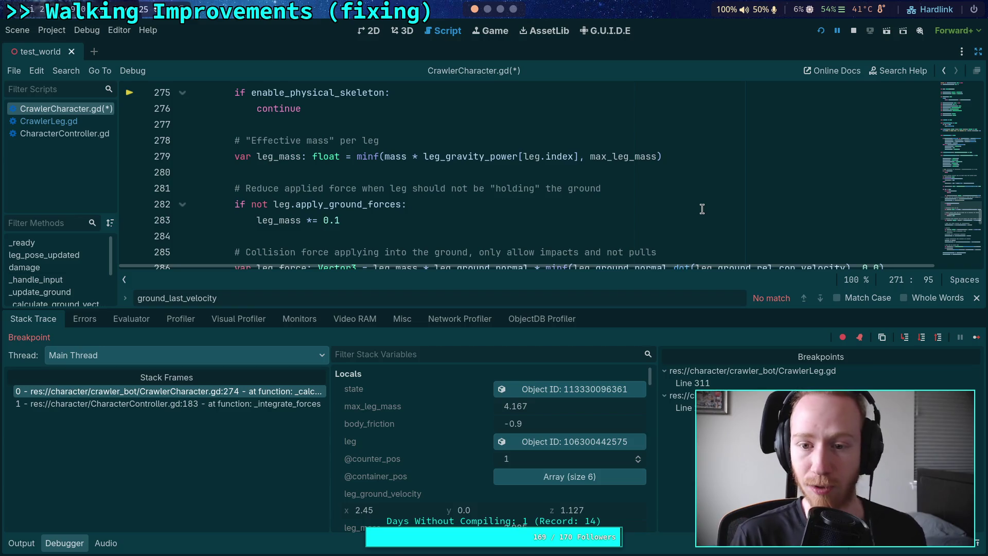
mouse_move(487, 155)
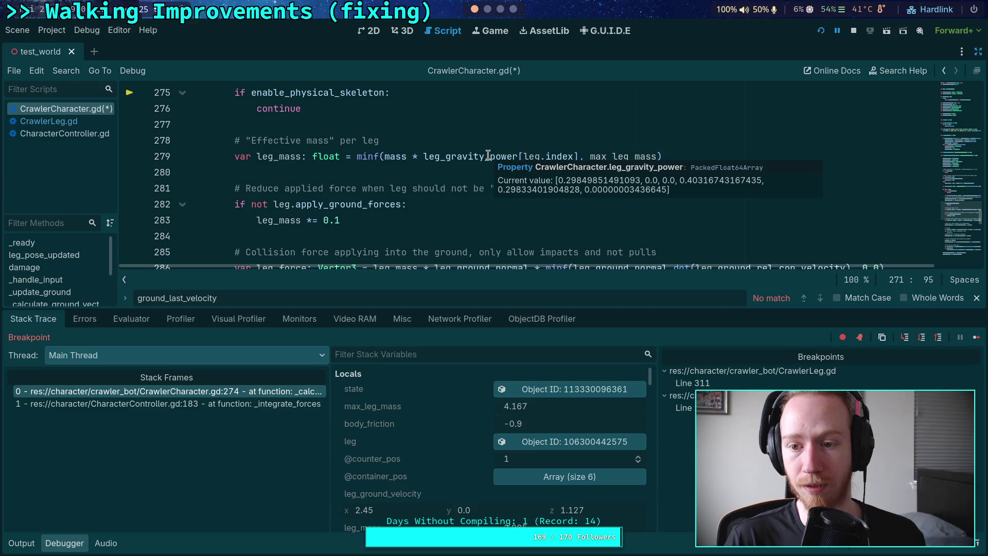
scroll(487, 155, up, 4)
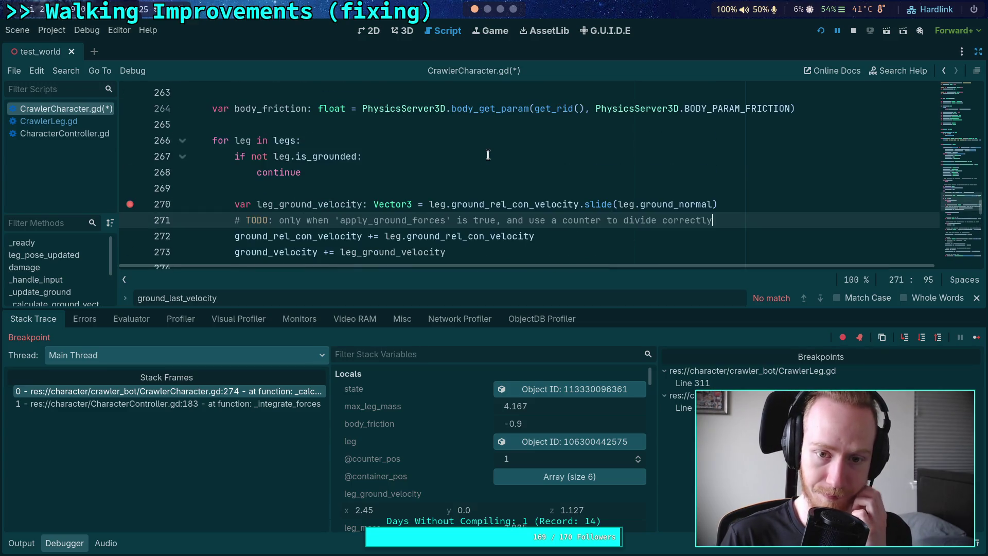
Step: Reword the TODO to 'multiply these by leg gravity power when adding to velocity TBH'
drag(728, 216, 280, 220)
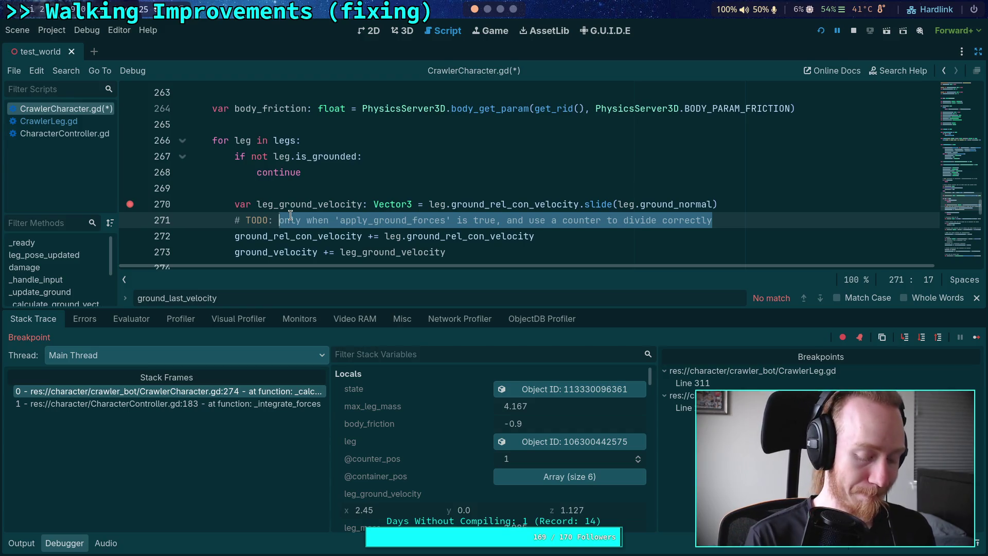
text(multiply by leg gravity poe)
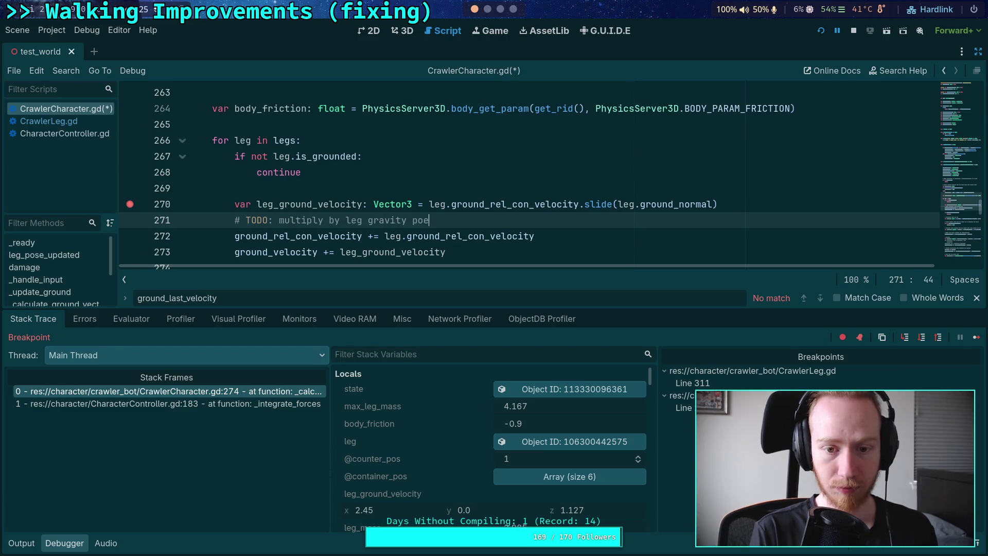
text(wer TBH)
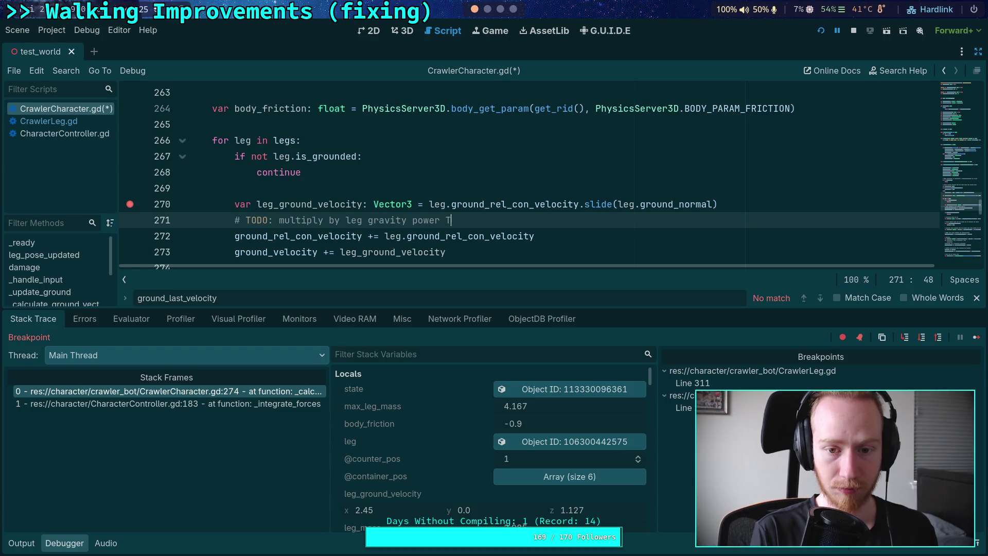
scroll(522, 216, down, 1)
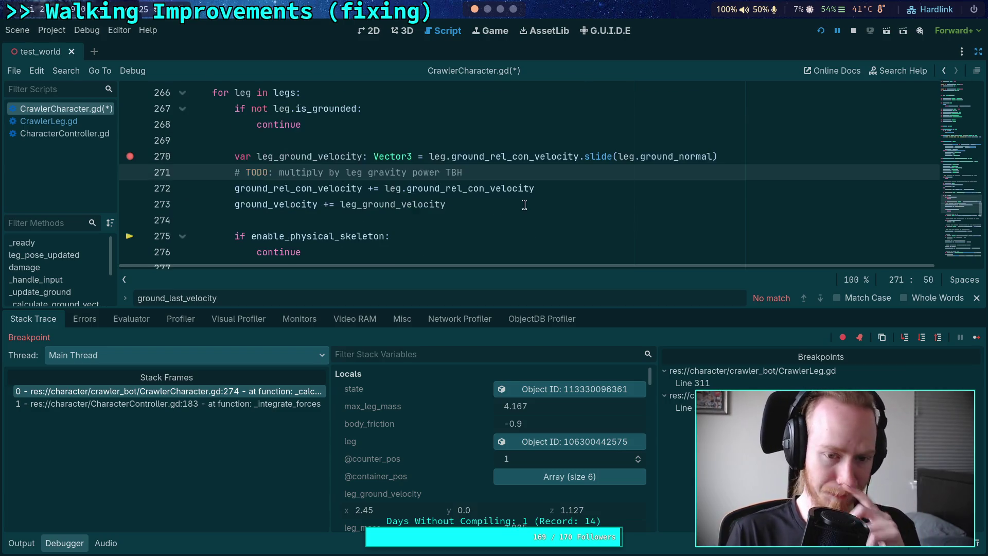
mouse_move(527, 184)
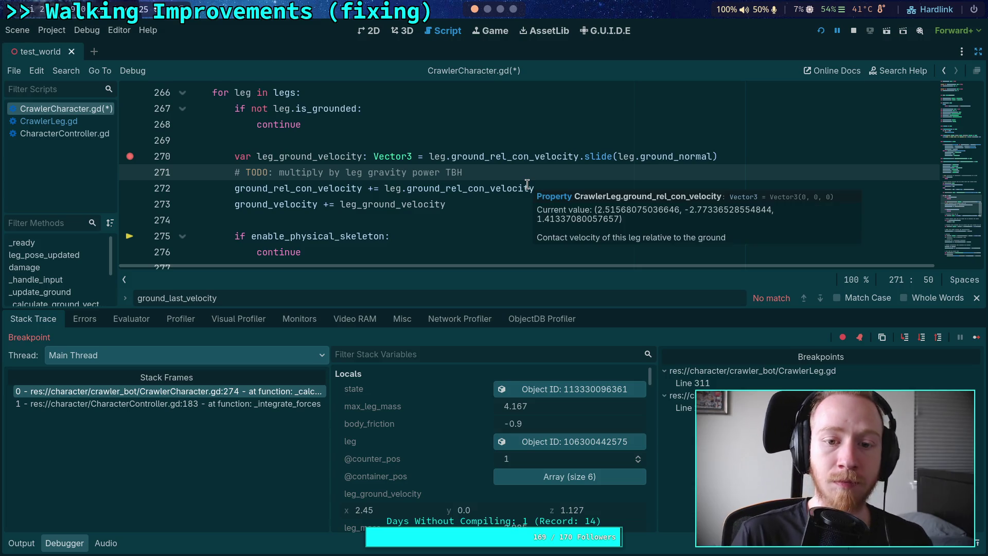
click(343, 172)
click(327, 172)
text(these)
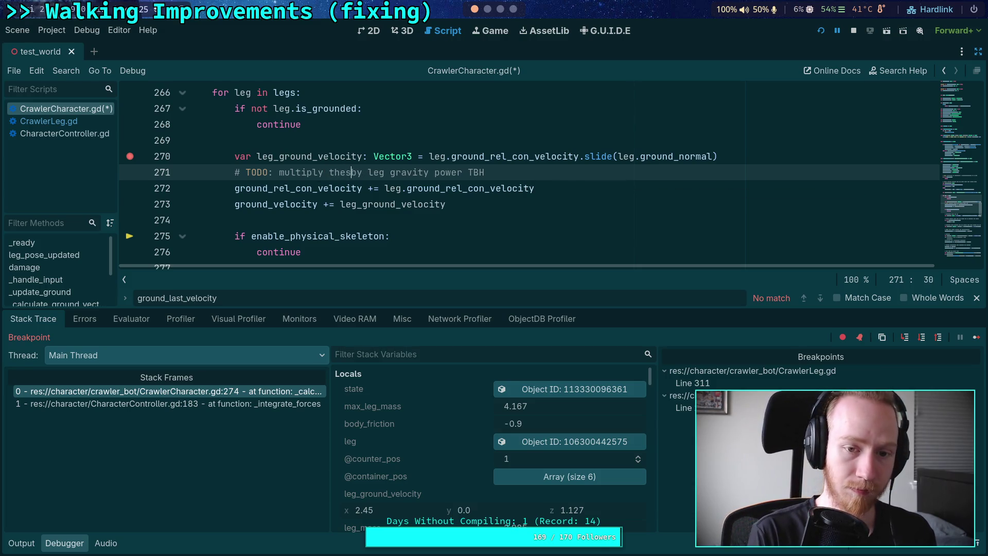
click(555, 175)
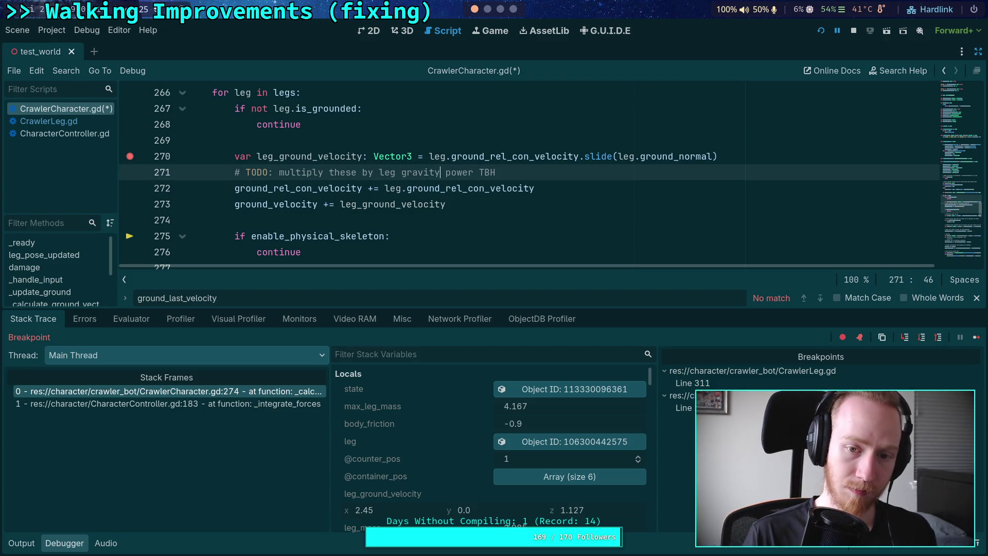
text(when addi)
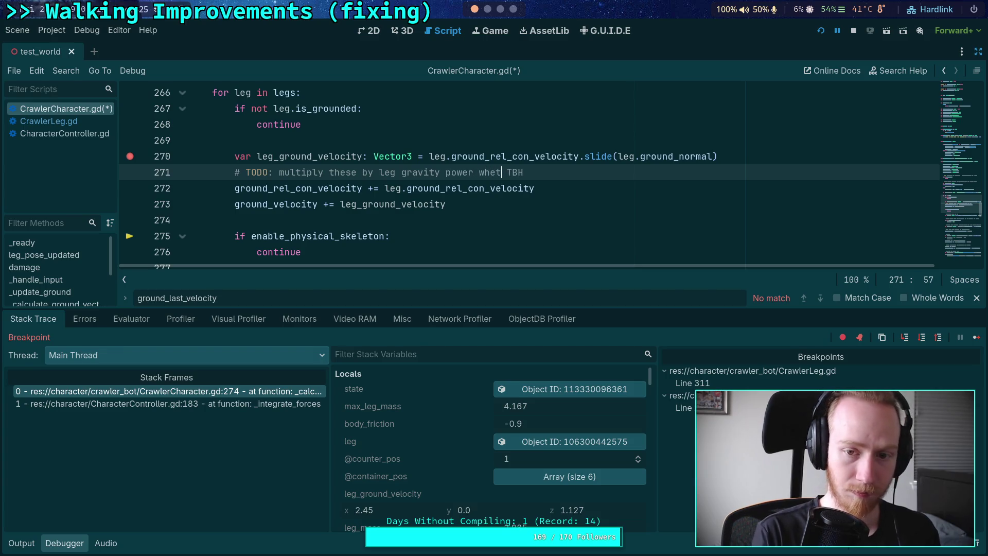
text(ng)
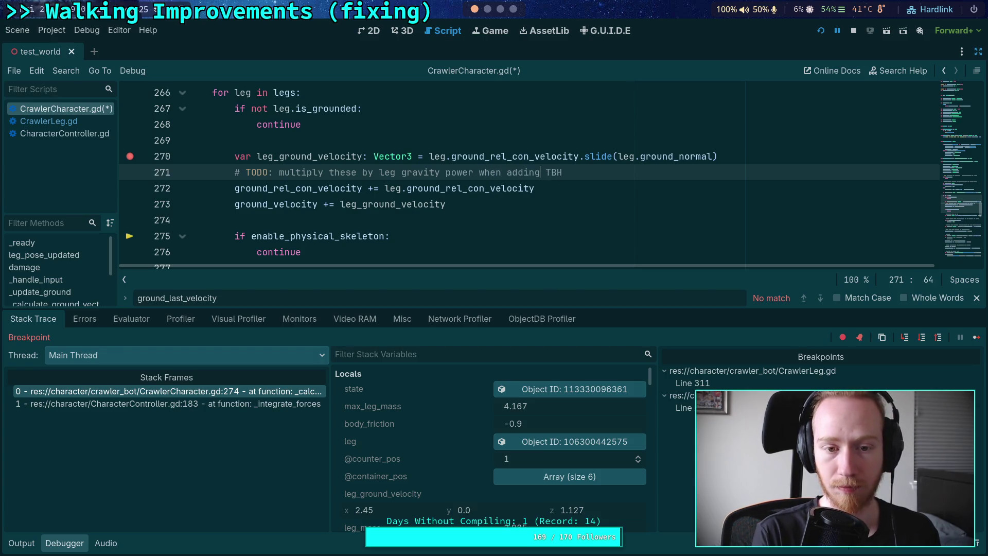
text( to velocity)
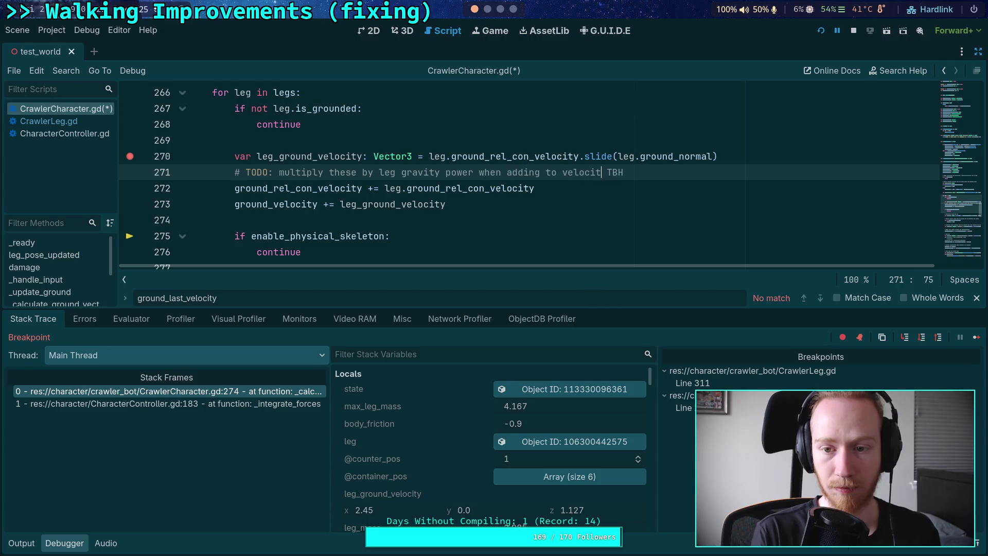
Step: Save CrawlerCharacter.gd and return to the TODO comment line
key(ctrl+s)
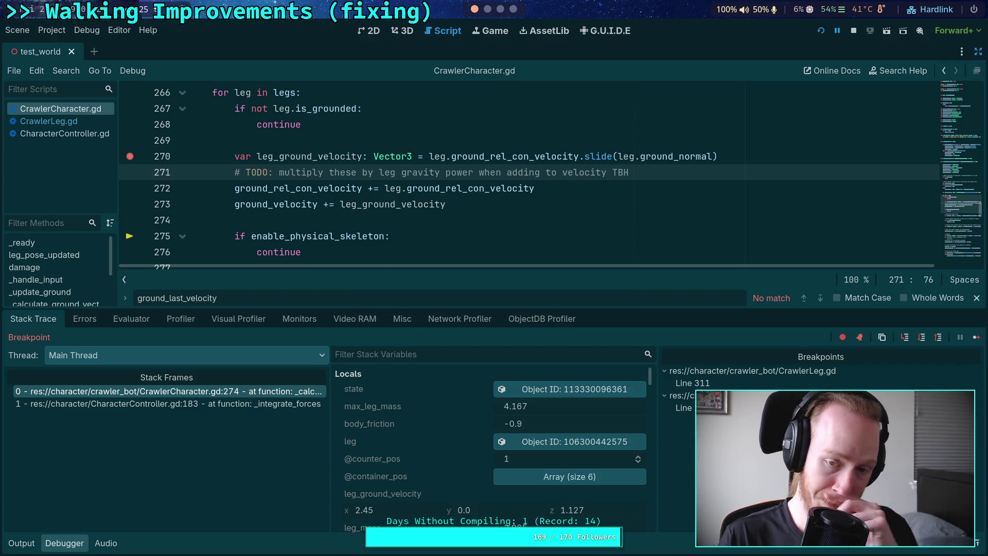
scroll(565, 181, down, 2)
scroll(642, 233, down, 1)
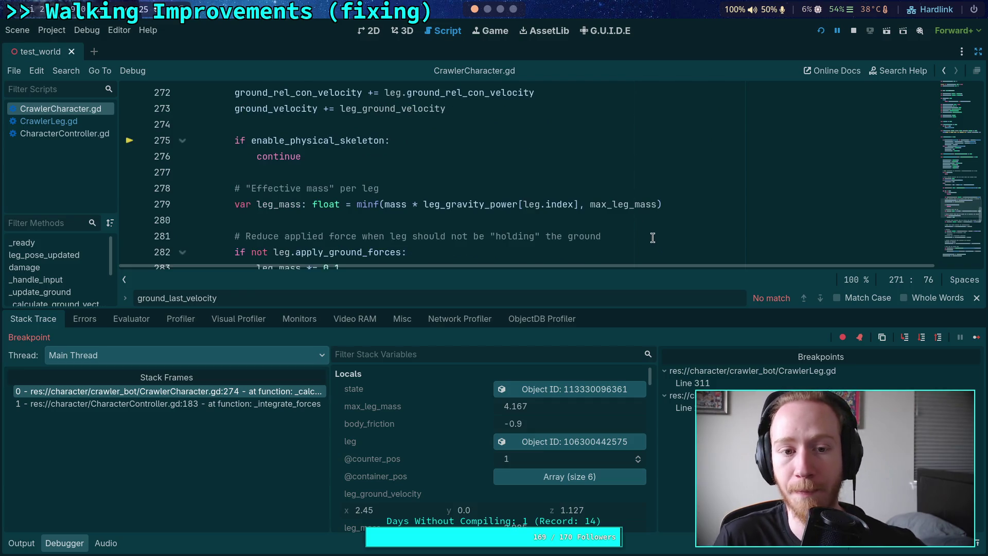
scroll(514, 226, up, 3)
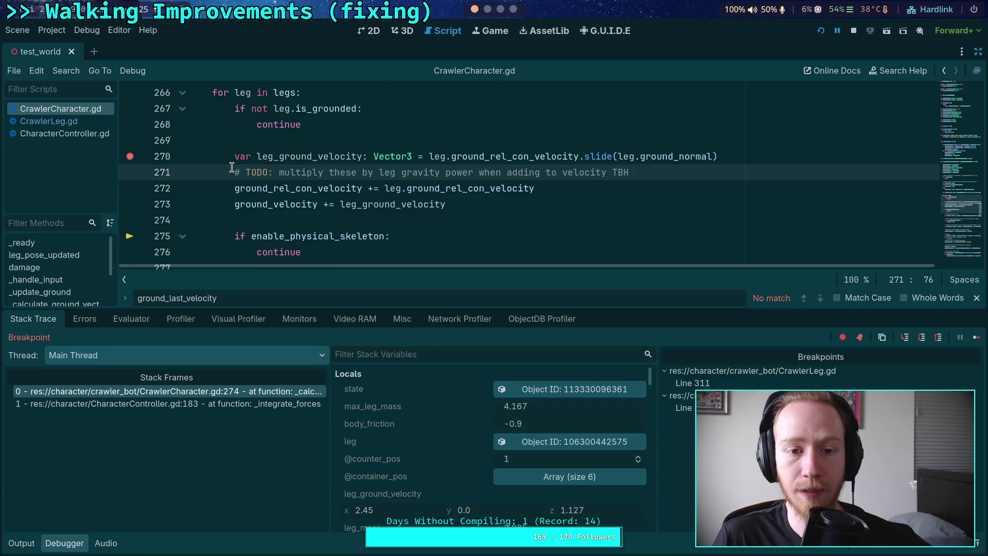
scroll(285, 183, up, 2)
scroll(262, 215, down, 3)
click(301, 124)
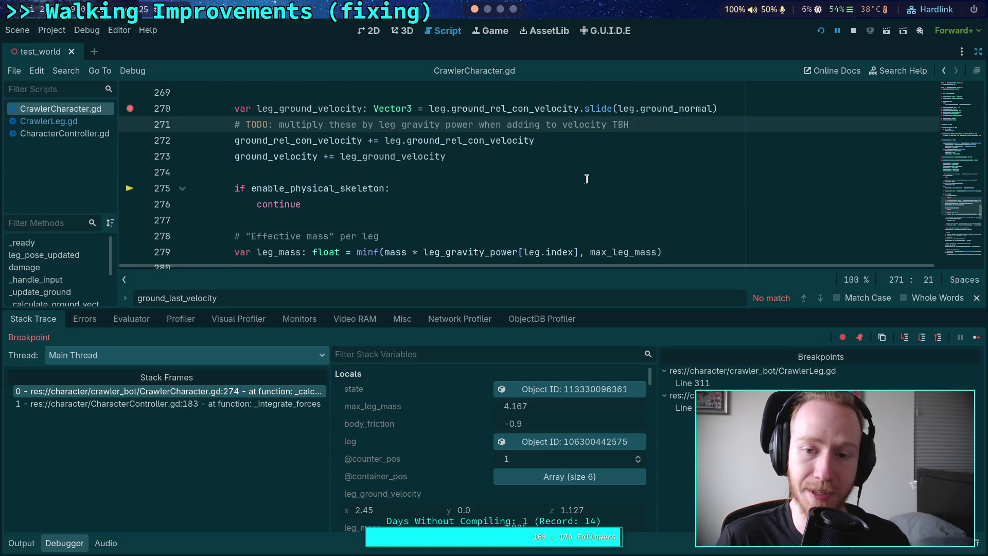
Step: Delete the TODO comment line and step execution to the leg_force line
key(ctrl+shift+k)
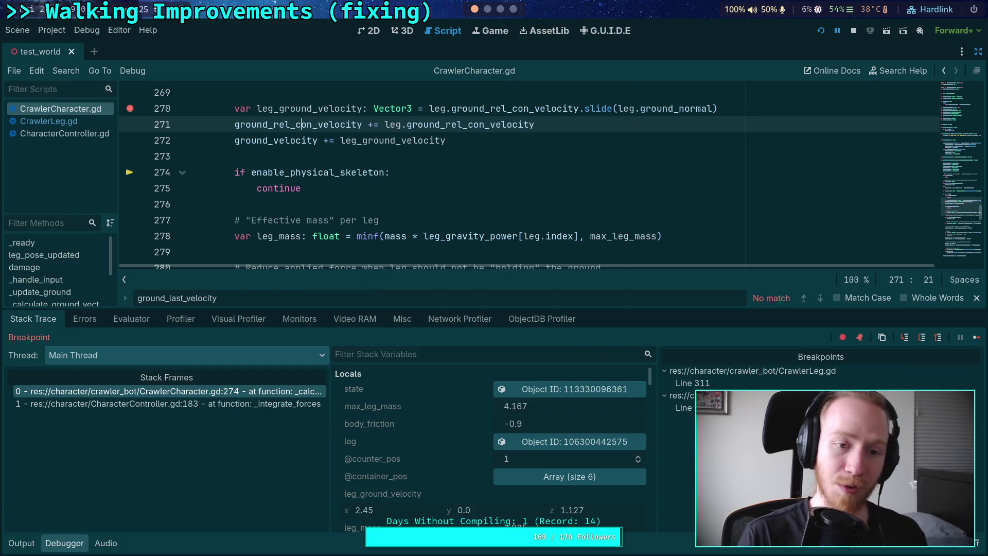
click(921, 338)
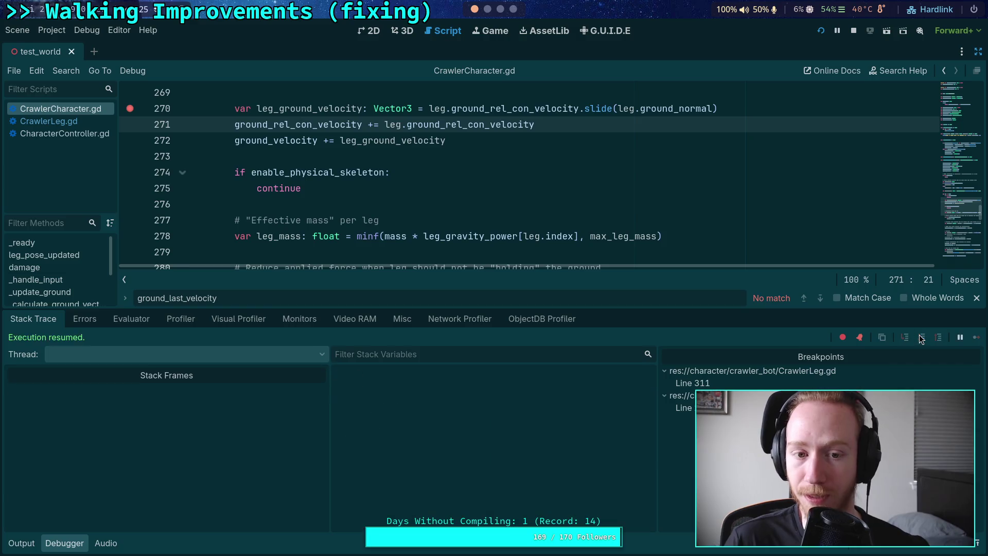
click(921, 338)
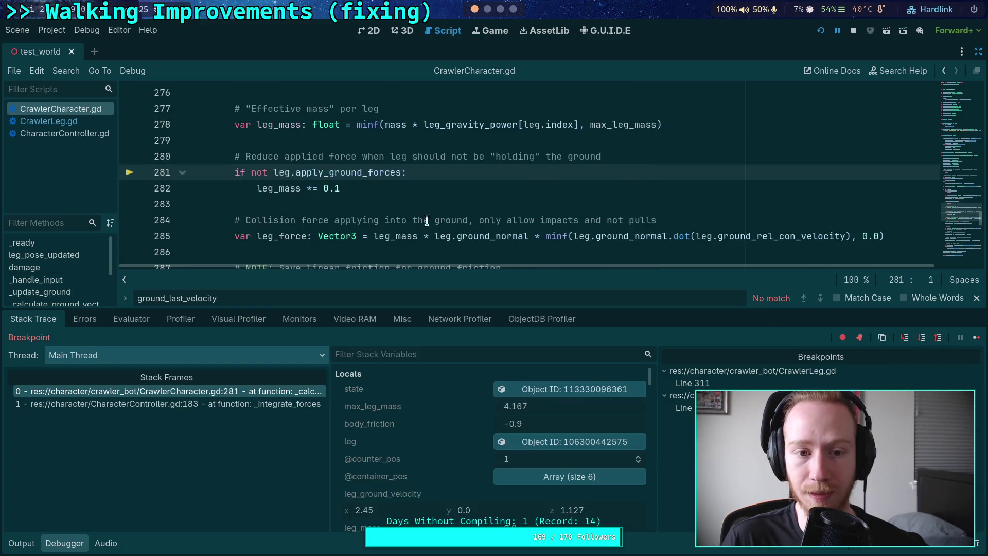
scroll(288, 195, up, 1)
mouse_move(278, 172)
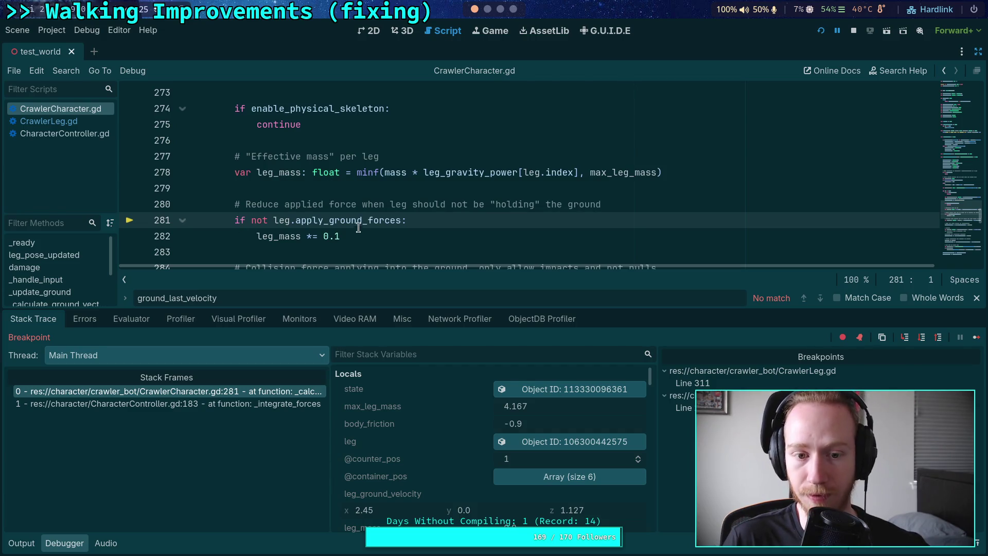
mouse_move(362, 225)
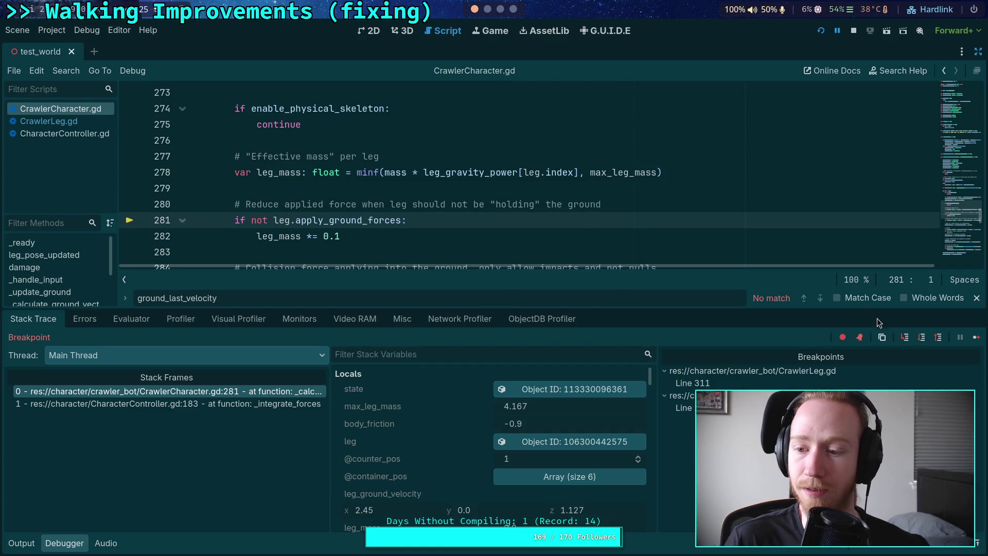
click(921, 338)
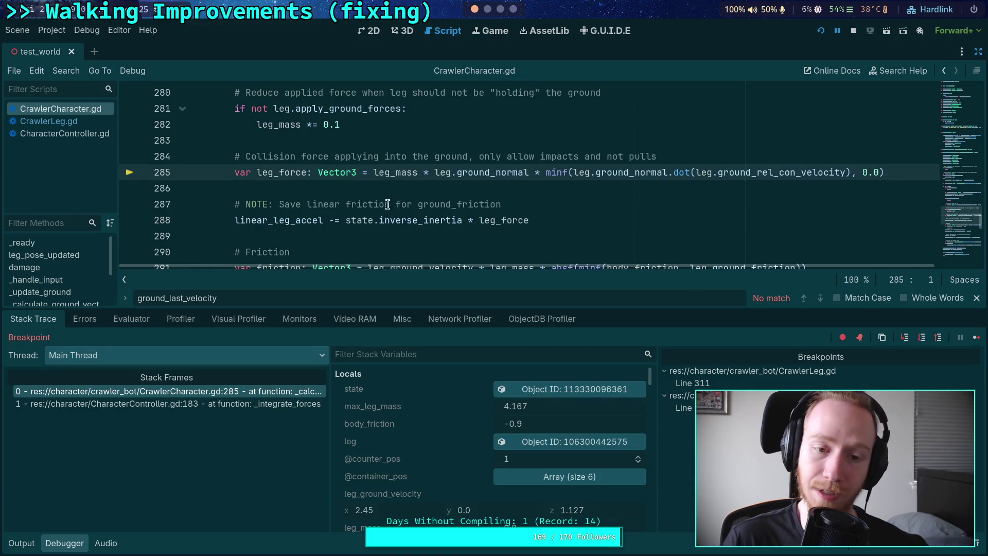
Step: Step past the leg_force and friction calculations to line 298
click(922, 339)
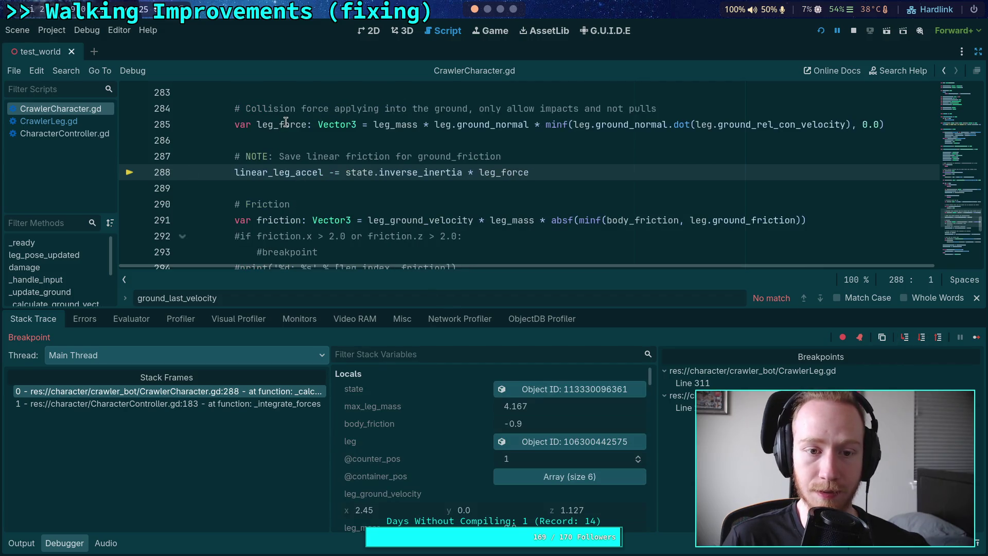
mouse_move(285, 122)
click(921, 337)
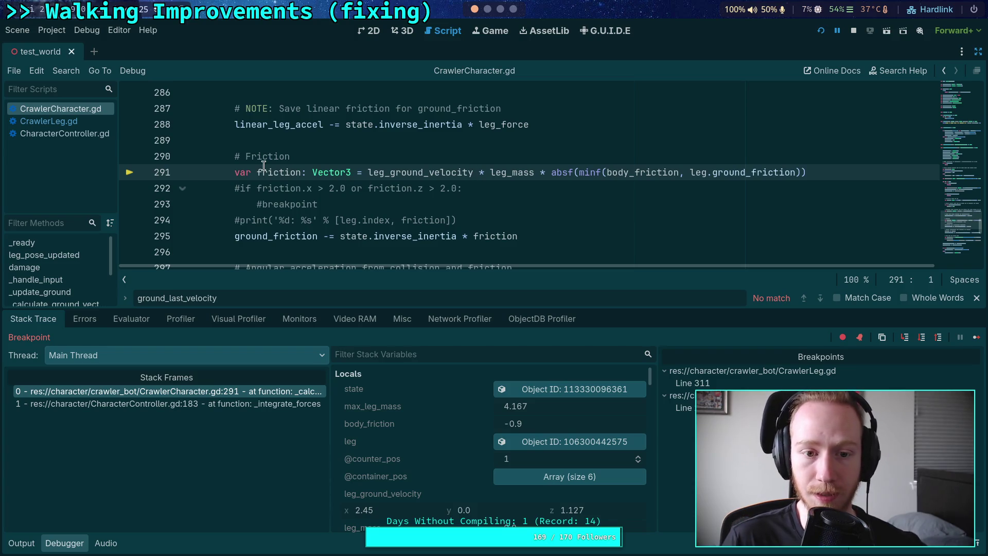
click(921, 337)
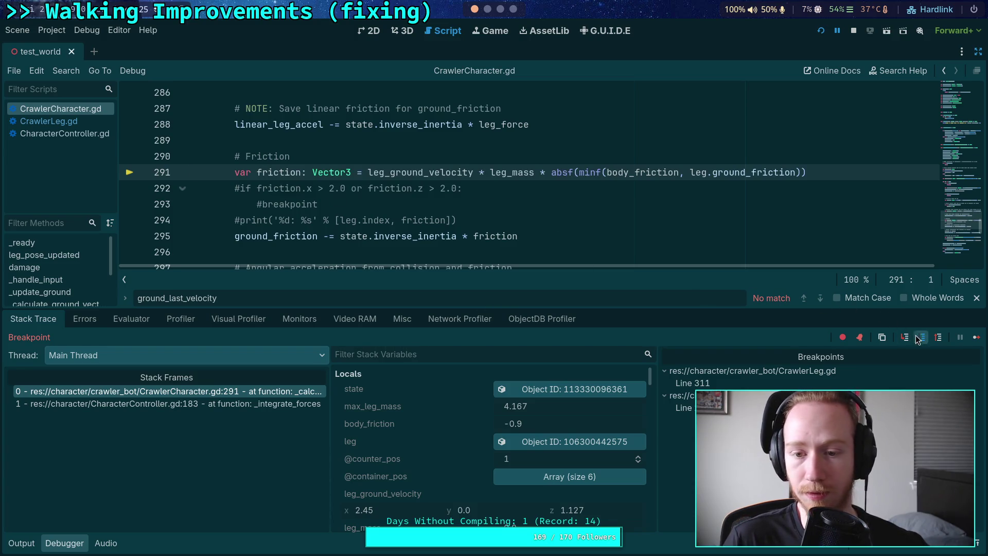
mouse_move(285, 110)
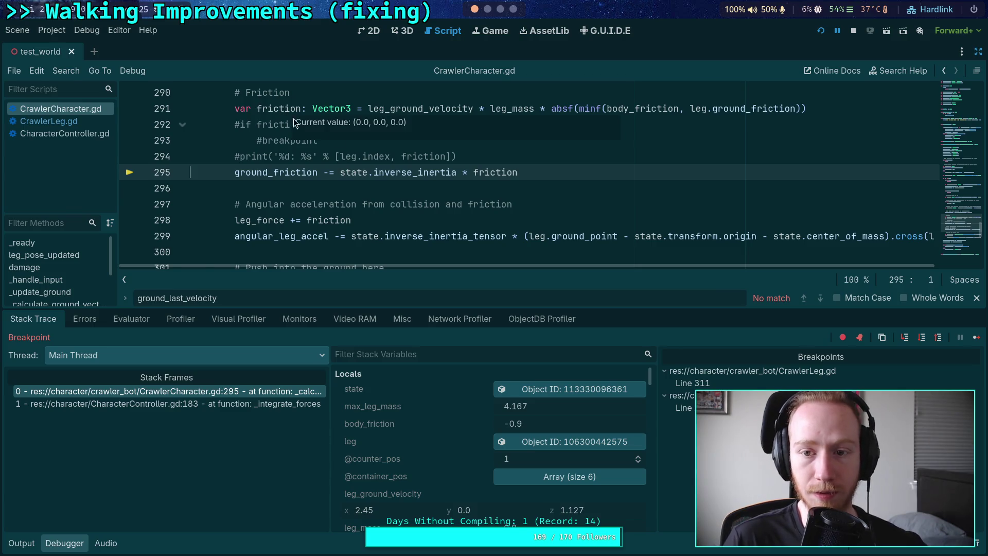
click(922, 337)
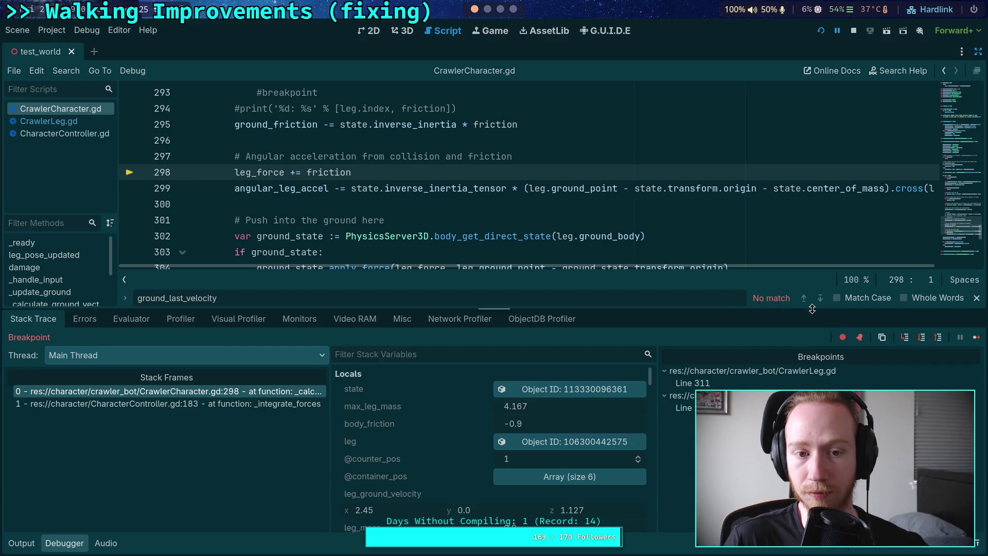
Step: Stop the running game to end the debug session
mouse_move(504, 121)
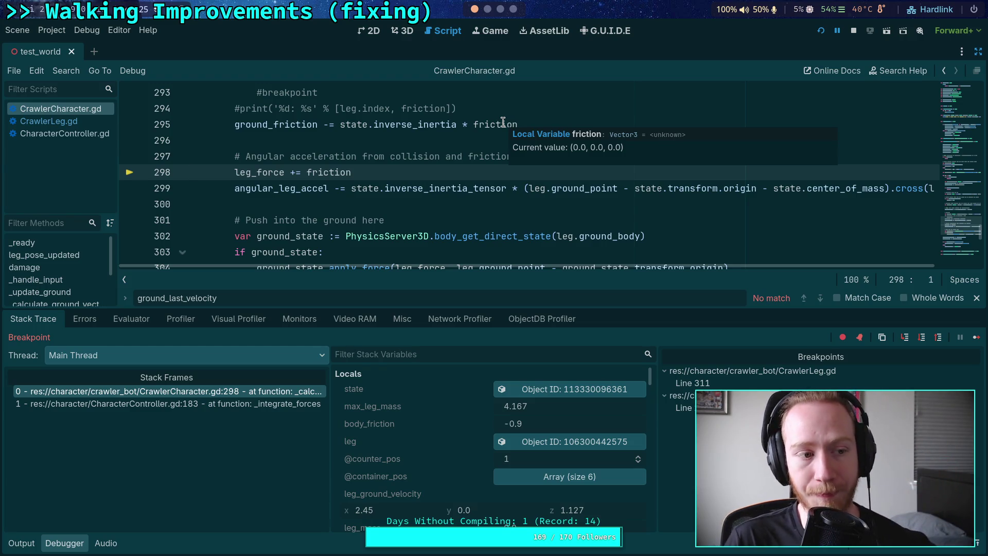
scroll(709, 141, up, 5)
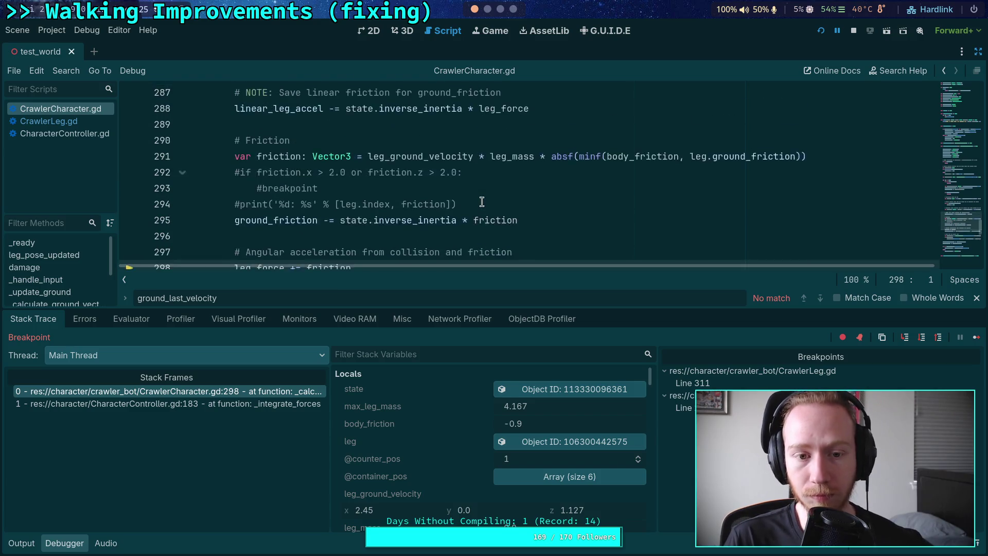
click(850, 30)
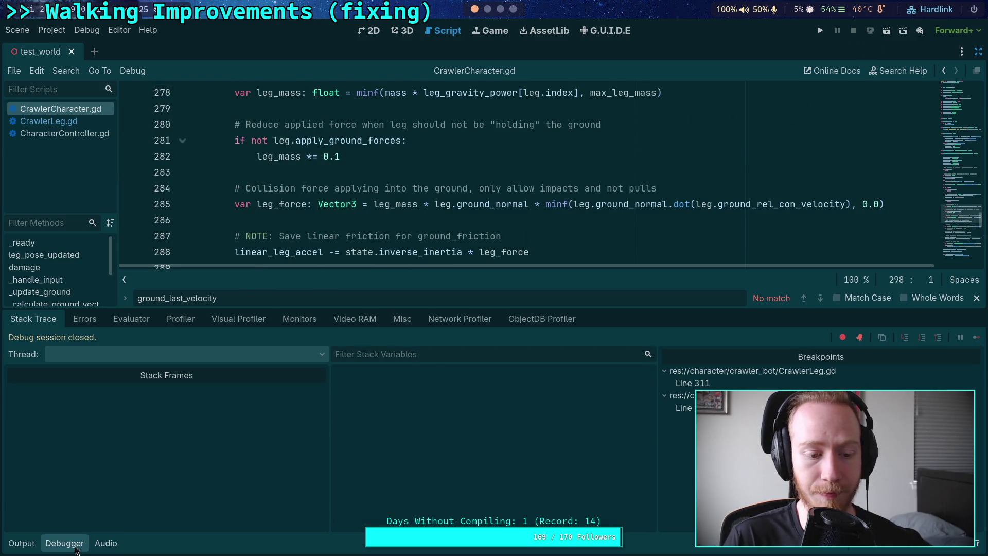
Step: Collapse the debugger and start a 'var ' declaration on a new line after line 269
click(77, 548)
scroll(334, 292, up, 4)
scroll(334, 293, up, 1)
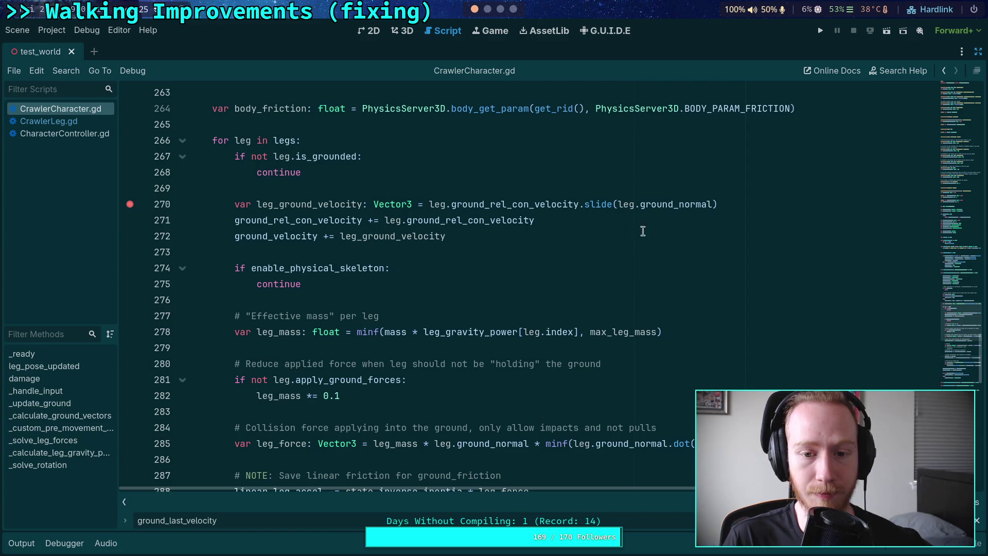
click(597, 220)
key(Up)
key(Down)
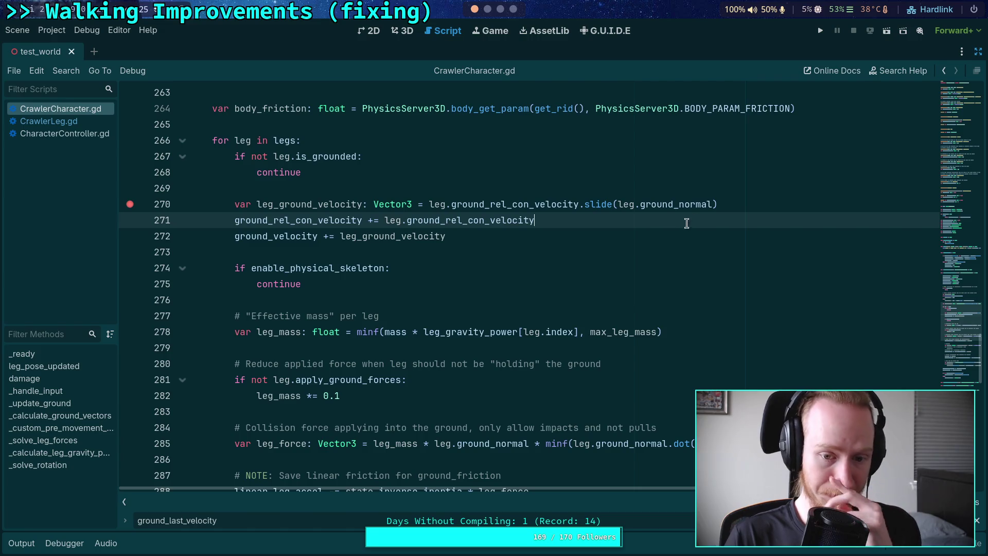
click(549, 186)
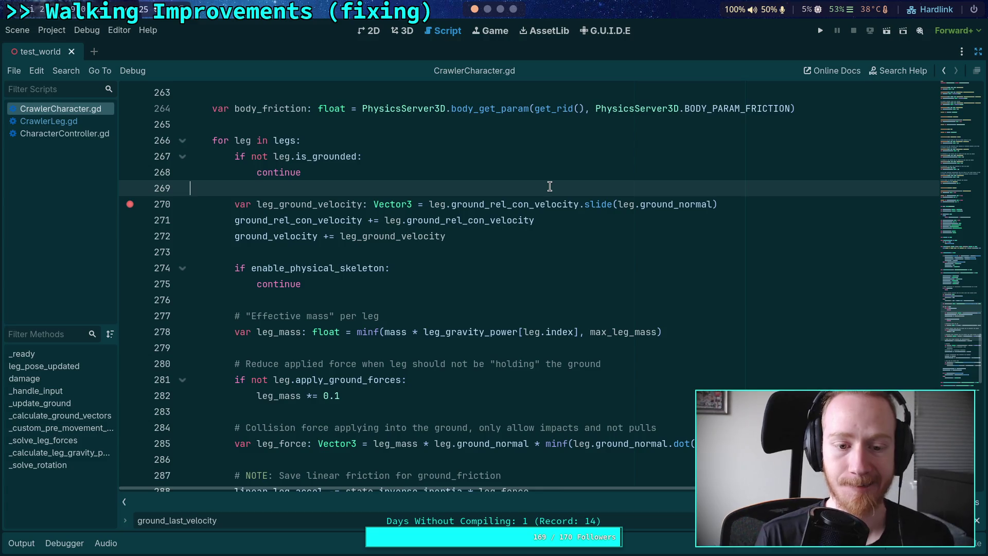
key(Return)
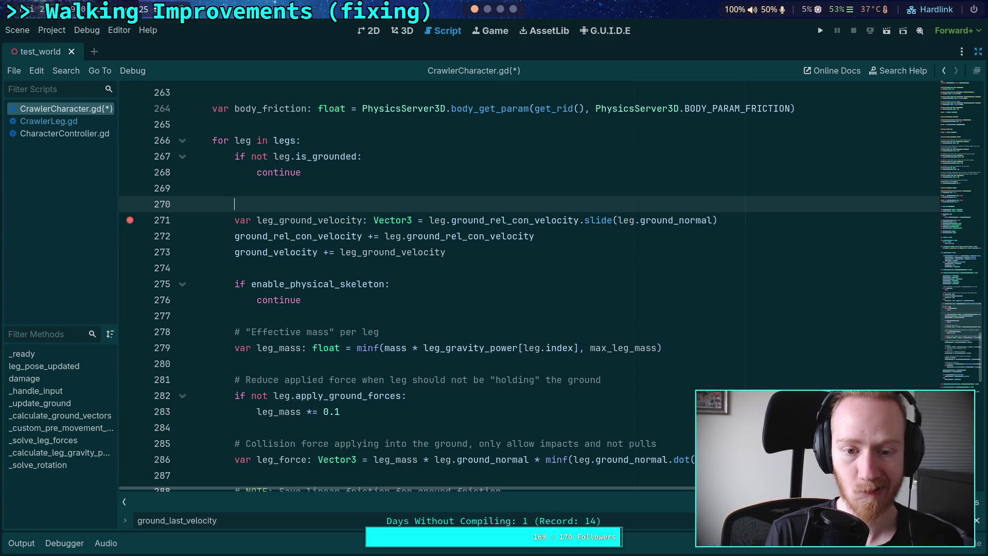
text(var )
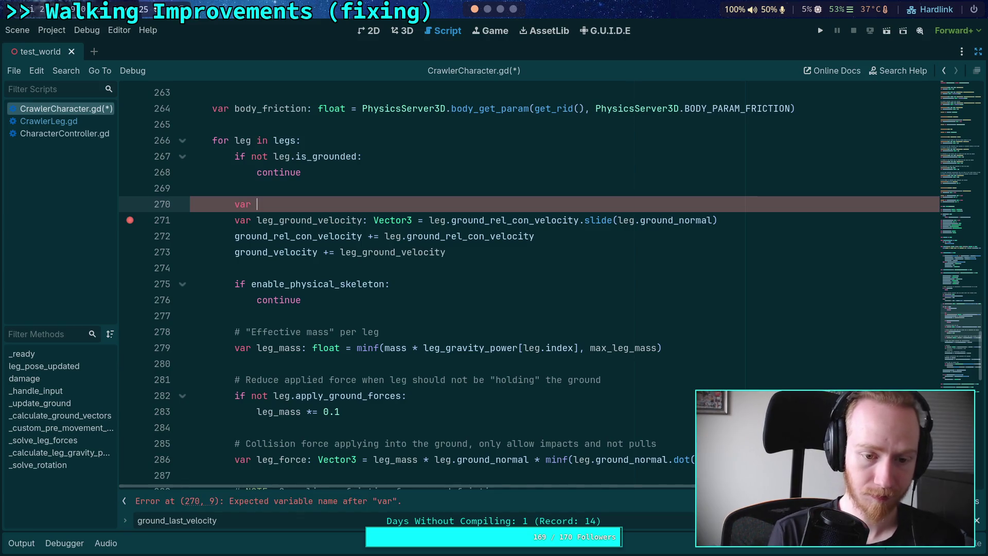
text(effective_mass)
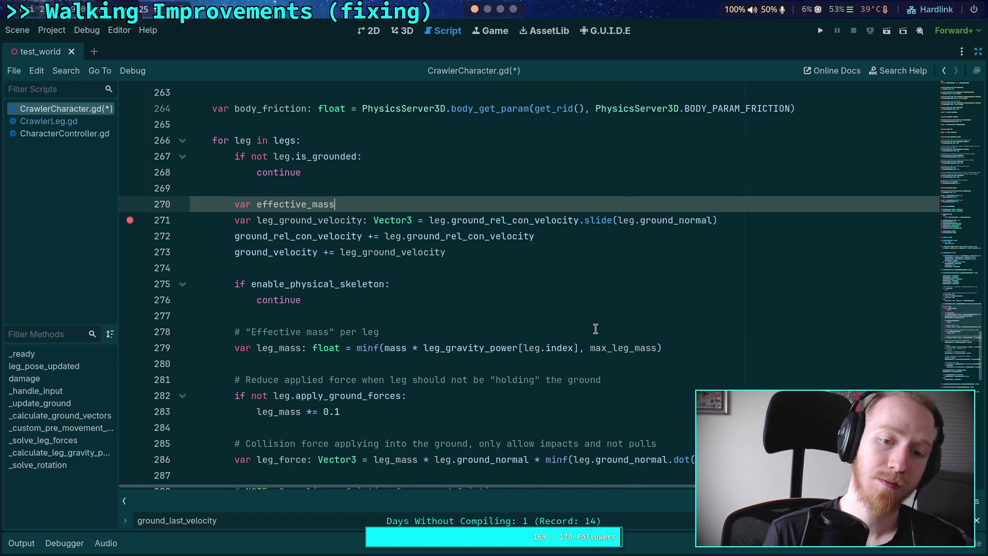
key(BackSpace)
key(BackSpace)
key(BackSpace)
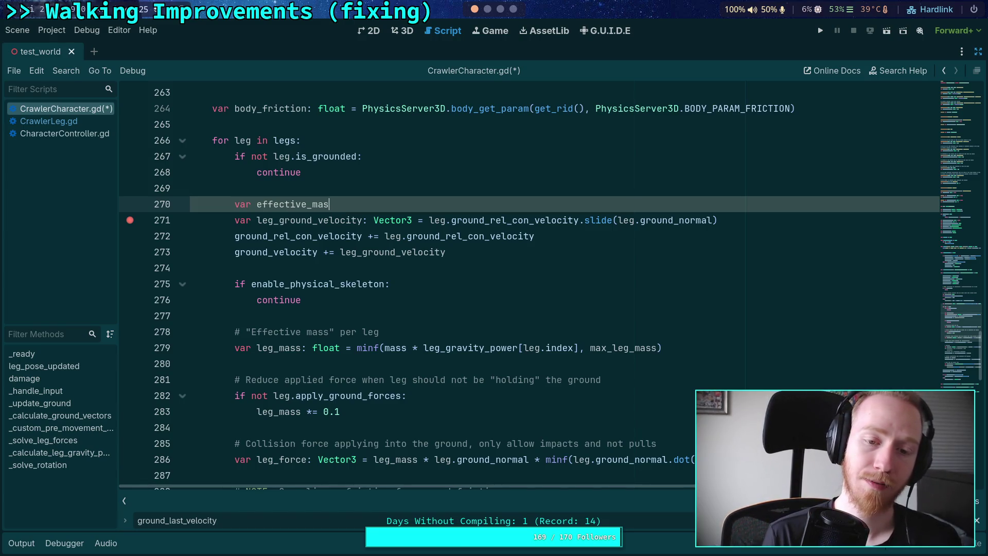
key(BackSpace)
key(BackSpace)
key(BackSpace)
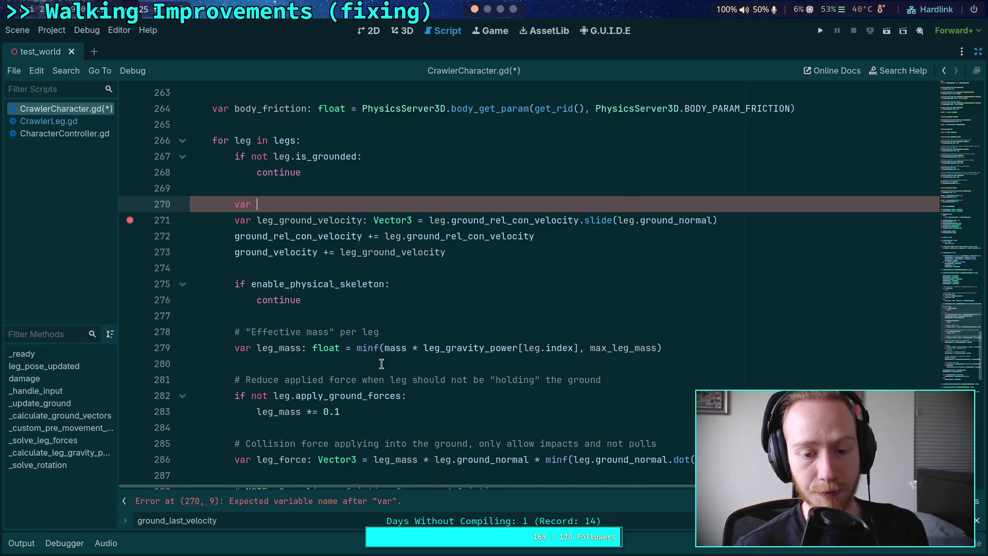
mouse_move(518, 344)
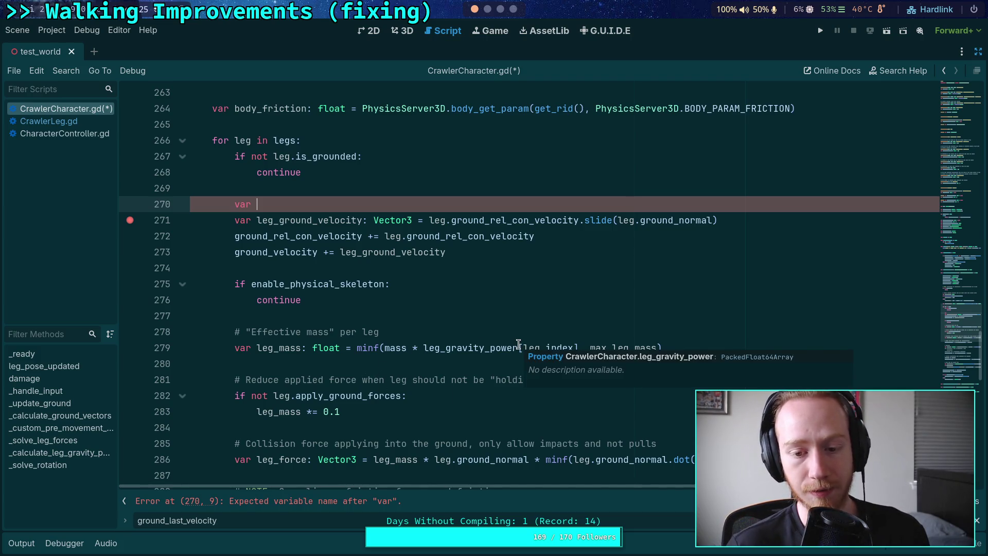
Step: Move leg_gravity_power[leg.index] into 'var leg_power: float' and use leg_power in the leg_mass line
mouse_move(423, 348)
mouse_down()
mouse_move(592, 348)
mouse_move(581, 348)
mouse_up()
key(ctrl+x)
click(339, 202)
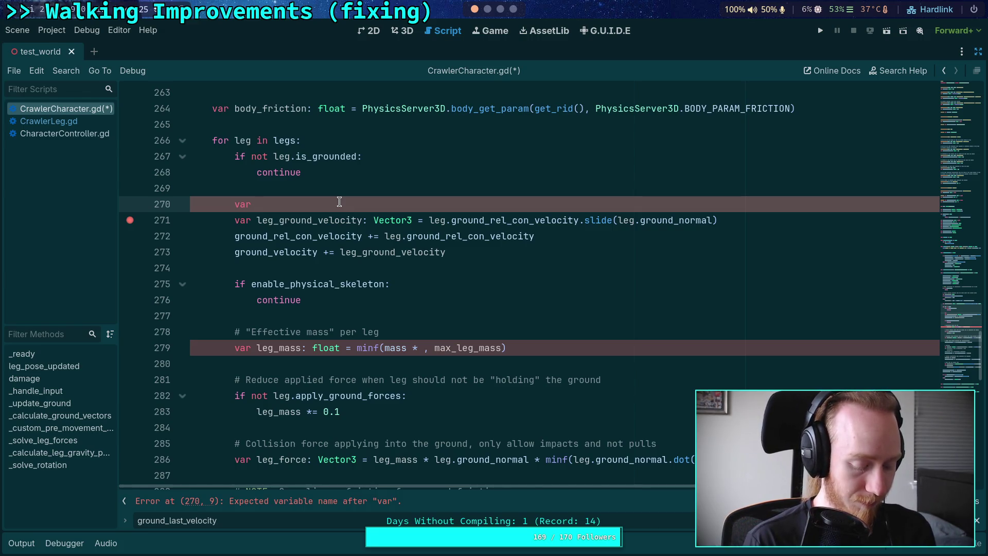
text(leg_)
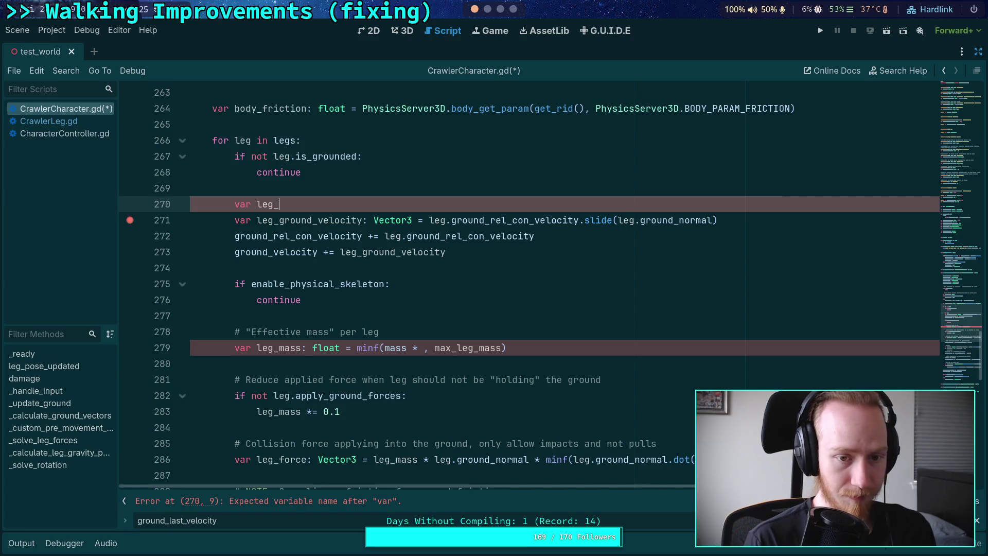
text(power: float = leg_gravity_power[leg.index])
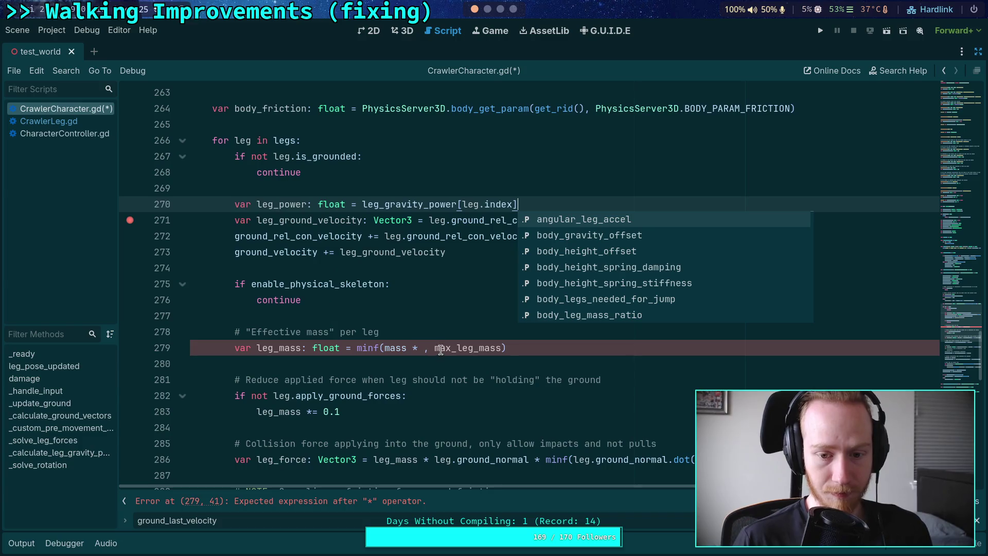
click(424, 349)
text(leg)
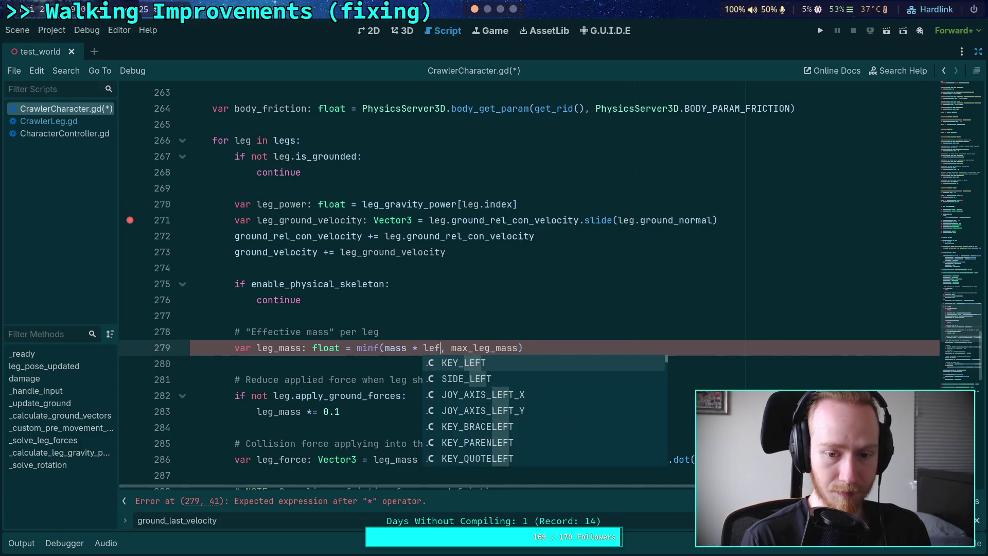
text(_power)
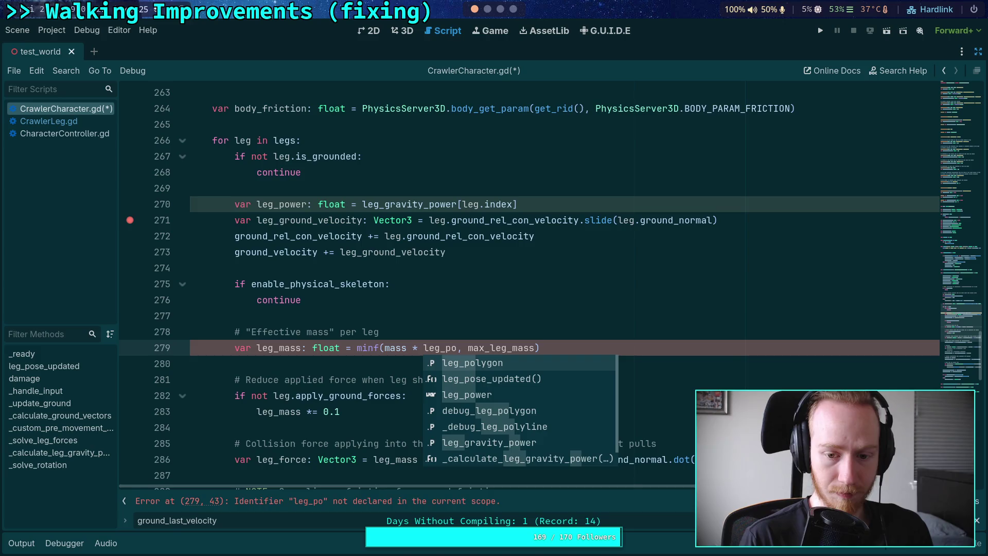
click(381, 190)
key(Return)
text(# How)
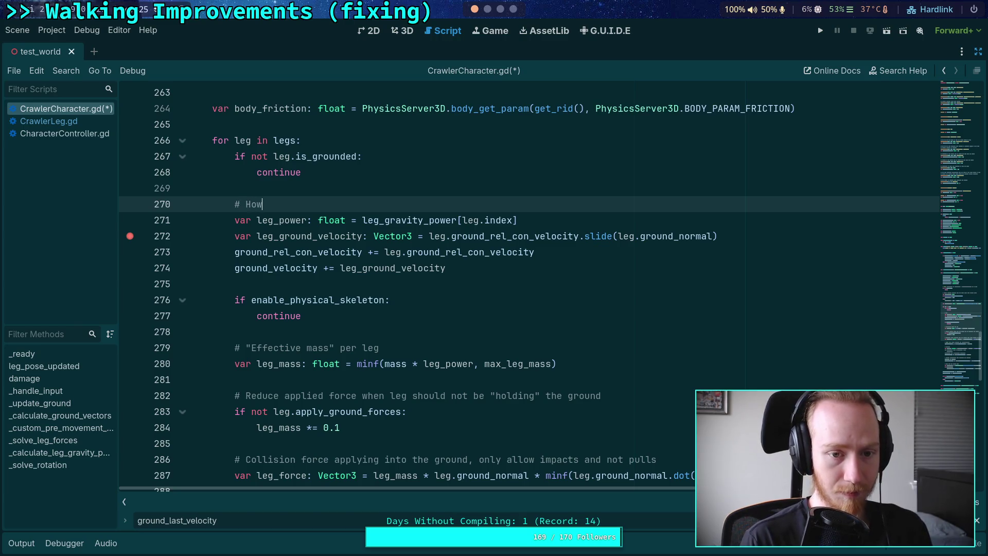
Step: Add the comment 'much relative force the leg is applying to the ground' and remove the breakpoint
text(much re)
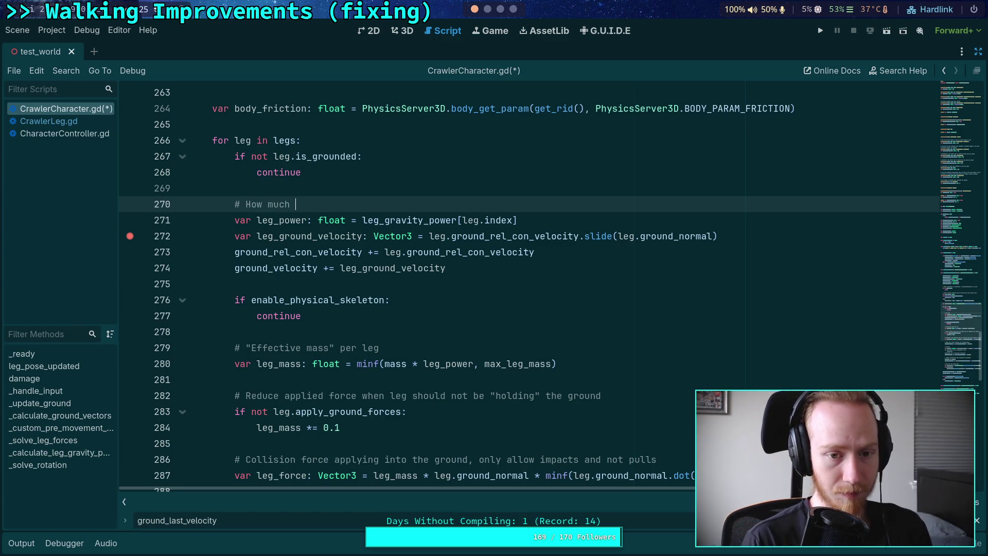
text(lative)
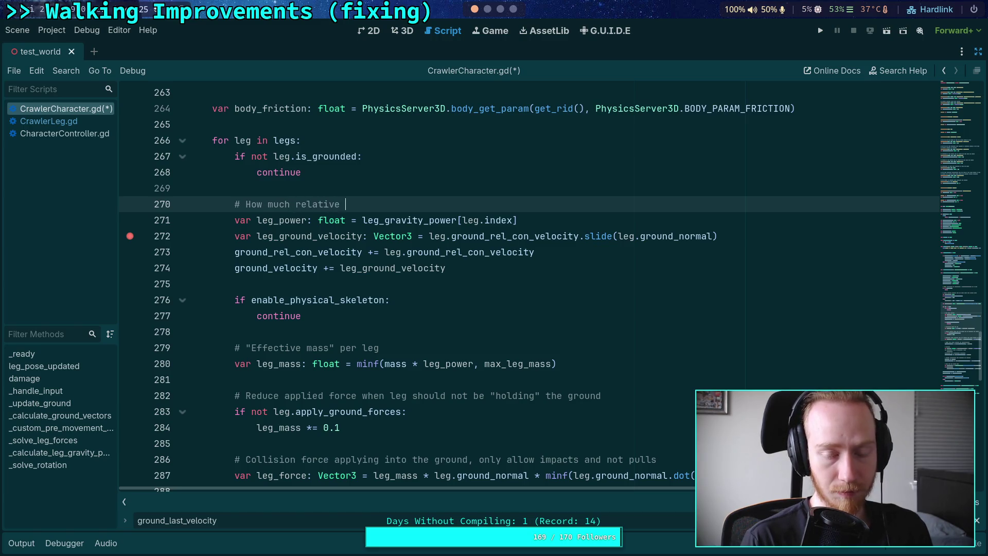
text( force the leg is applying to the ground)
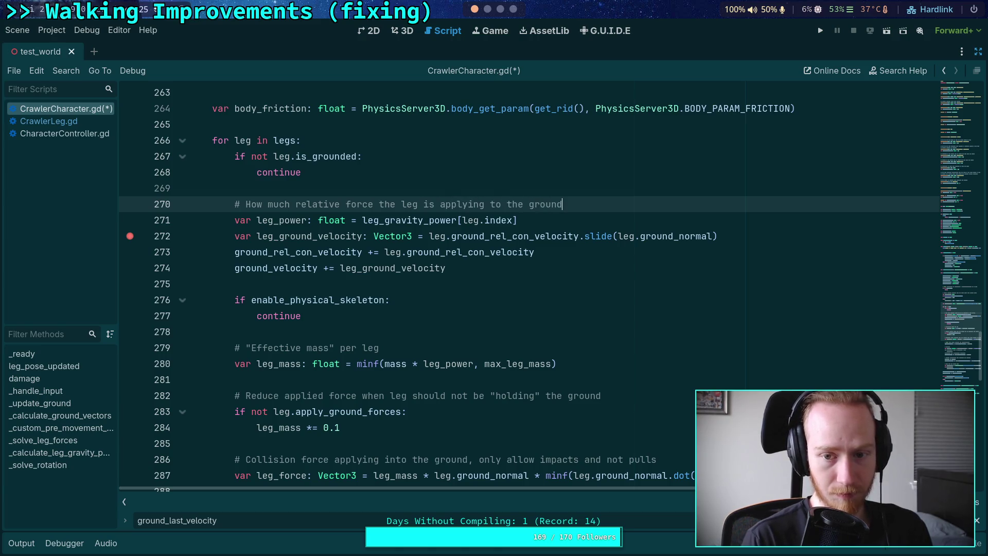
click(130, 235)
click(560, 215)
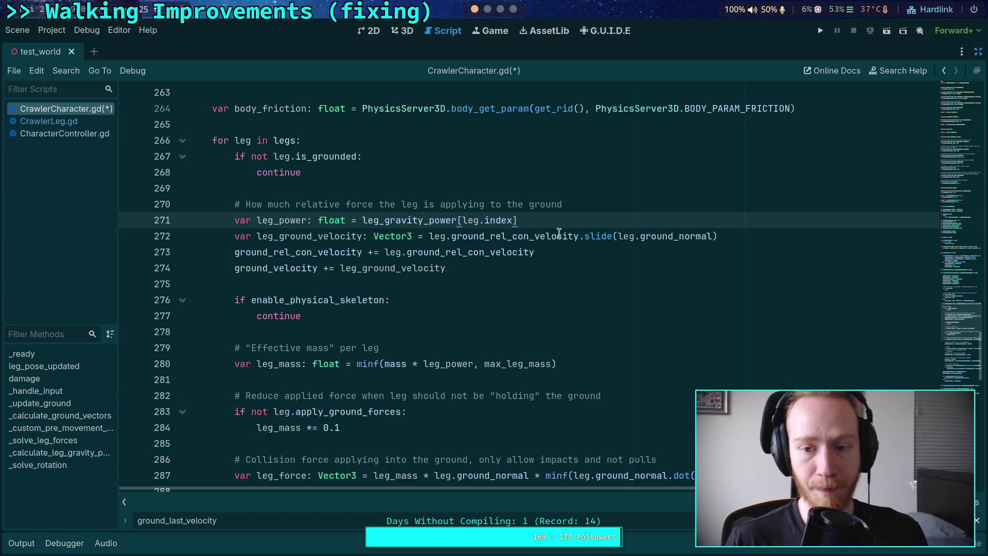
Step: Multiply both ground velocity sums by leg_power and save CrawlerCharacter.gd
click(647, 256)
text(* le)
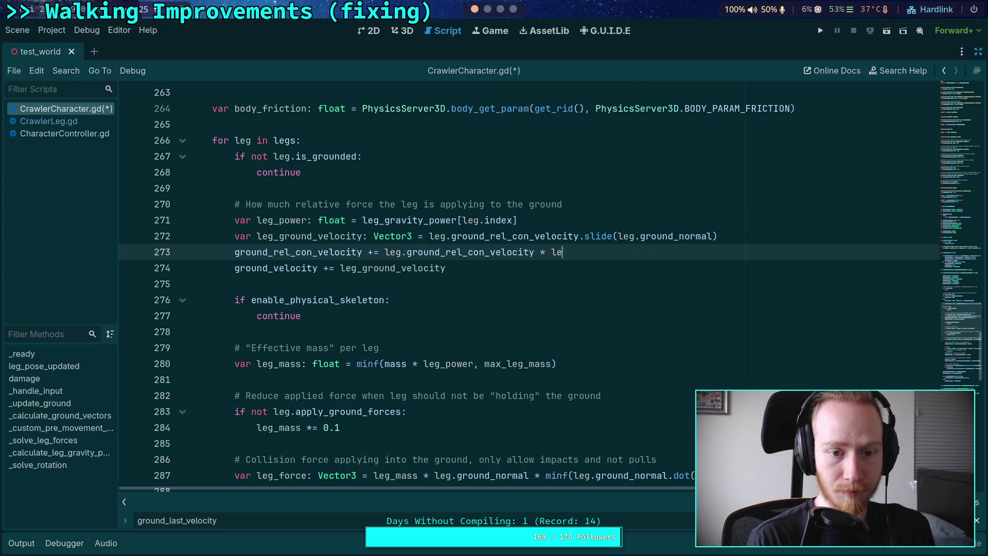
text(g_power)
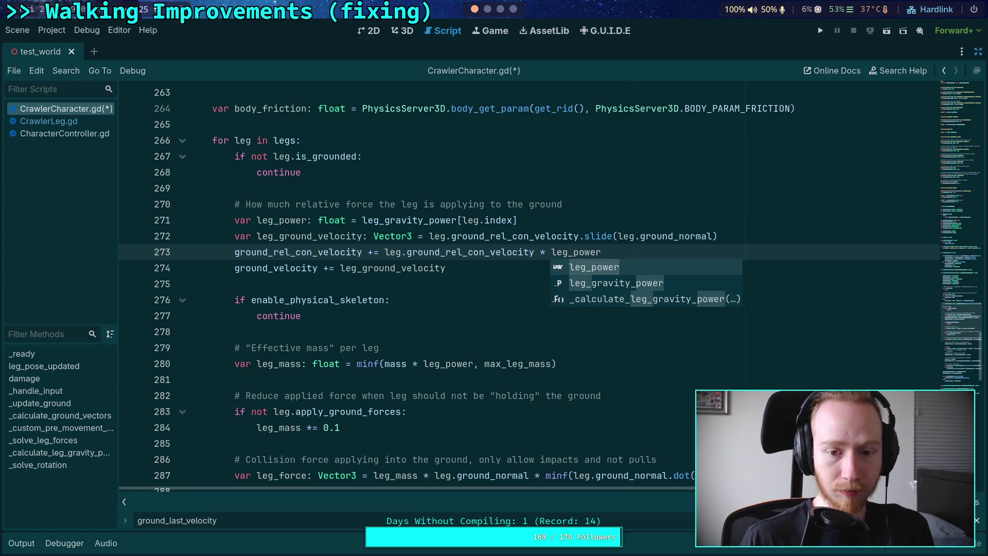
click(512, 269)
text(* lep)
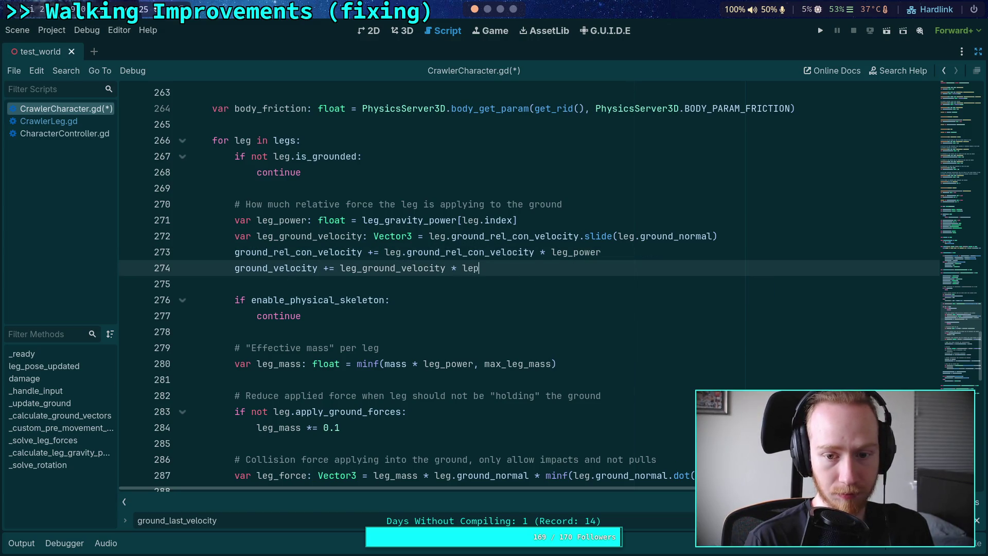
key(BackSpace)
text(g_power)
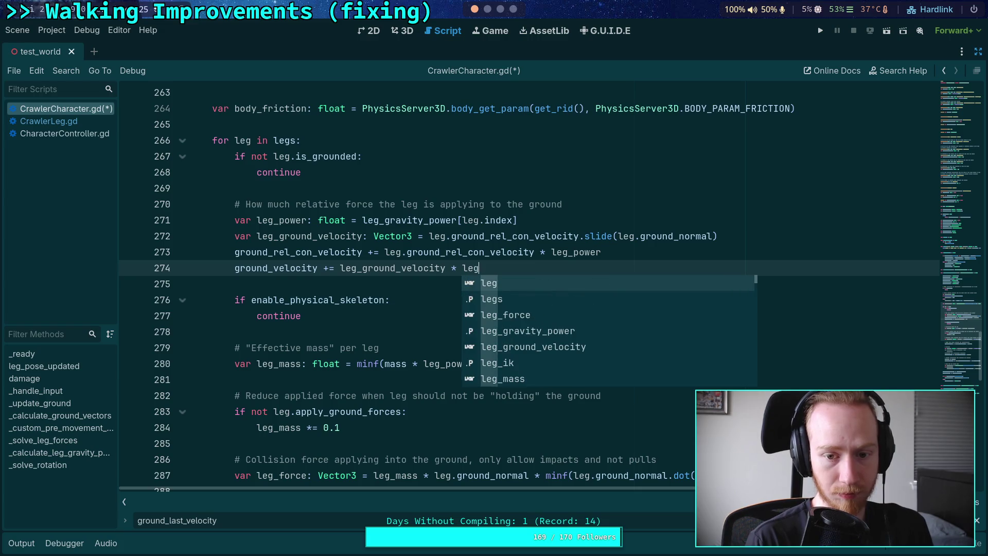
key(ctrl+s)
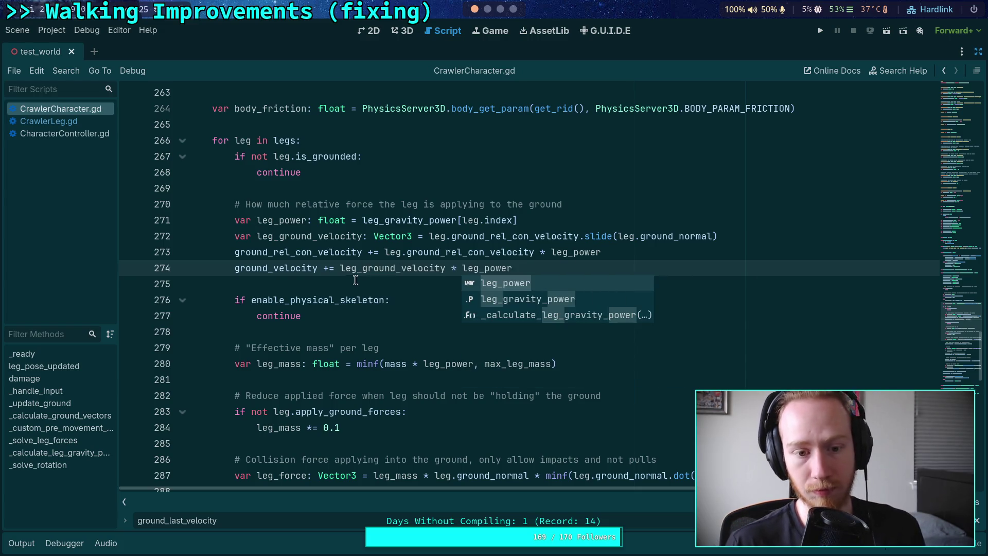
click(357, 278)
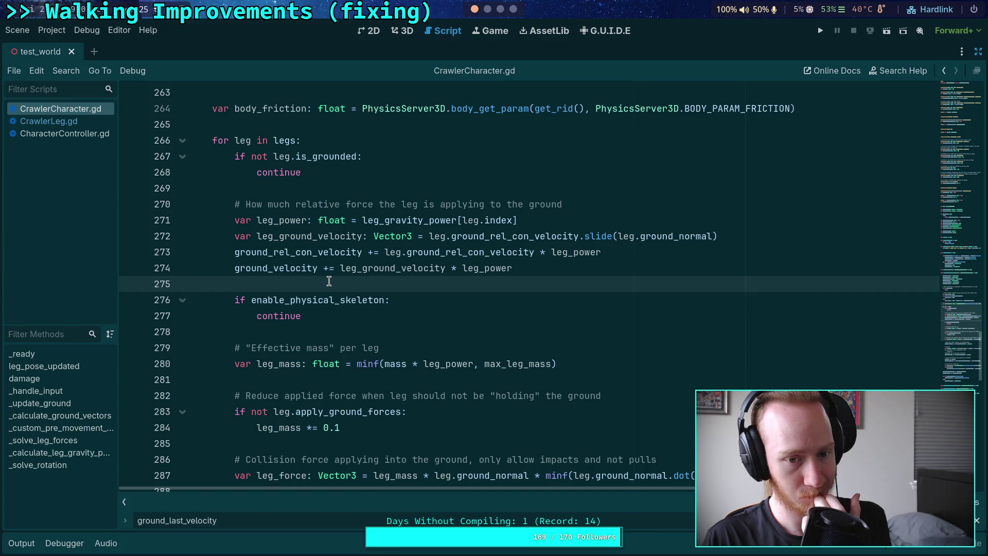
scroll(330, 281, down, 11)
click(214, 284)
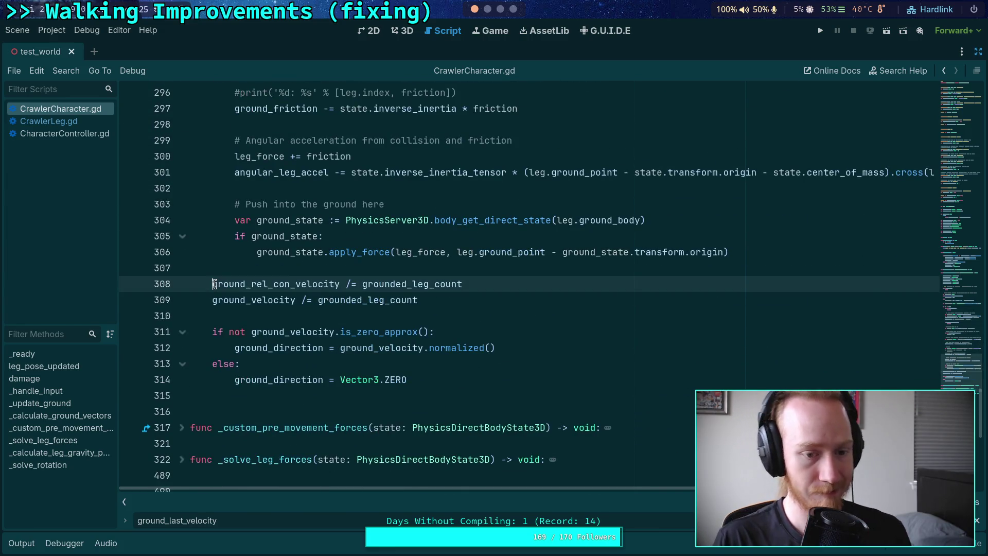
Step: Comment out the averaging lines 308–309 in CrawlerLeg.gd and save the script
key(ctrl+k)
key(Down)
key(ctrl+k)
key(ctrl+s)
Step: Test-run the game past the breakpoint, review the printed leg velocities in Output, then stop
scroll(525, 236, up, 12)
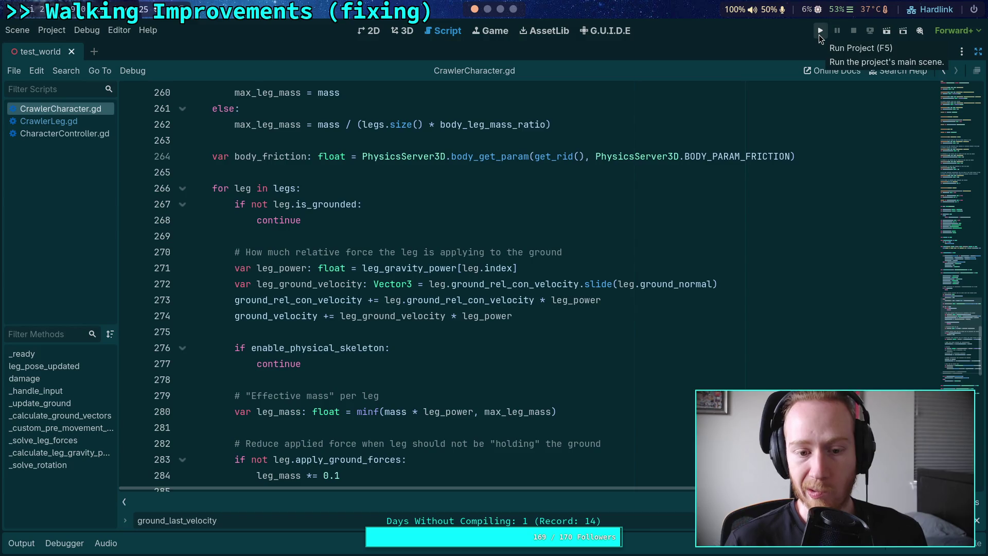
scroll(725, 158, down, 4)
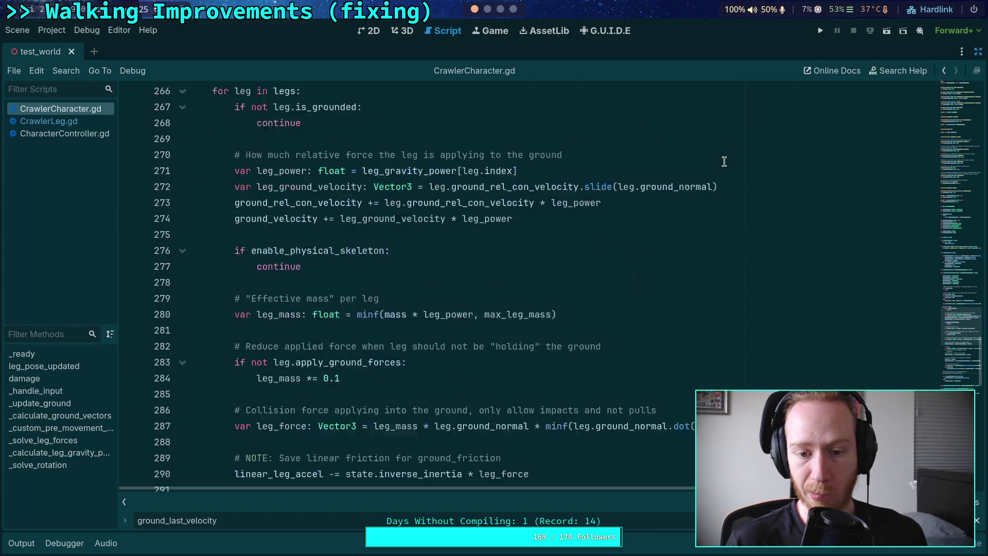
scroll(791, 83, up, 1)
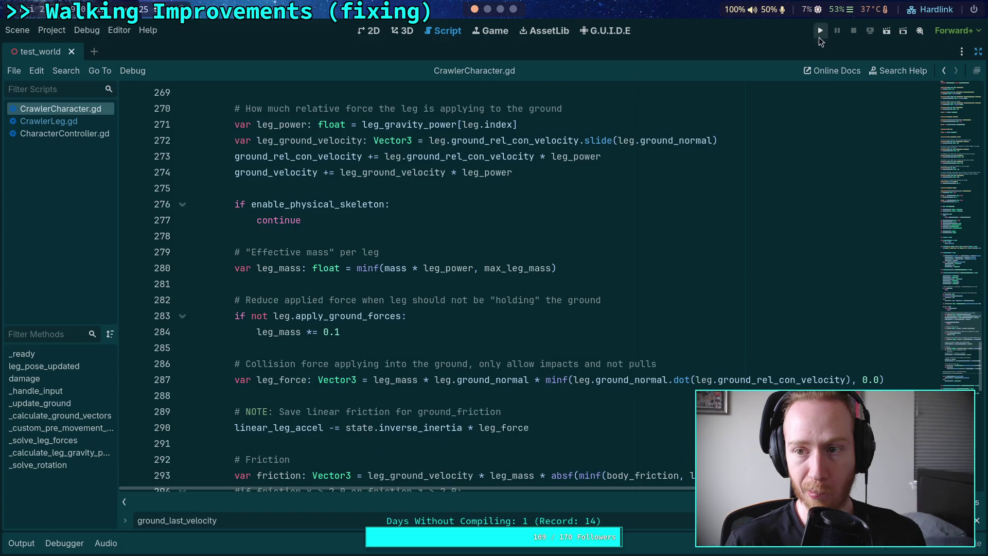
scroll(704, 187, up, 2)
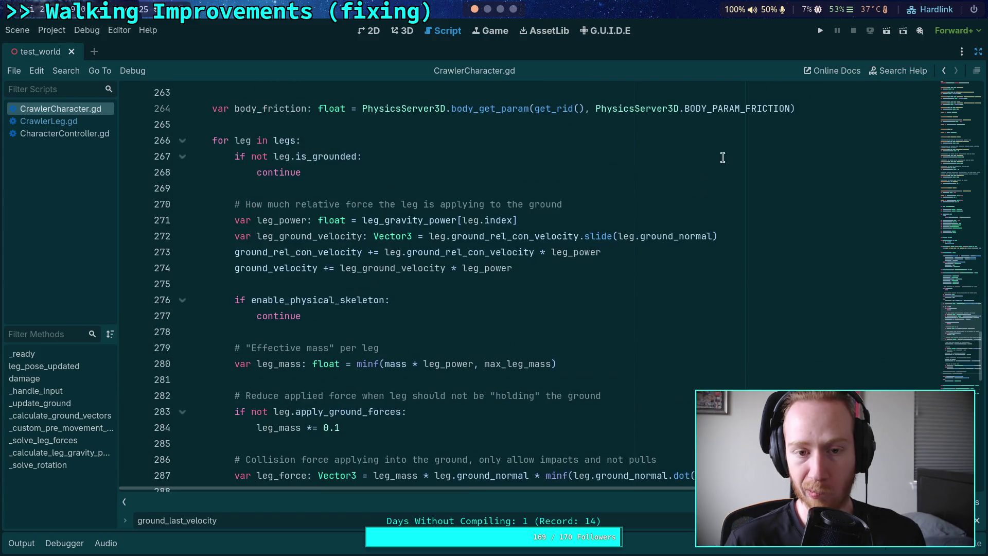
click(815, 32)
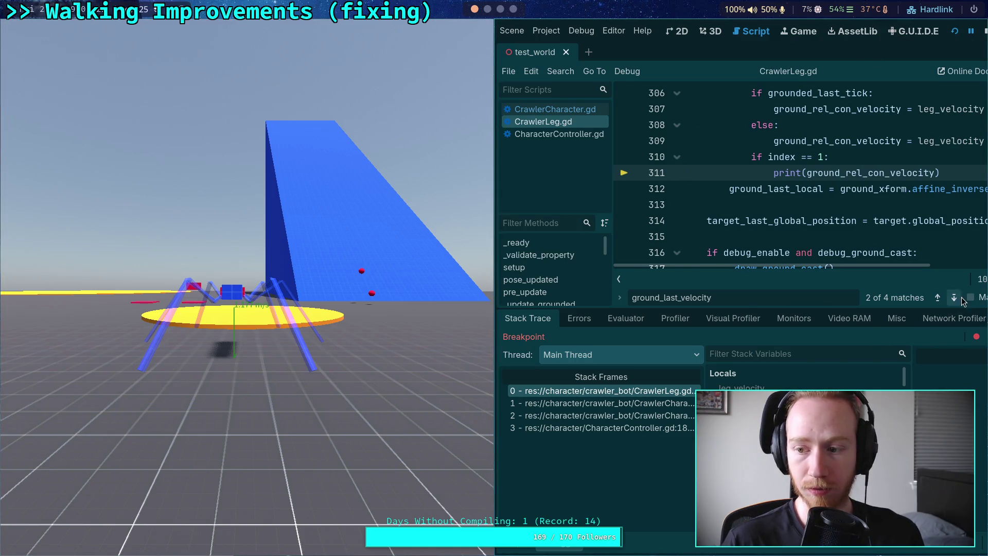
mouse_move(247, 247)
mouse_down()
mouse_move(332, 249)
mouse_move(482, 173)
mouse_up()
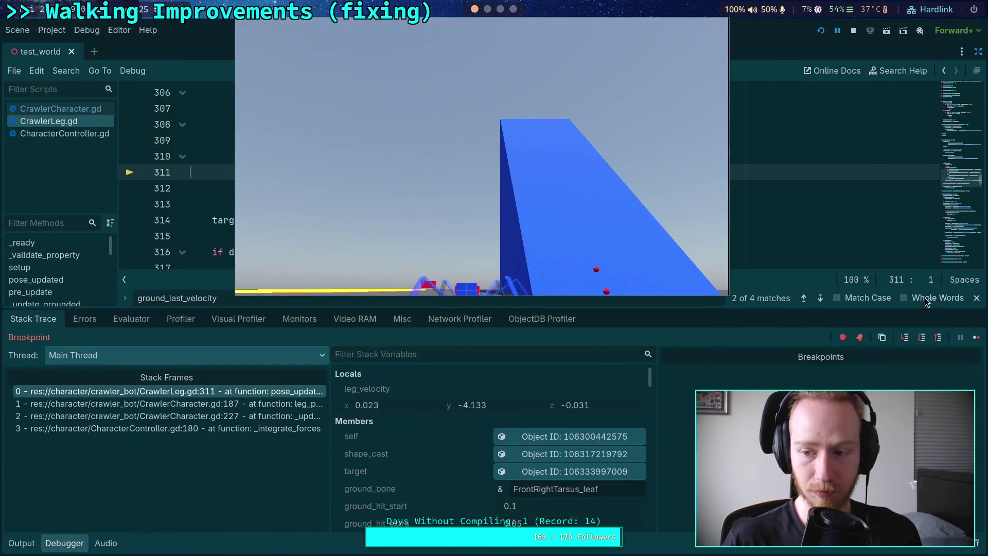
key(F12)
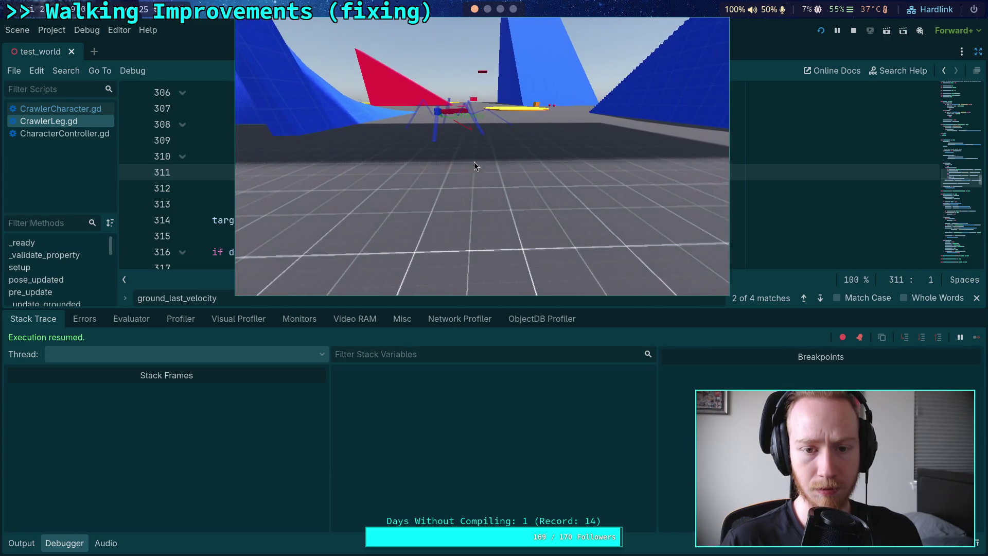
click(22, 543)
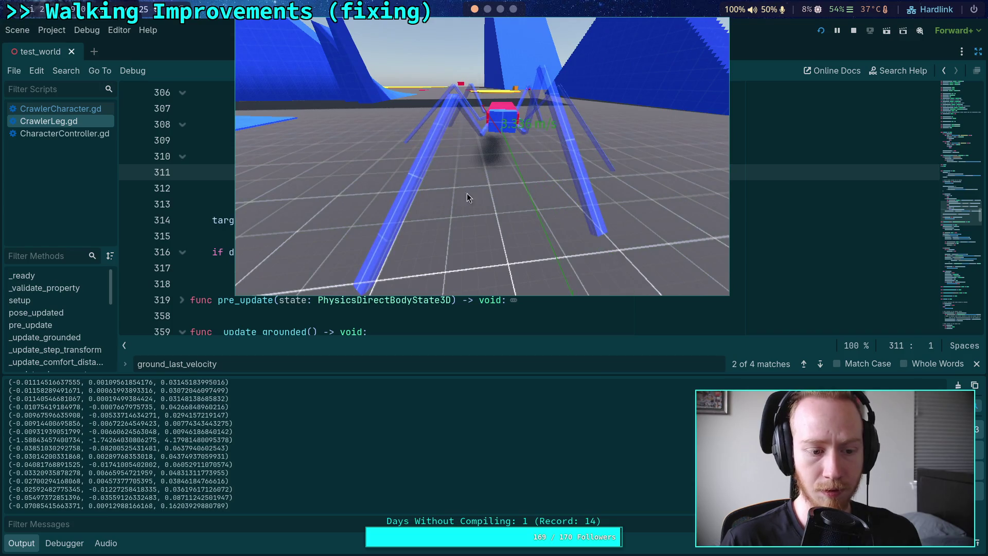
scroll(355, 443, up, 3)
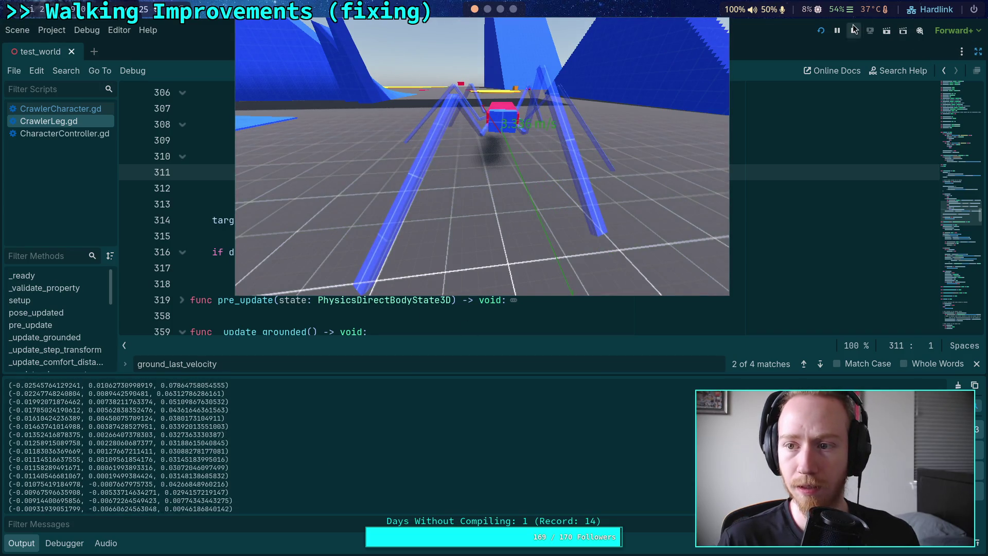
click(854, 29)
scroll(428, 271, up, 2)
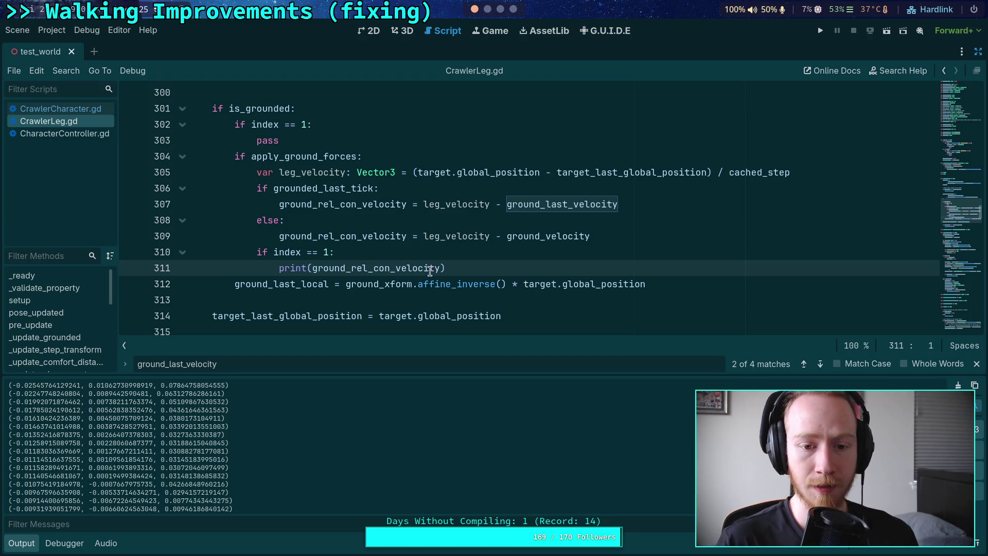
Step: Uncomment the friction.x / friction.z > 2.0 breakpoint lines 294–295 in CrawlerCharacter.gd
click(60, 108)
scroll(288, 175, down, 5)
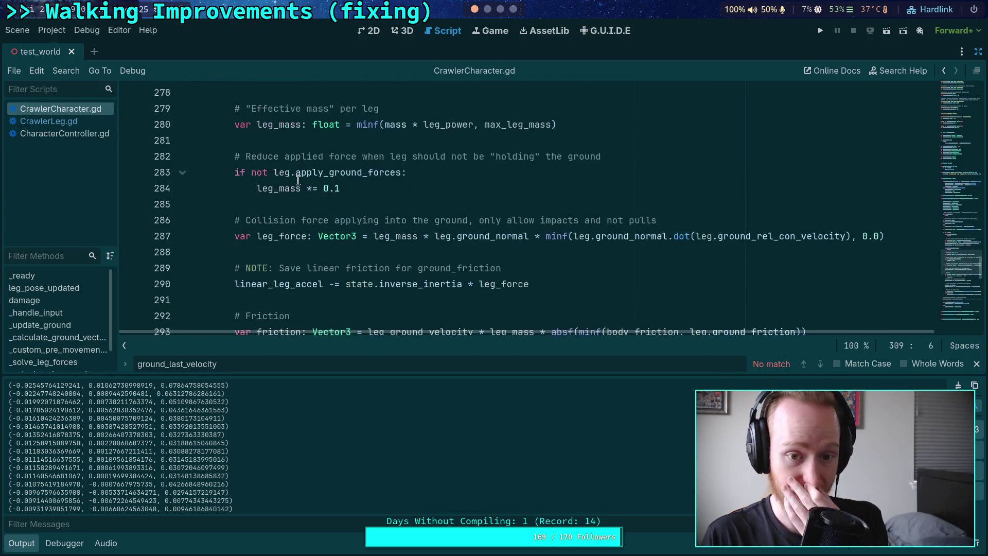
scroll(298, 180, down, 2)
drag(309, 268, 271, 253)
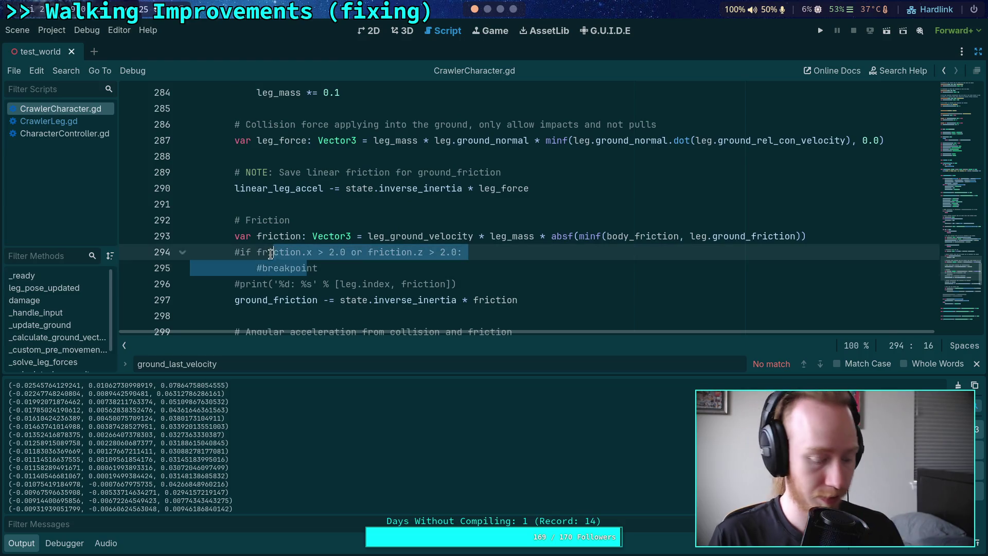
key(ctrl+k)
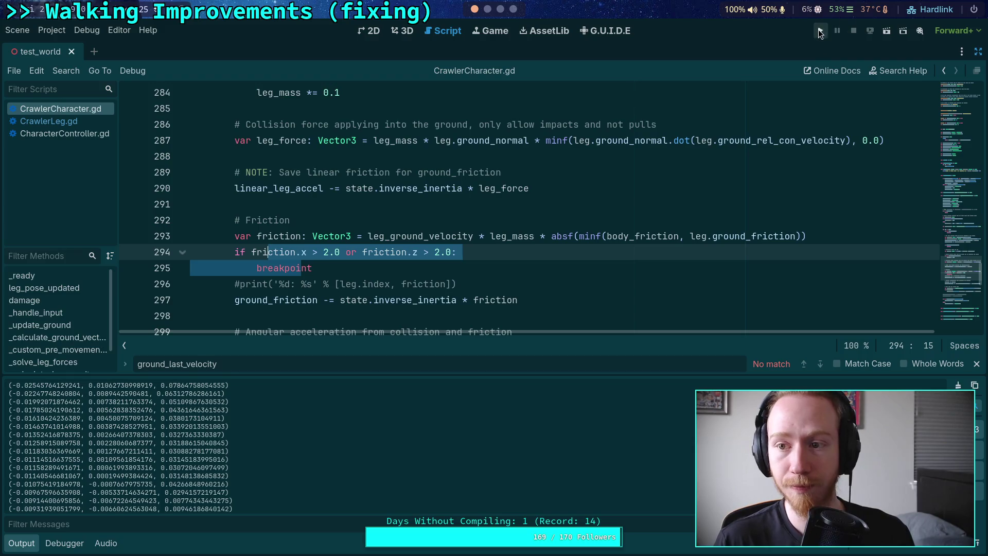
Step: Run the game, drive the crawler until the breakpoint hits, check leg_ground_velocity, then stop
click(820, 30)
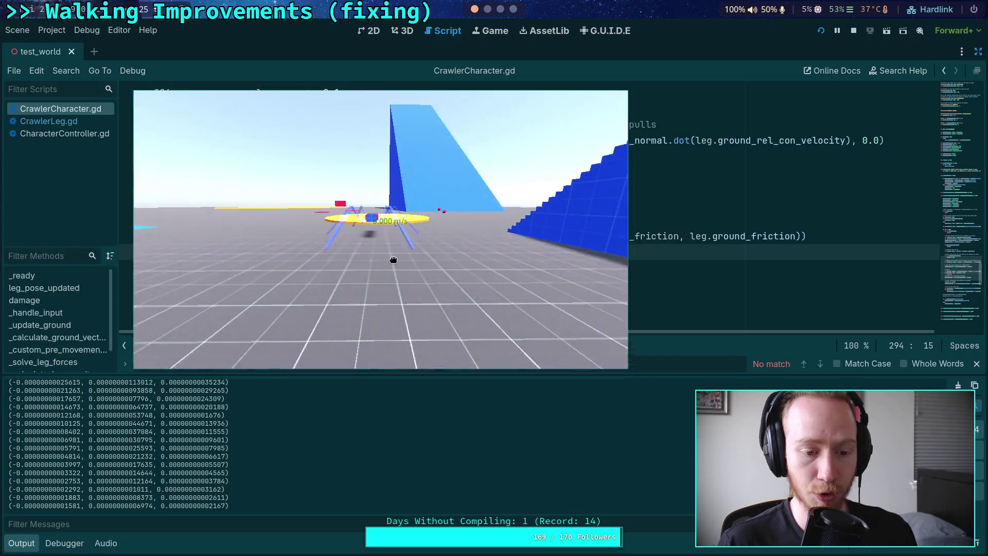
key(w)
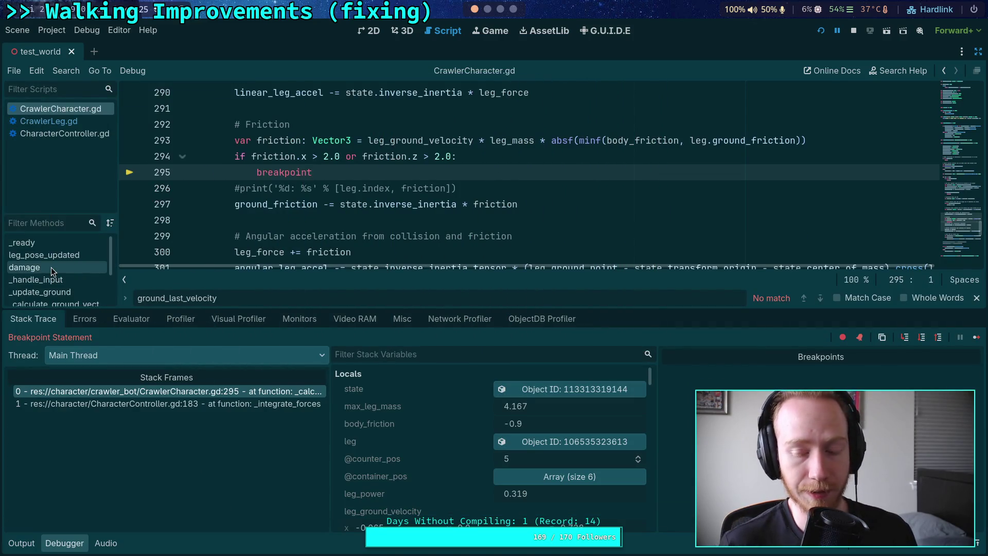
scroll(514, 201, up, 1)
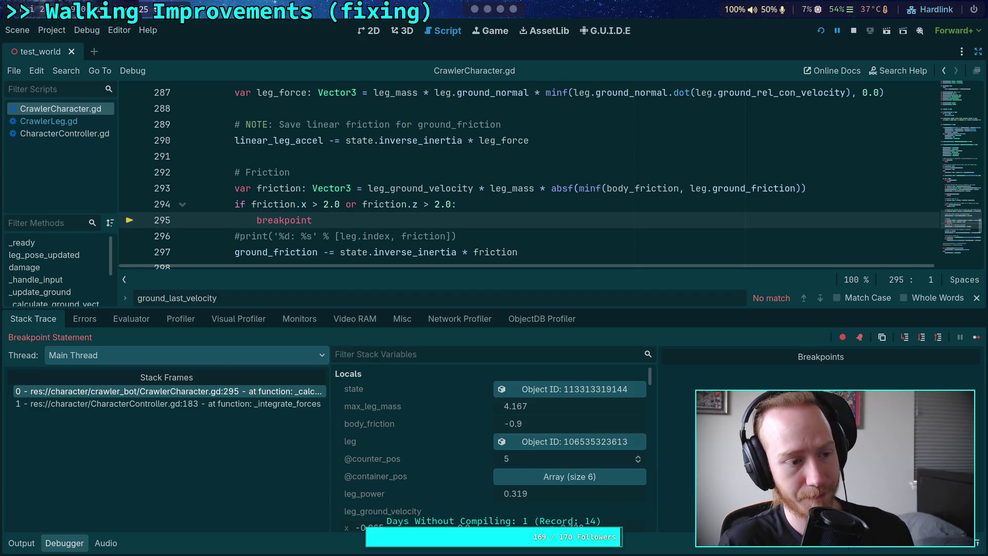
mouse_move(265, 203)
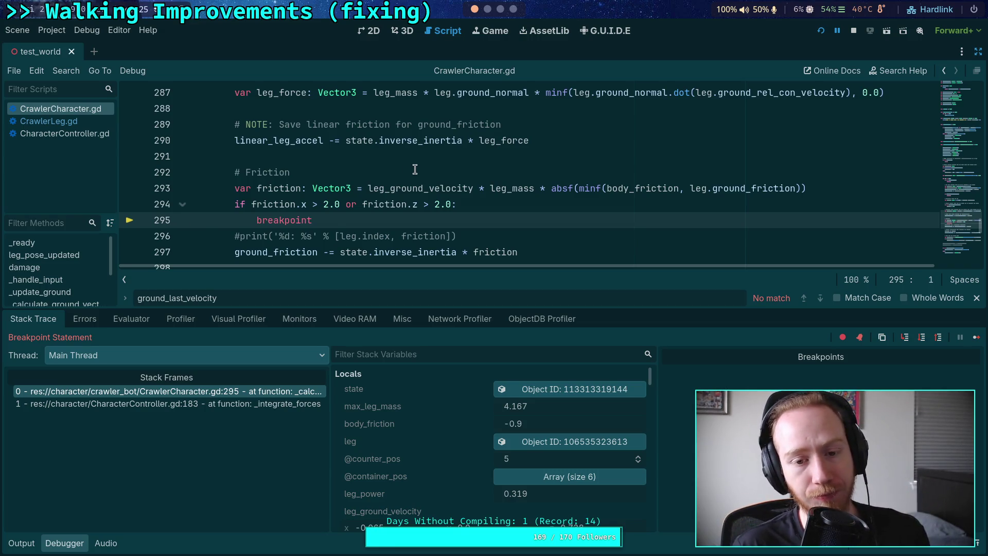
scroll(415, 169, down, 1)
mouse_move(279, 142)
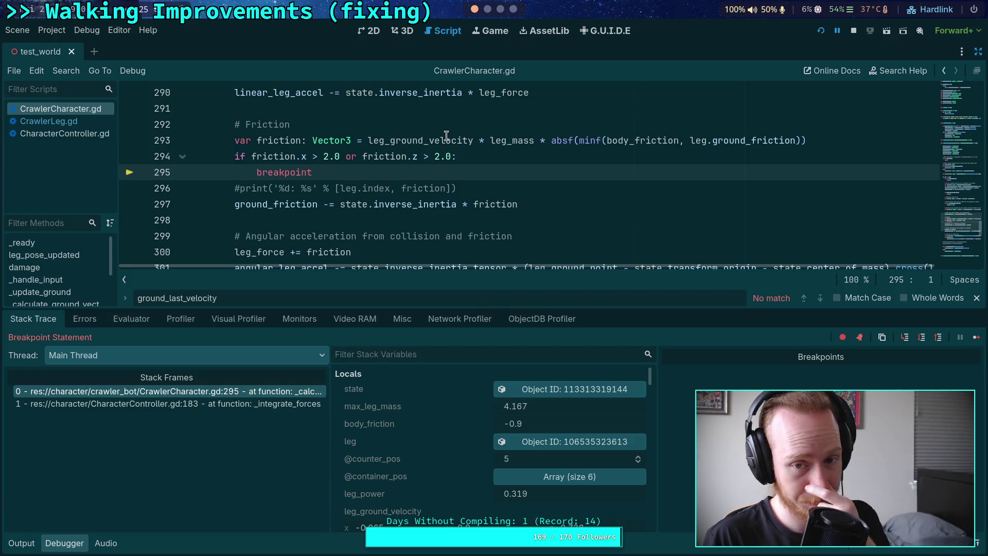
mouse_move(447, 136)
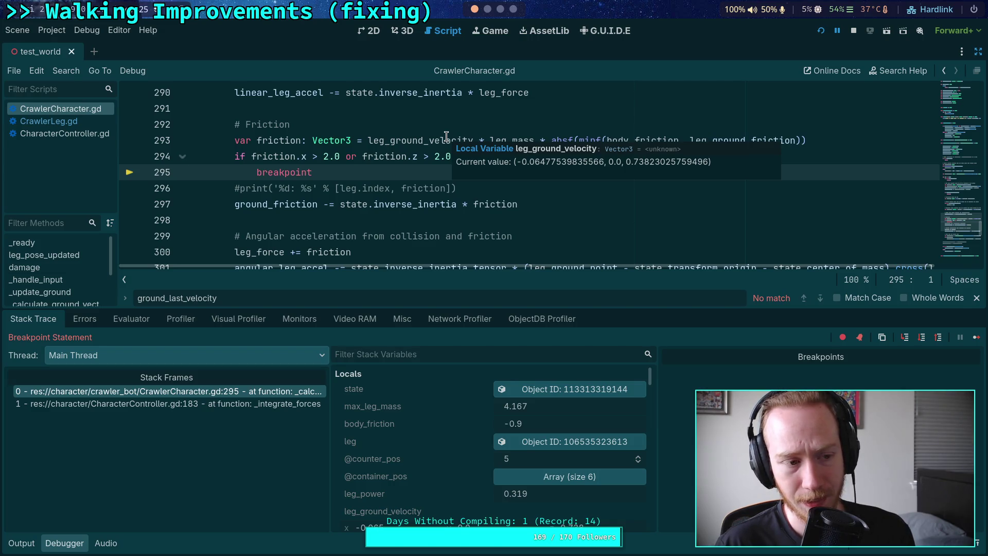
scroll(432, 129, up, 2)
scroll(433, 130, up, 3)
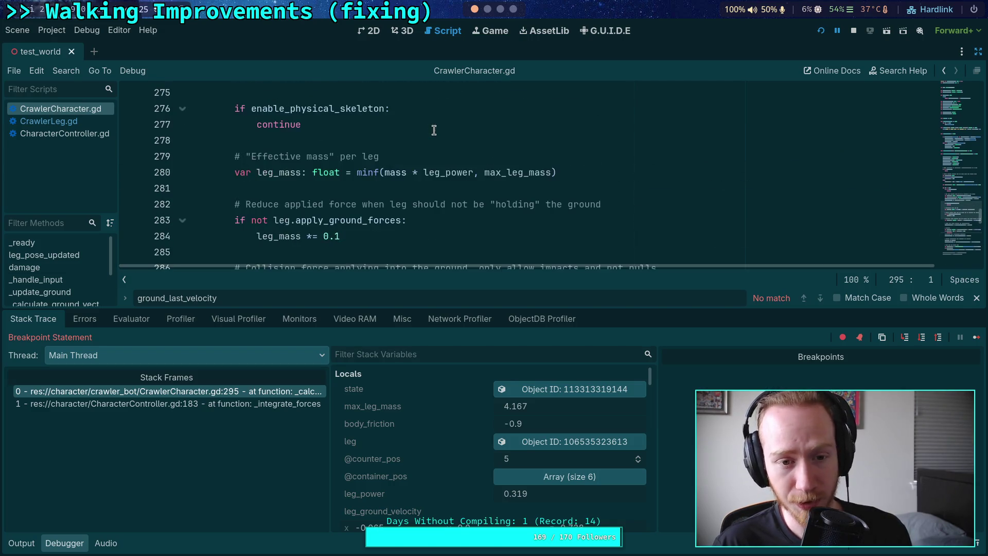
click(853, 32)
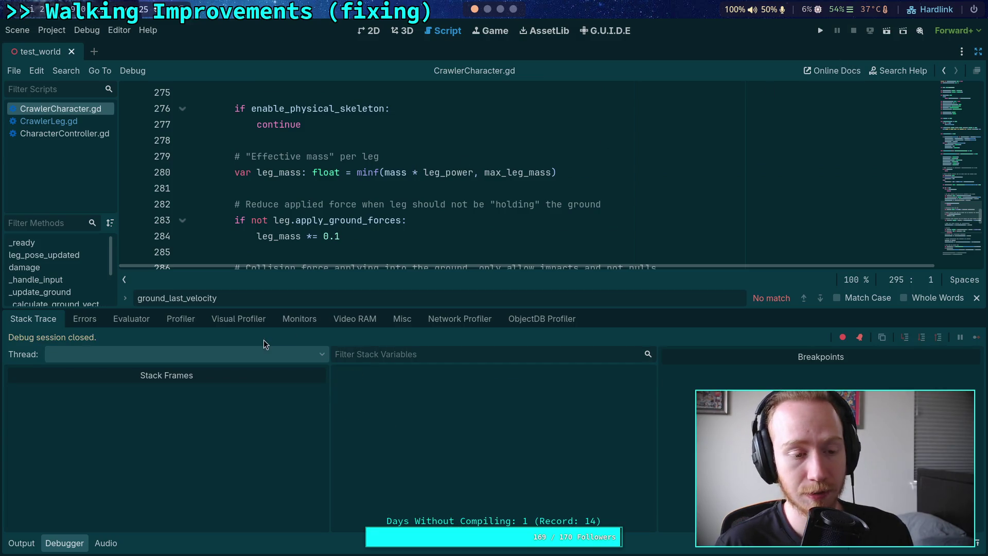
Step: Rewrite line 310's condition in CrawlerLeg.gd as leg_velocity.x > 0.5 or leg_velocity.z > 0.5
click(70, 544)
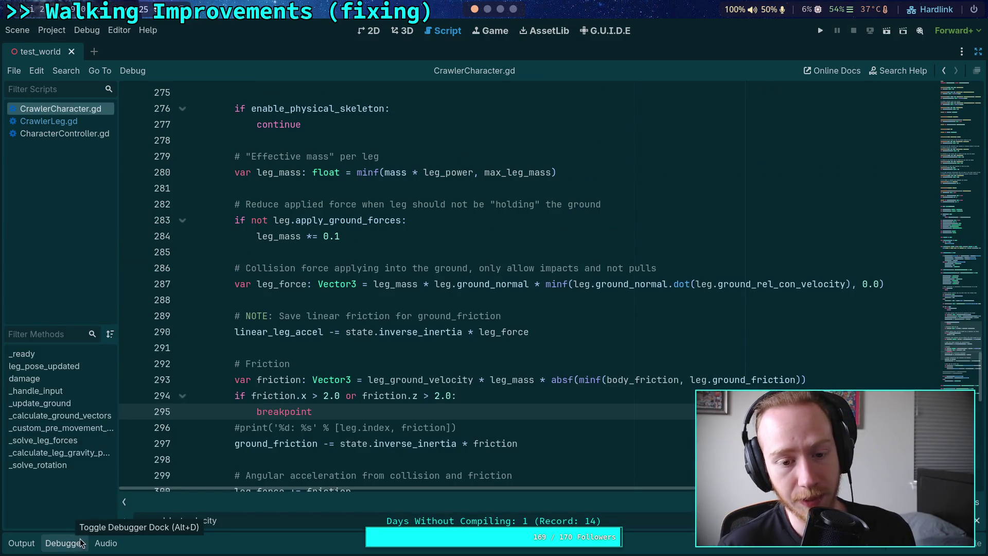
click(75, 126)
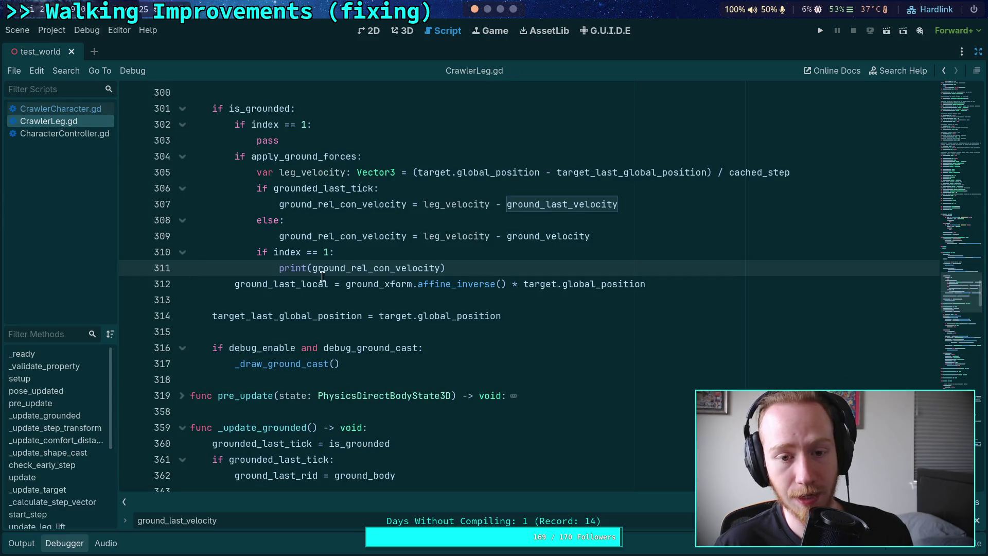
mouse_move(317, 243)
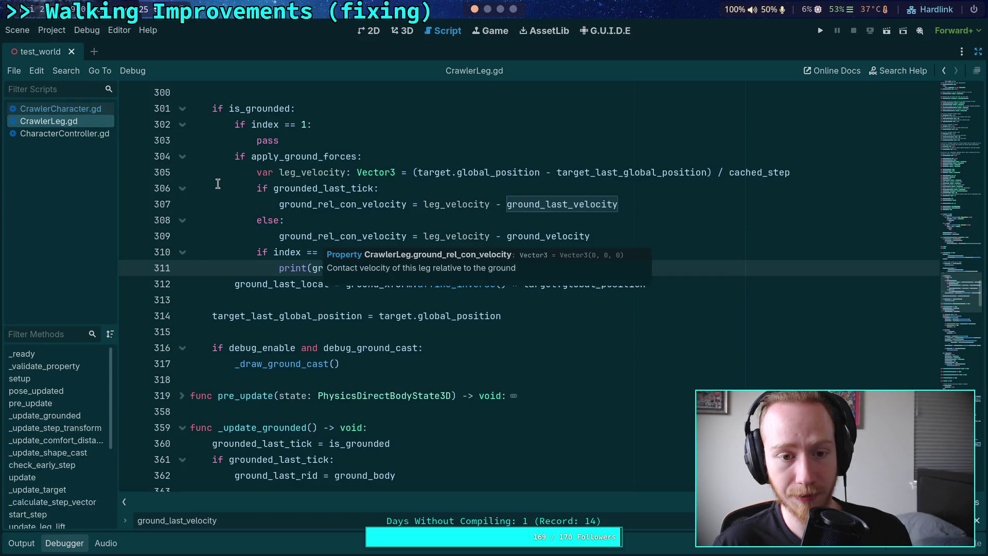
drag(274, 252, 330, 252)
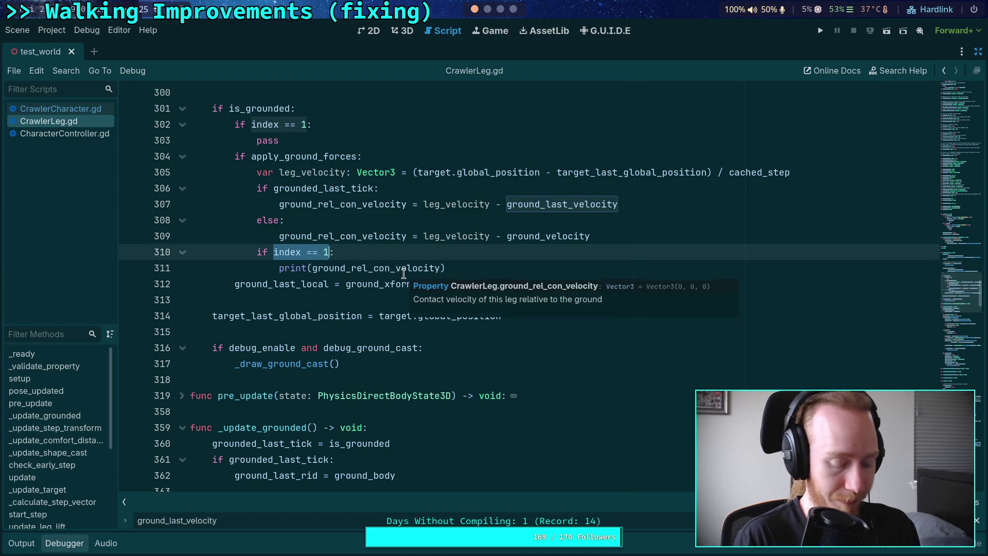
text(leg_ve:)
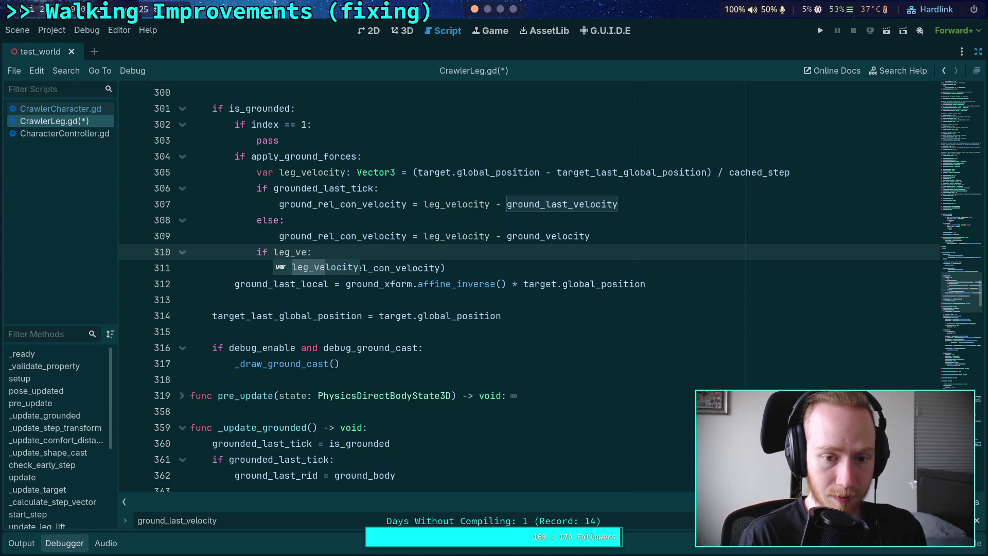
key(Return)
text(.x > )
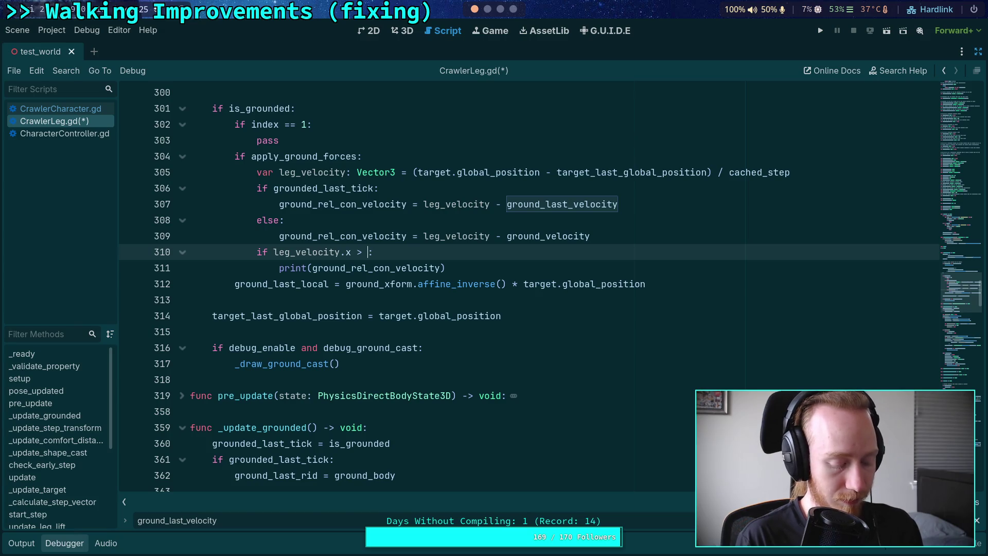
text(0.5)
text( or )
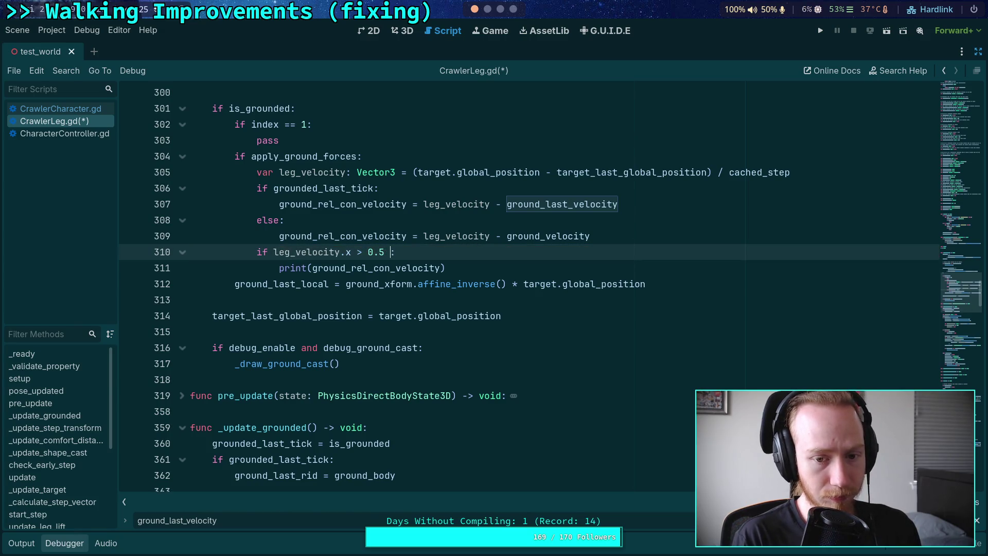
text(leg_ve)
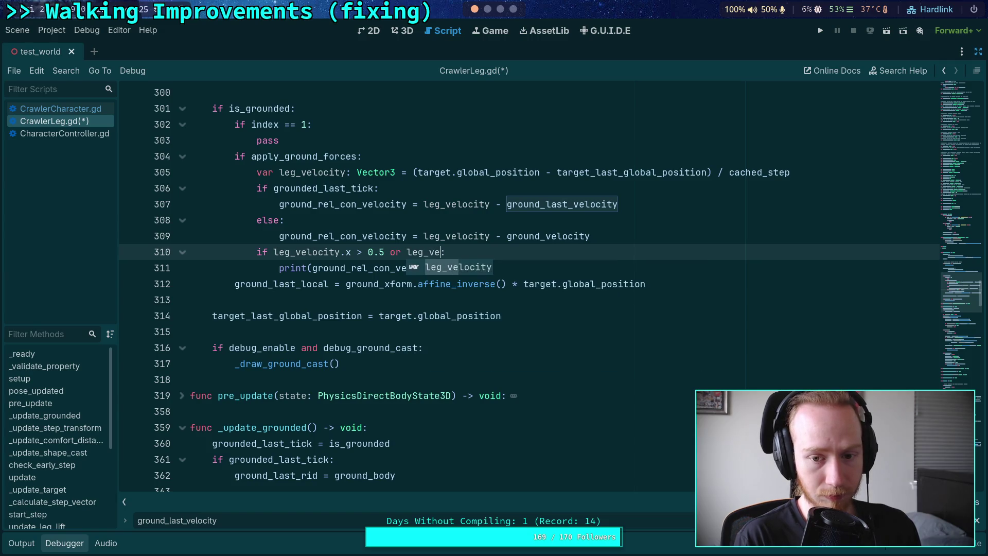
key(Return)
text(z > 0p5)
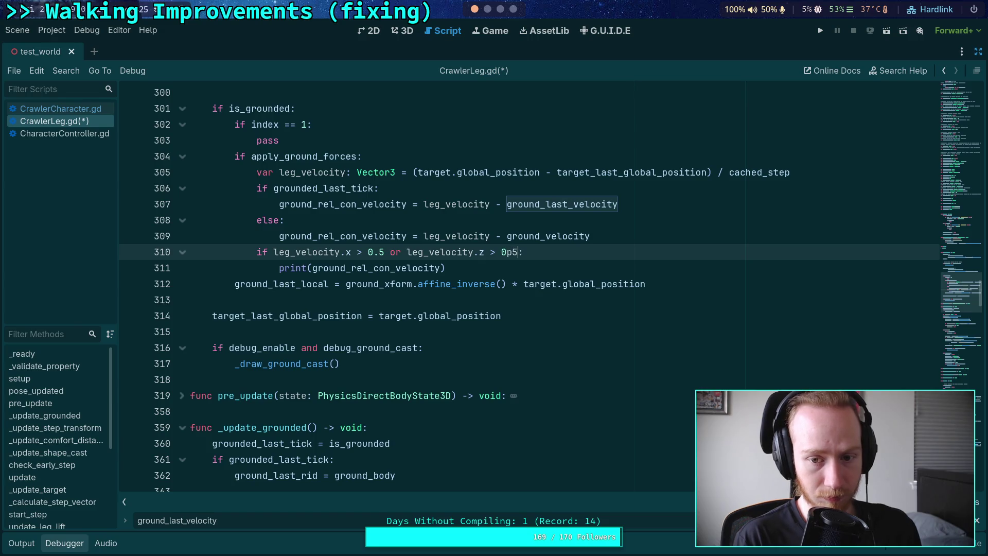
key(BackSpace)
text(.5)
Step: Save CrawlerLeg.gd, set a breakpoint on the line 311 print, and run the game
key(ctrl+s)
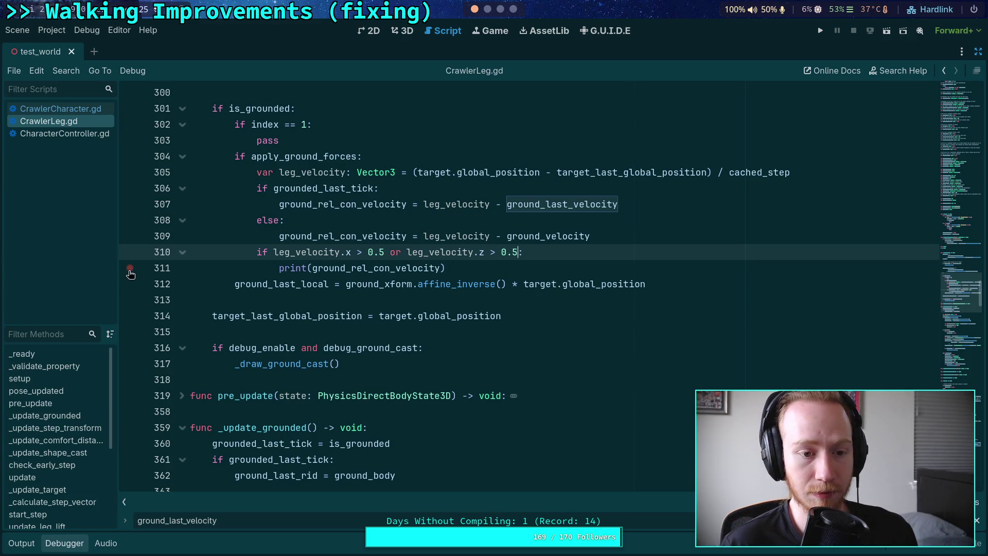
click(130, 268)
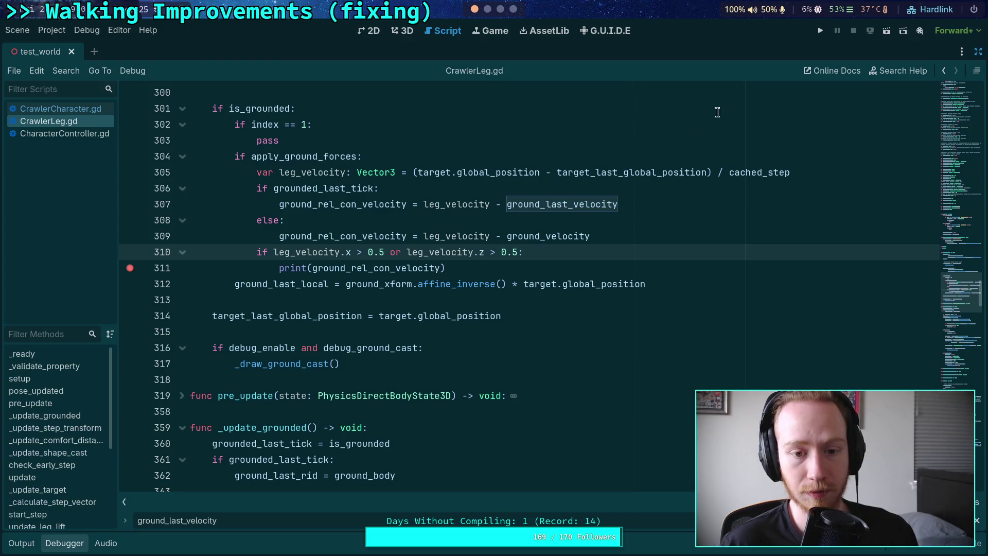
click(820, 30)
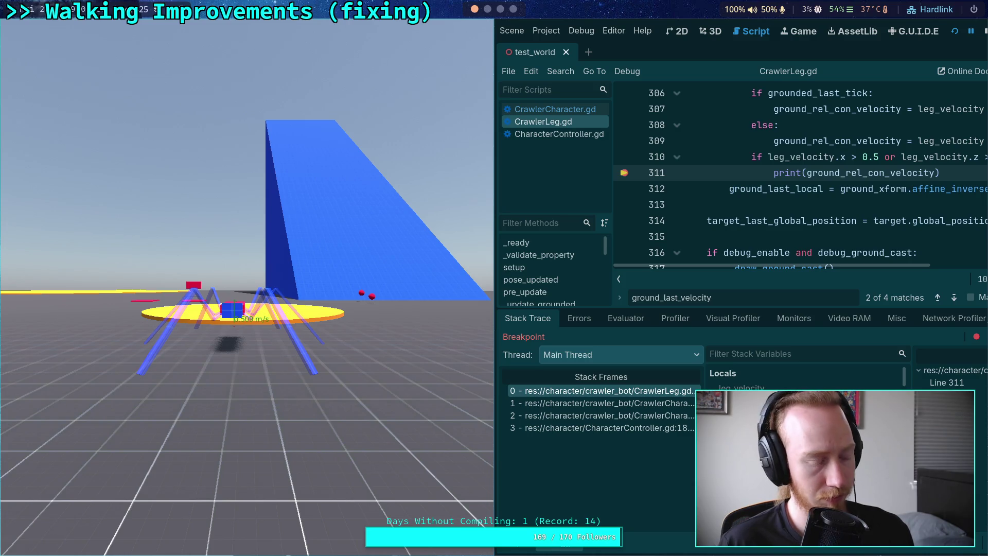
Step: At the line 311 breakpoint, read leg_velocity (0.557, 0.526, 0.0), target and target_last_global_position
key(super+f)
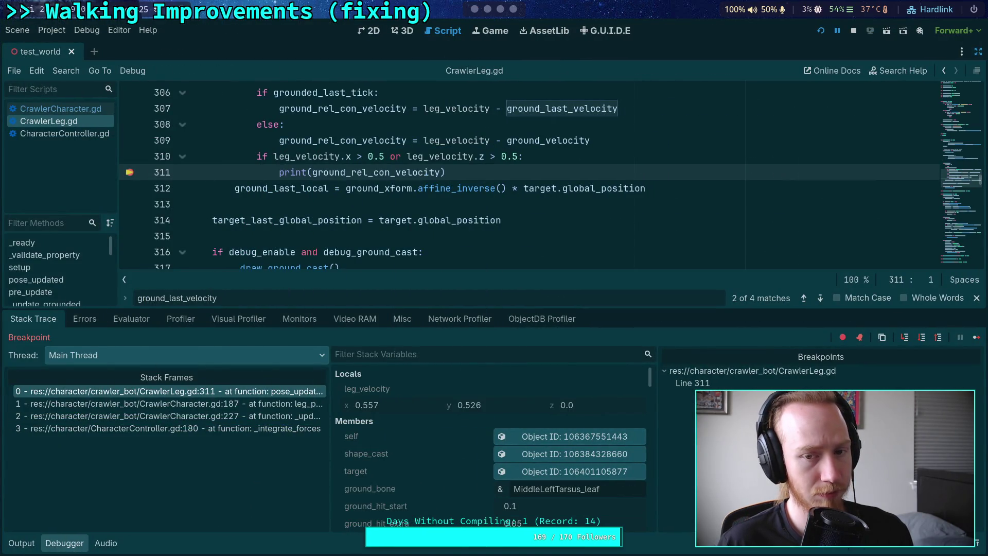
scroll(469, 156, up, 1)
mouse_move(469, 155)
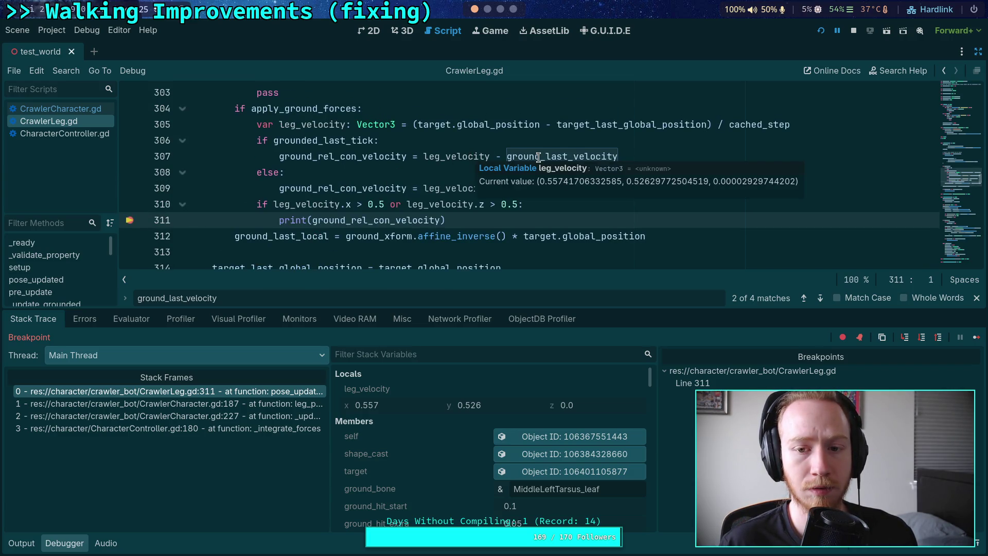
mouse_move(538, 156)
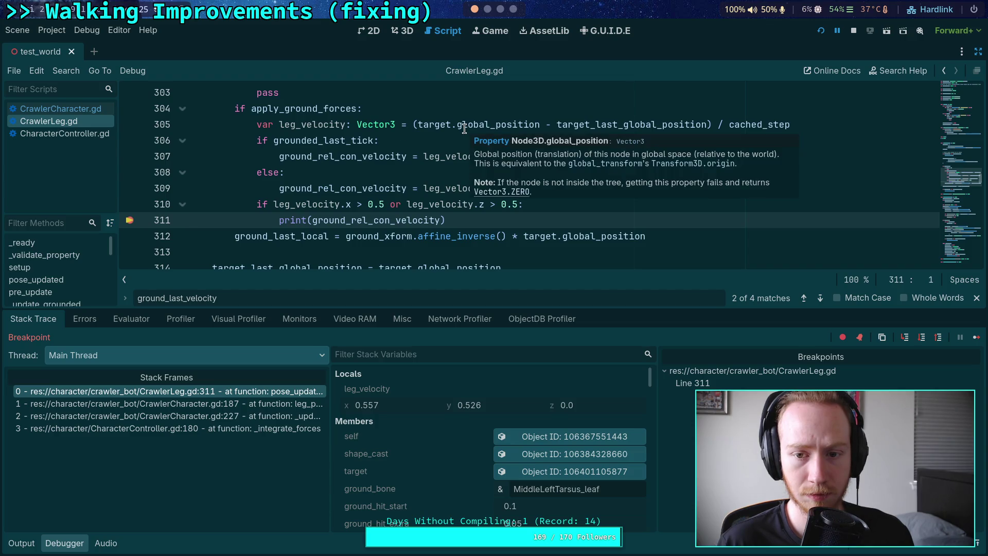
mouse_move(429, 122)
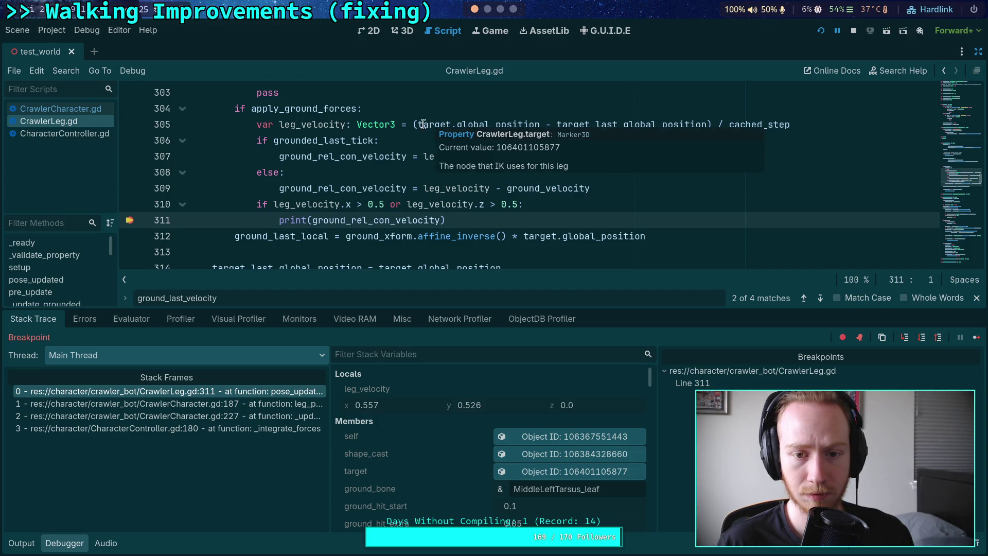
mouse_move(334, 121)
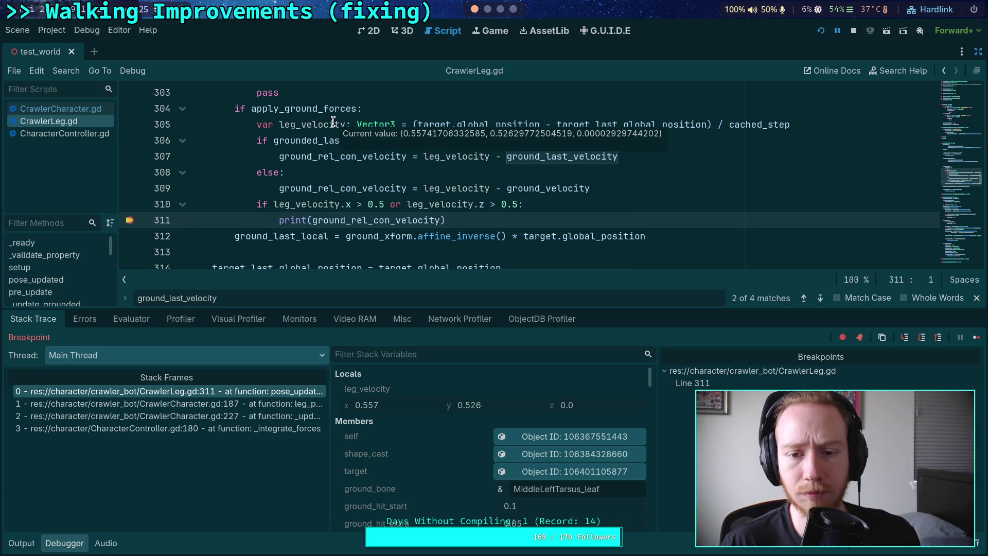
mouse_move(623, 122)
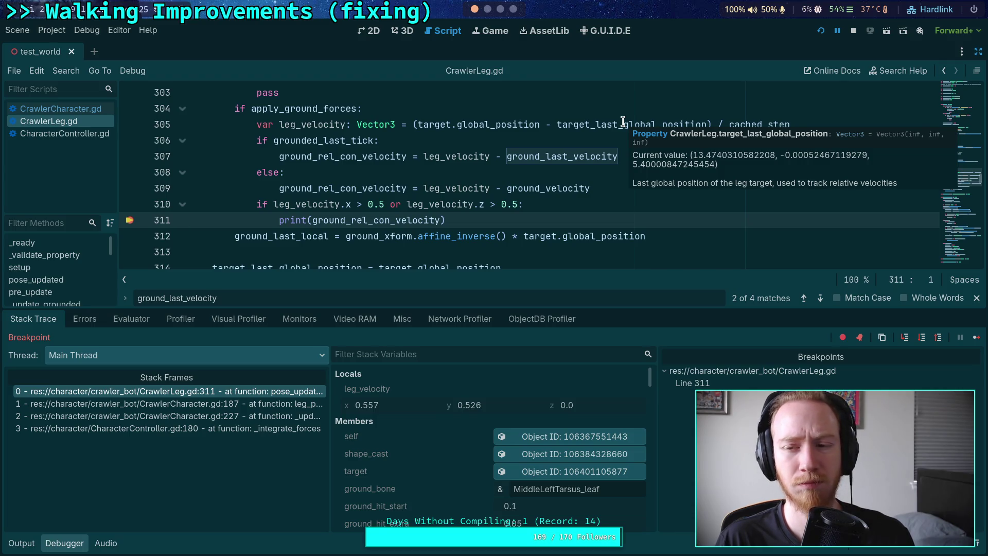
Step: Switch to the 3D view, restore the side docks and select CrawlerBot in the Scene dock
click(407, 31)
scroll(523, 261, up, 7)
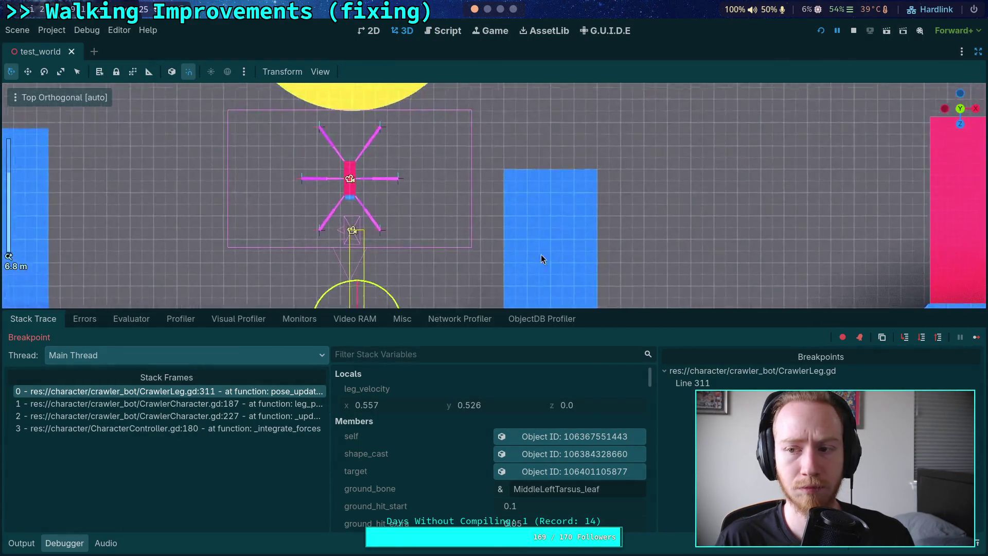
click(440, 31)
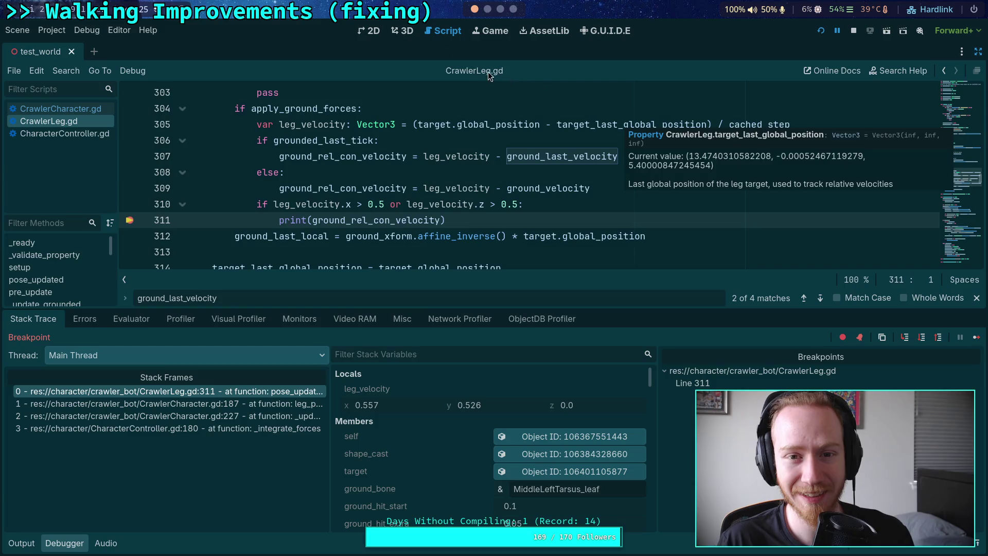
click(403, 31)
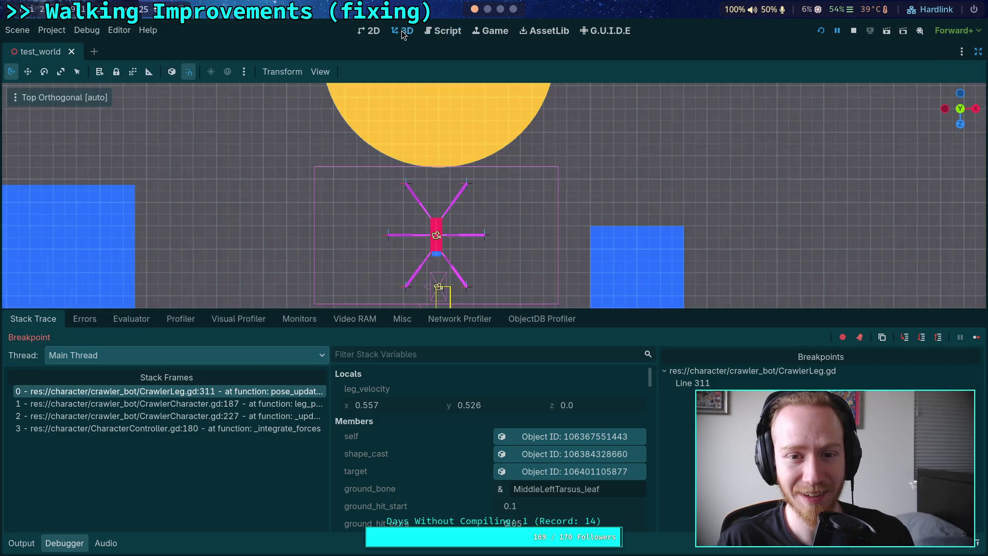
click(978, 52)
click(897, 52)
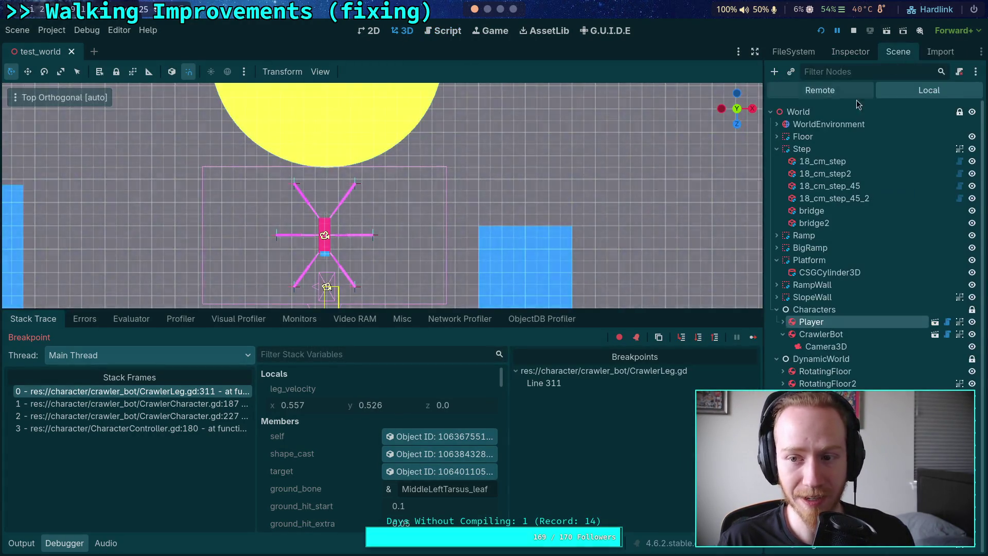
click(820, 334)
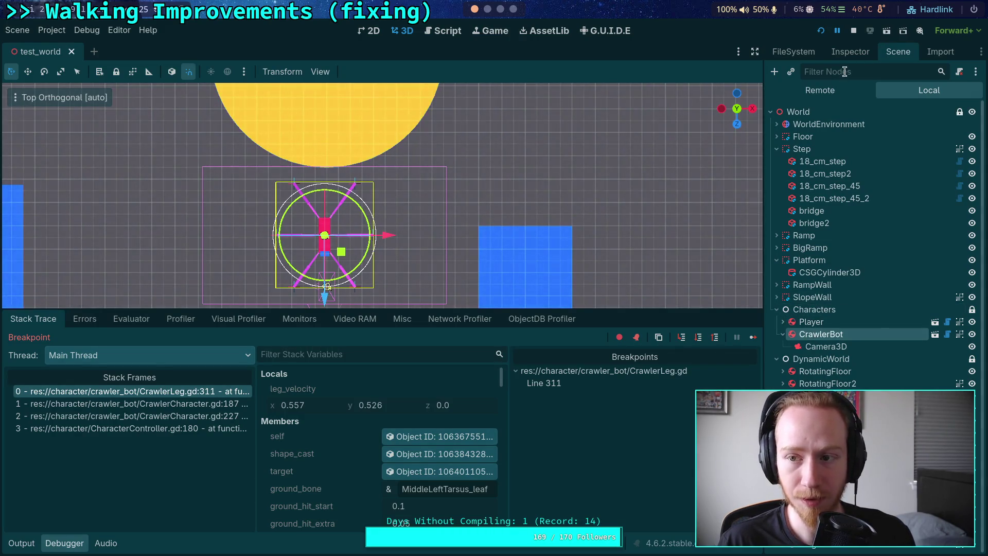
Step: Read CrawlerBot's Inspector position (11.4, 0.5, 5.4) and return to CrawlerLeg.gd
click(850, 51)
scroll(839, 278, down, 5)
scroll(832, 292, down, 5)
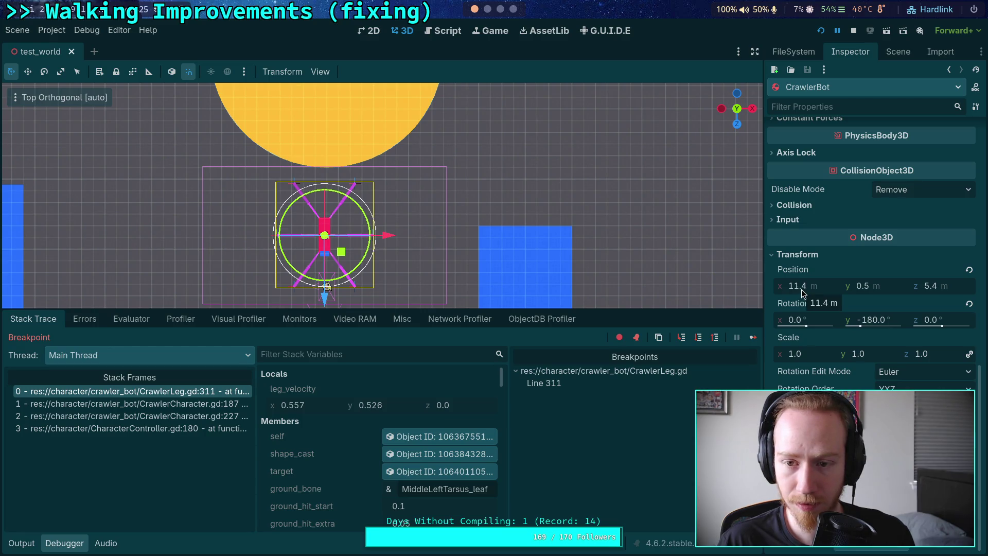
scroll(511, 226, down, 5)
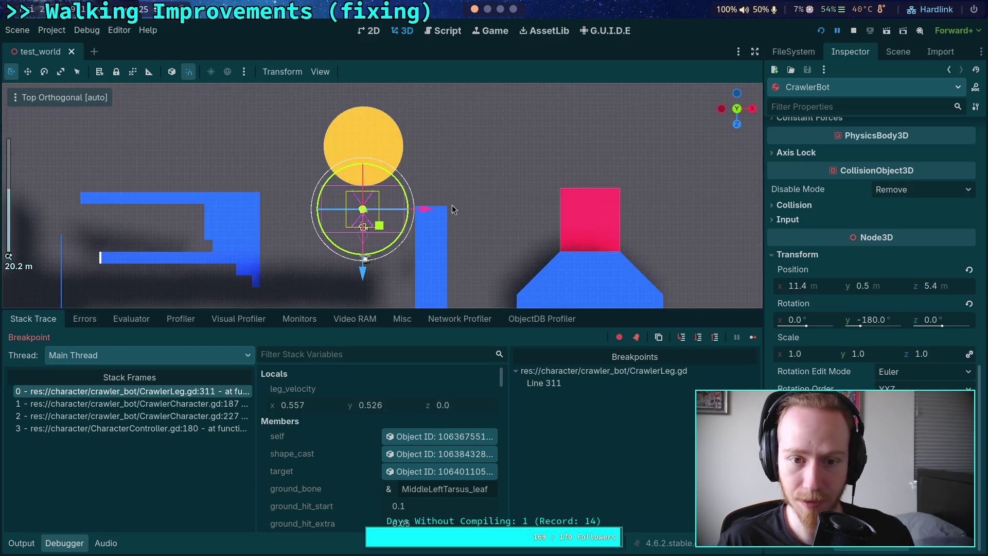
scroll(452, 205, up, 4)
click(809, 286)
click(655, 429)
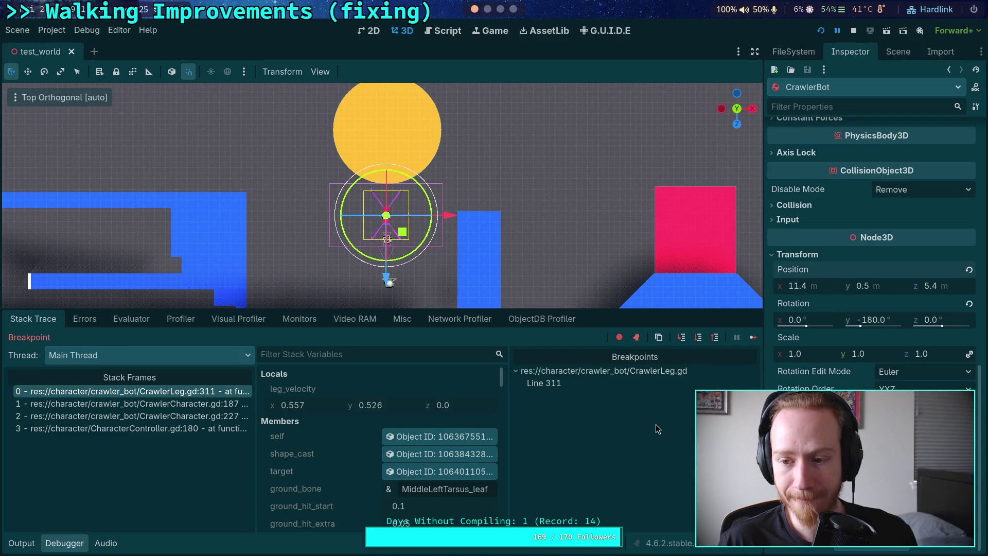
scroll(483, 242, up, 12)
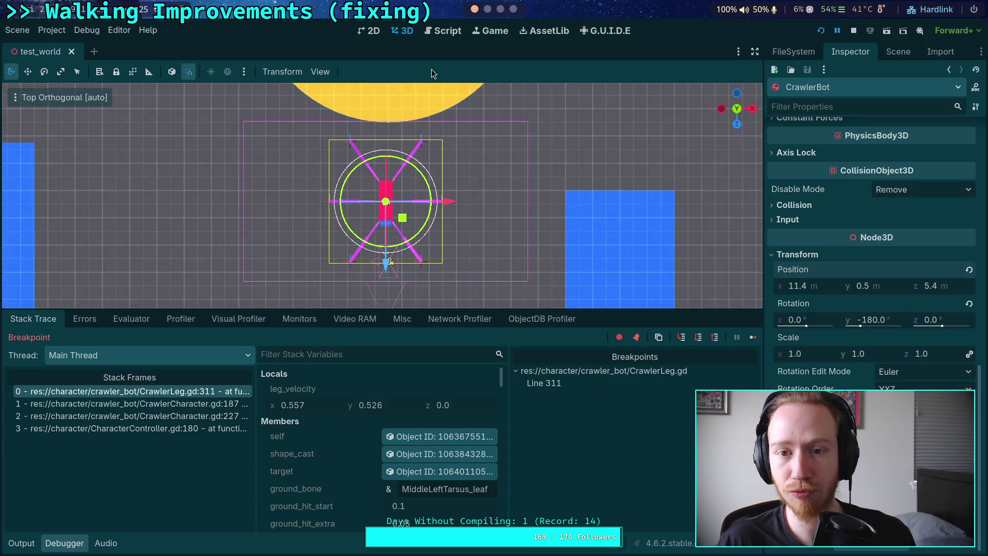
click(446, 31)
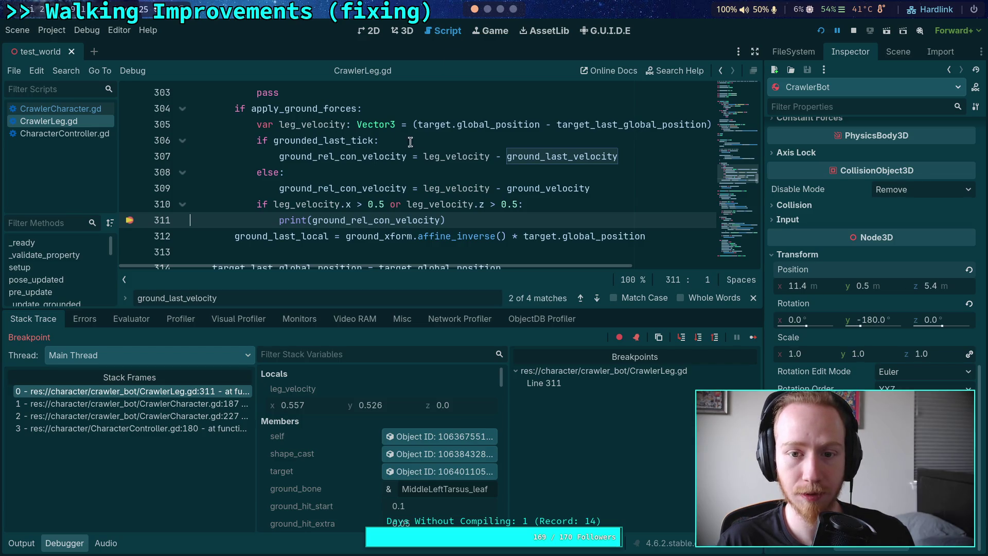
Step: Copy the debugger's target_last_global_position value (13.474, -0.001, 5.4) from Stack Variables
click(578, 125)
scroll(329, 452, down, 8)
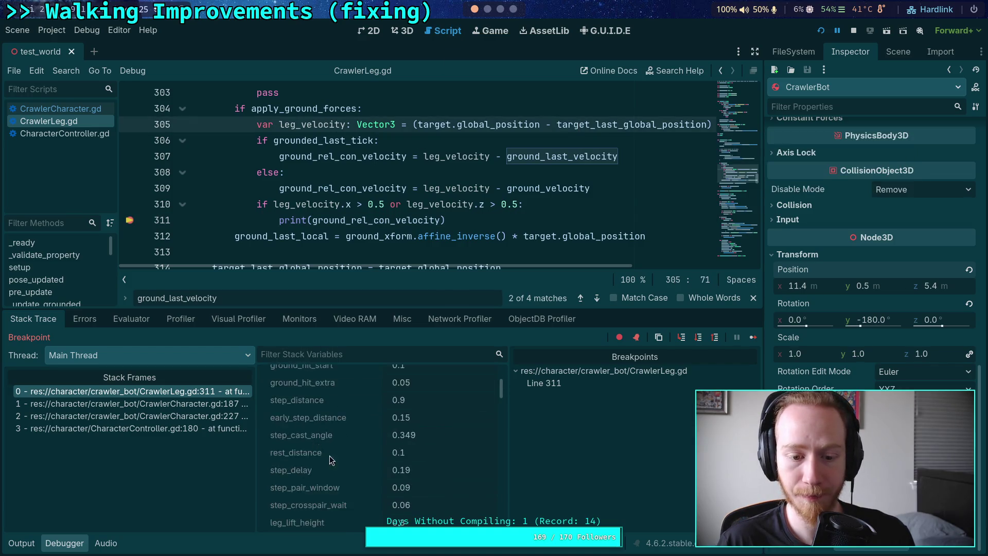
scroll(325, 456, down, 5)
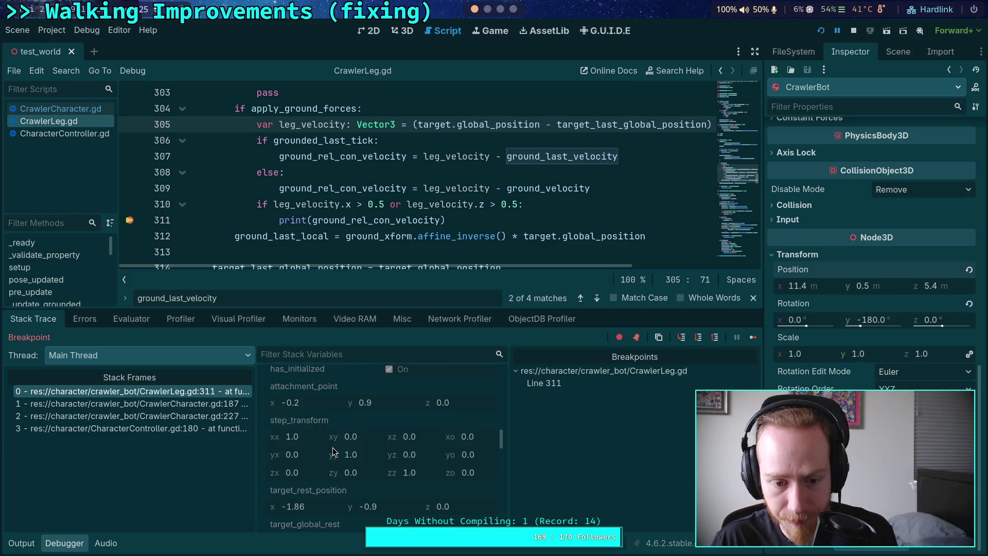
scroll(333, 447, down, 3)
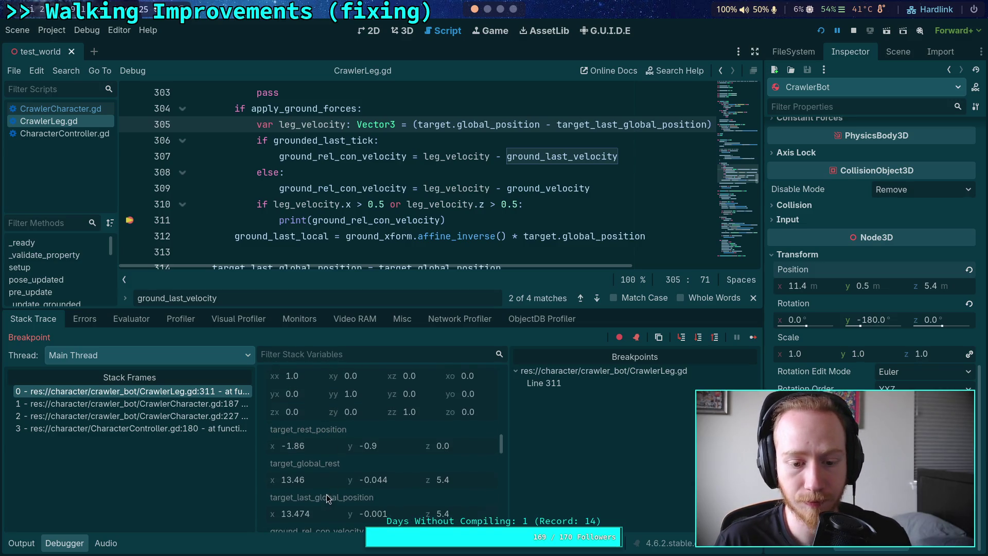
scroll(326, 426, down, 2)
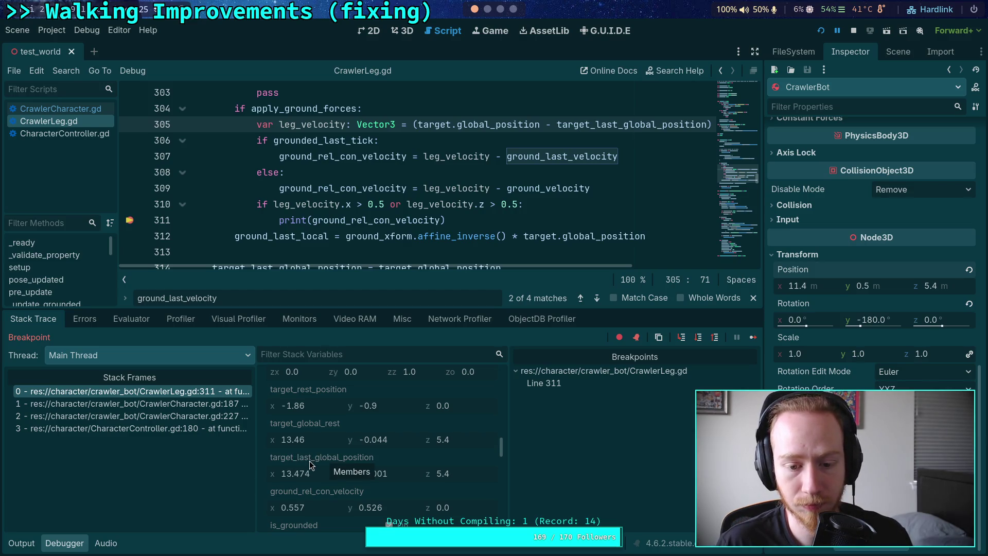
right_click(306, 456)
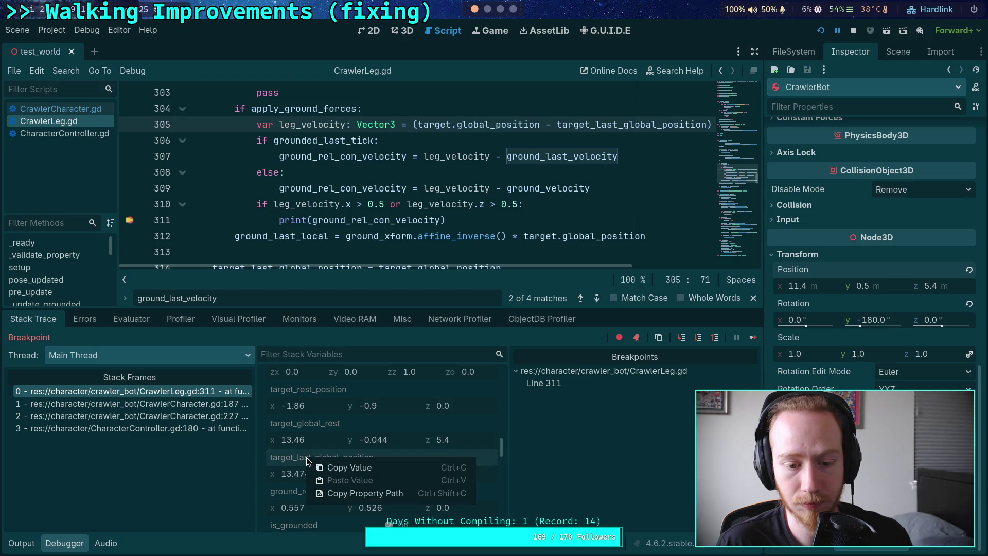
click(344, 469)
click(896, 52)
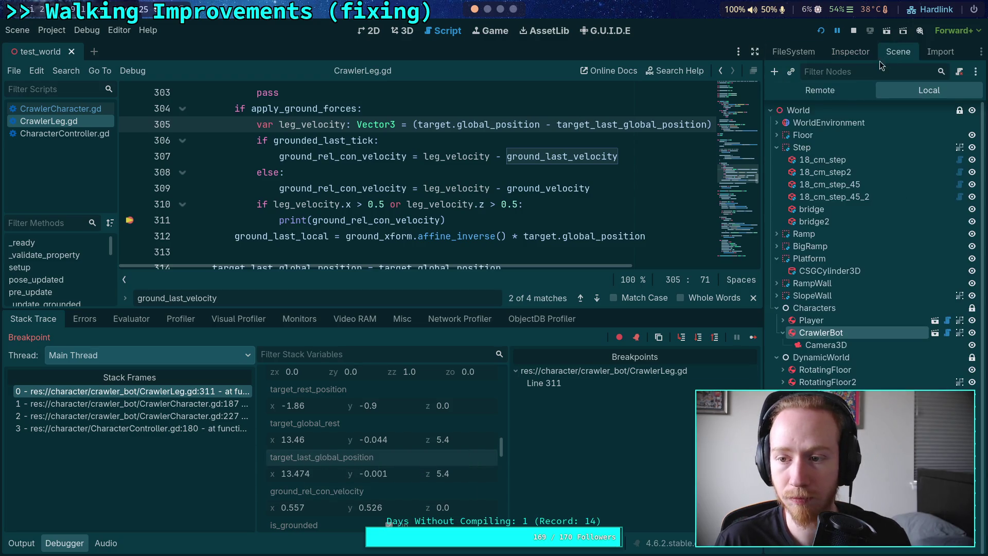
Step: Add a Marker3D node to the World scene, placed below the Characters nodes
click(775, 72)
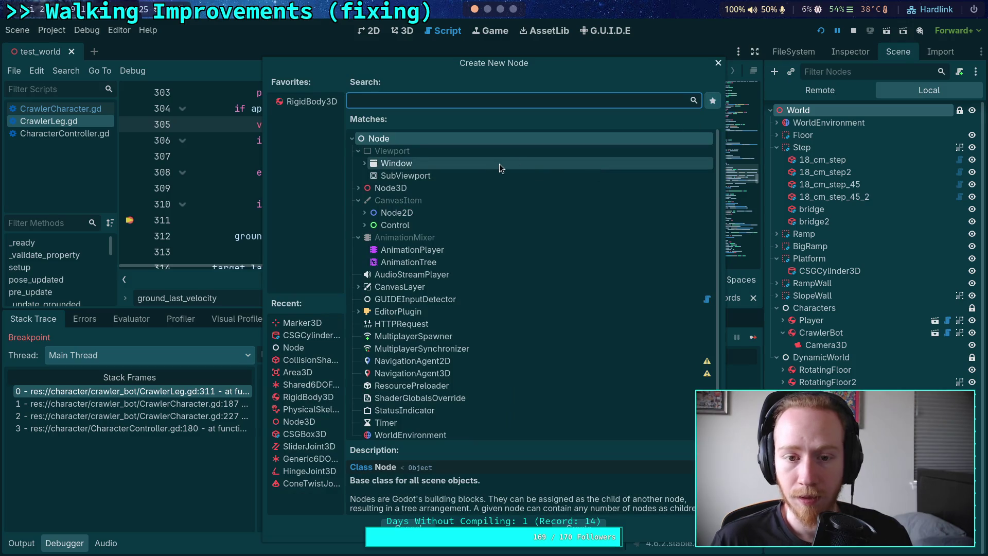
double_click(285, 327)
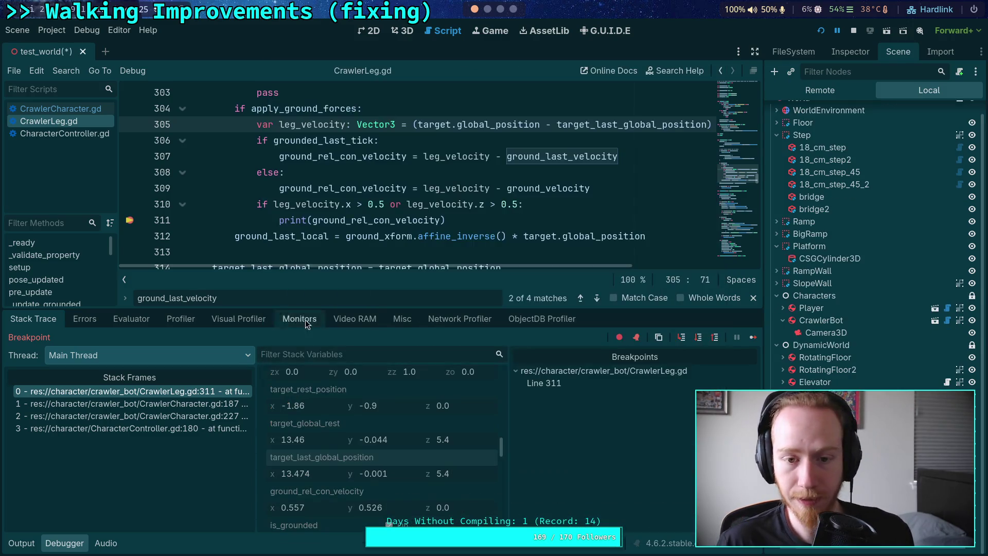
mouse_move(808, 548)
mouse_down()
mouse_move(805, 375)
mouse_move(795, 344)
mouse_up()
click(774, 358)
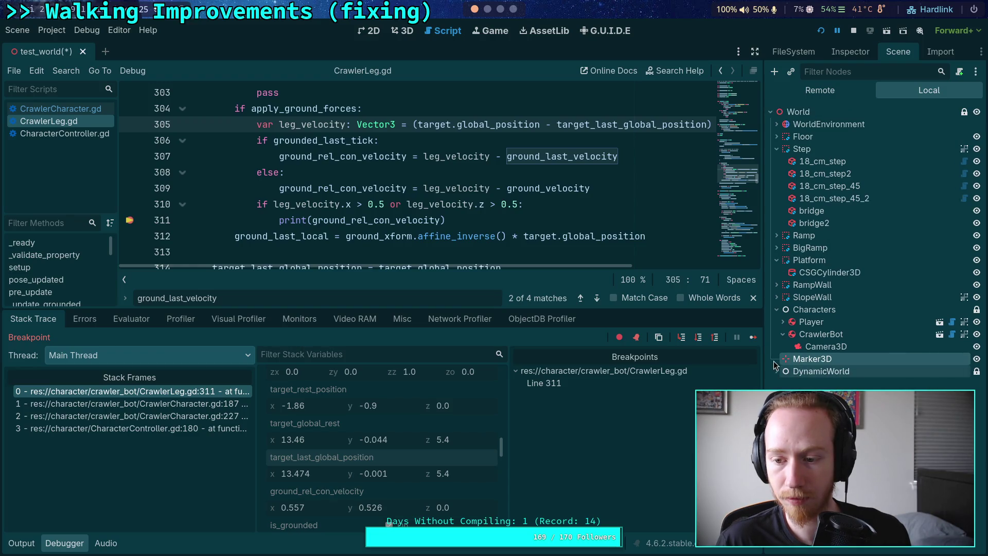
Step: Paste 13.474, -0.001, 5.4 into the Marker3D's Position and view it in 3D
click(850, 51)
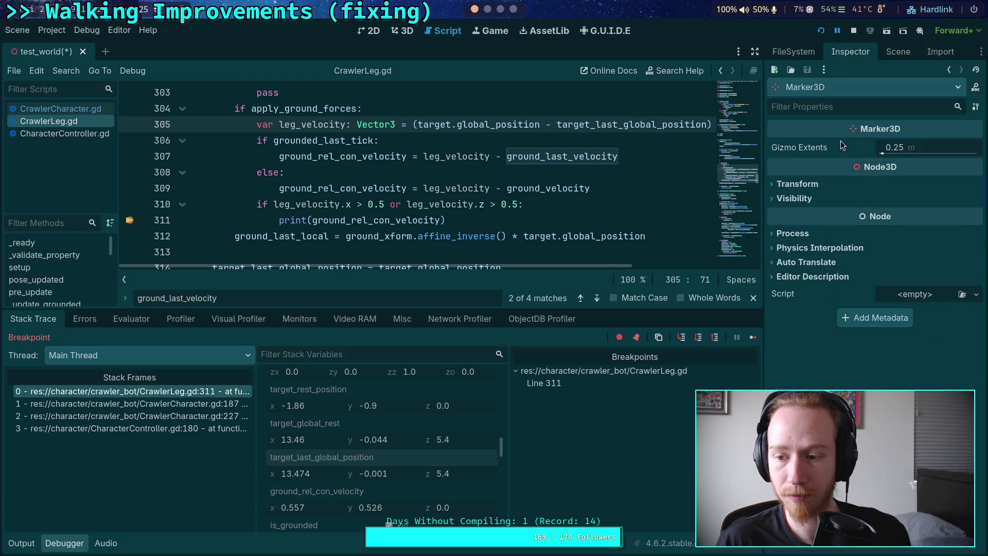
click(797, 184)
right_click(794, 201)
click(829, 221)
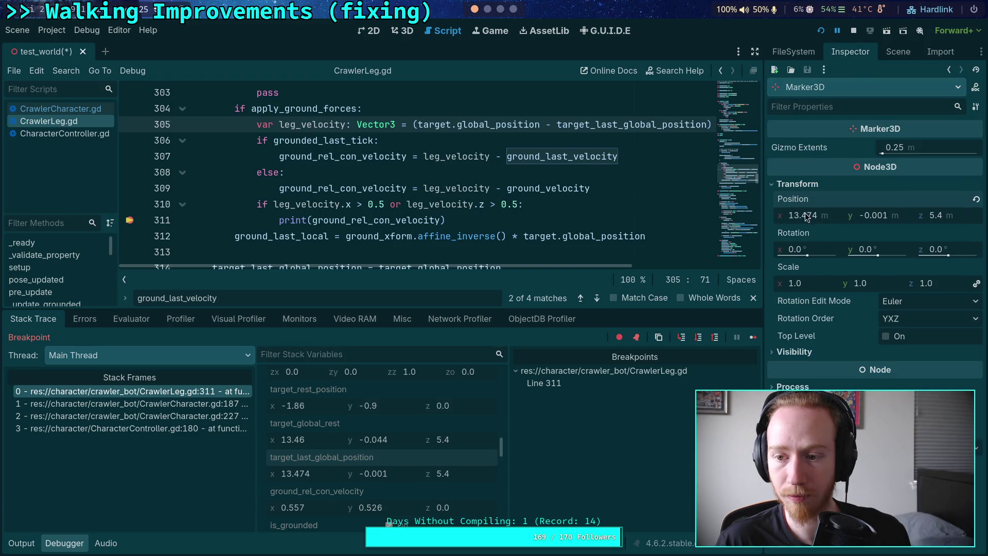
click(402, 30)
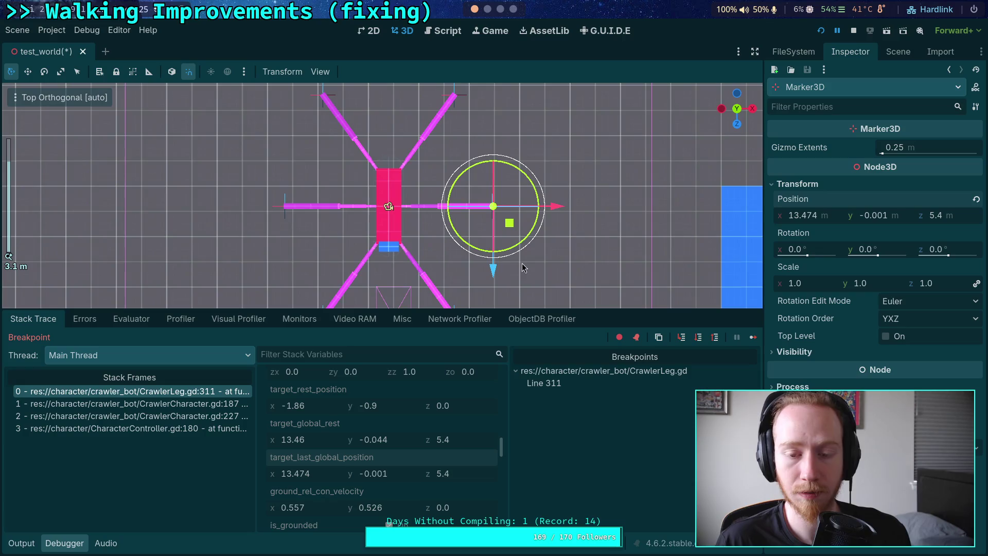
Step: Orbit the 3D view, then inspect the leg's remote target Marker3D at (-1.88, -0.851, 0.0)
mouse_move(523, 260)
mouse_down()
mouse_move(408, 67)
mouse_move(366, 67)
mouse_move(425, 55)
mouse_move(480, 144)
mouse_up()
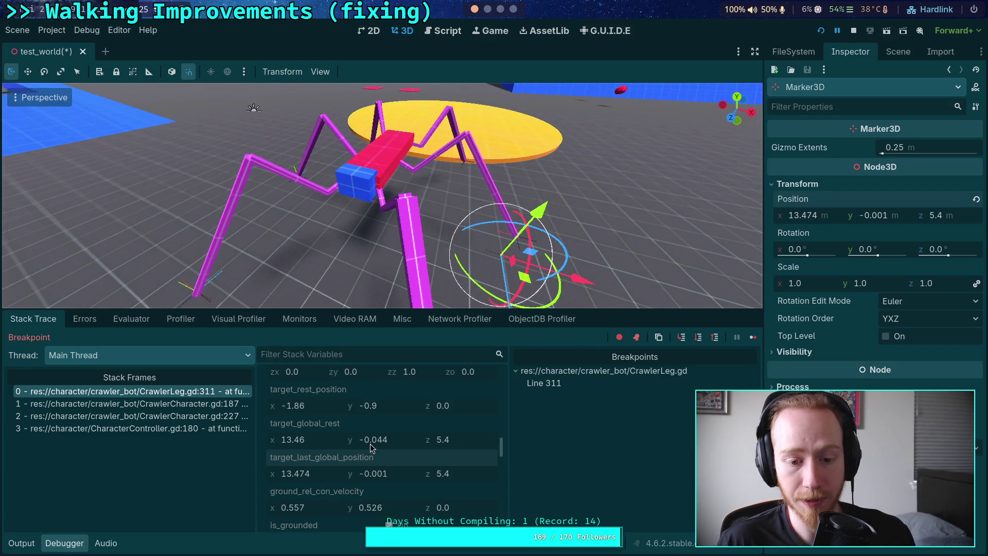
scroll(383, 445, up, 5)
scroll(384, 448, up, 8)
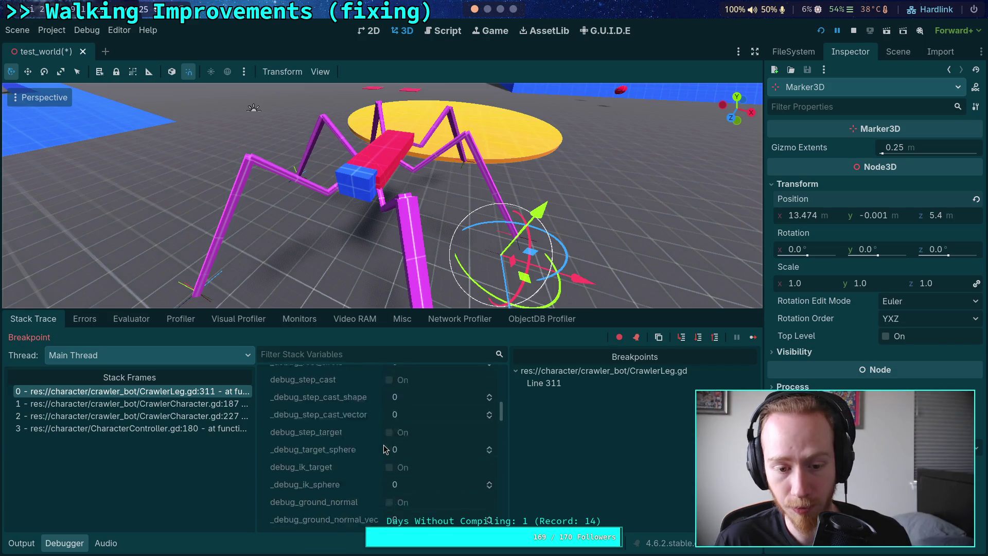
click(413, 433)
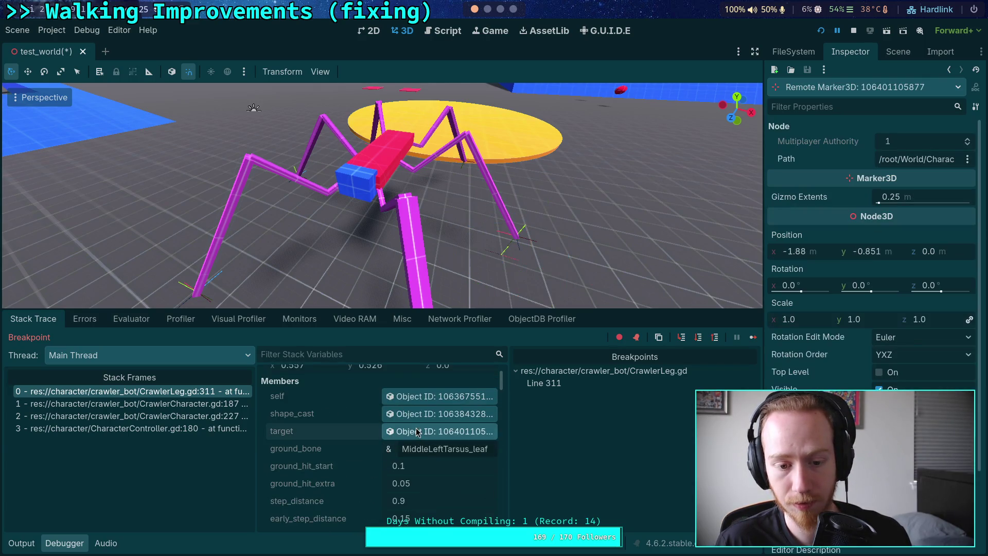
mouse_move(486, 431)
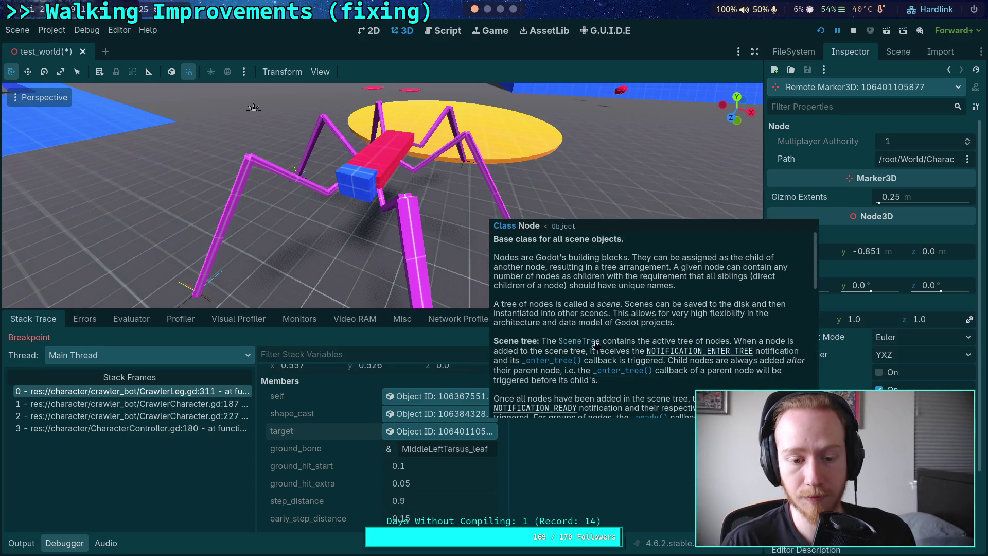
click(443, 31)
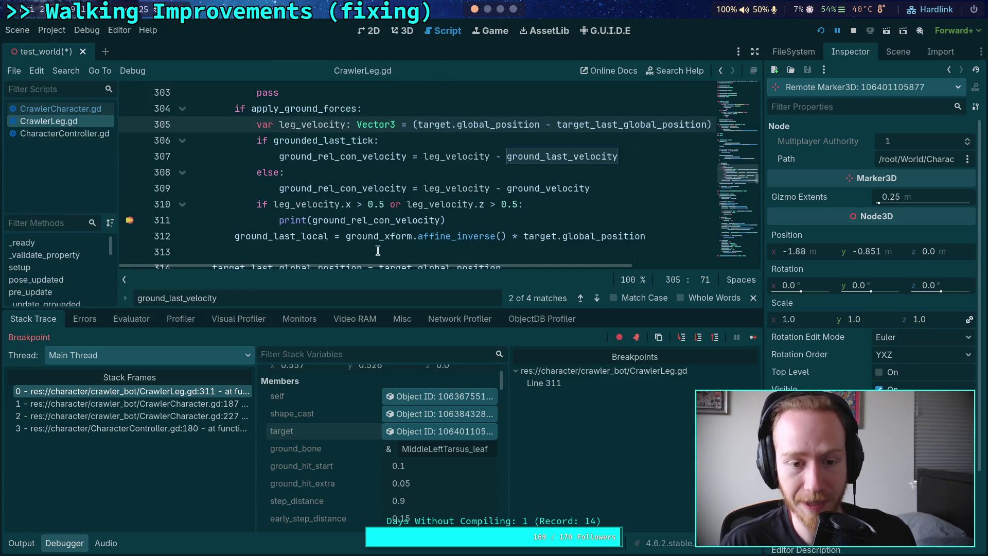
Step: Step the paused CrawlerLeg.gd script from line 311 down to line 316
scroll(496, 242, down, 1)
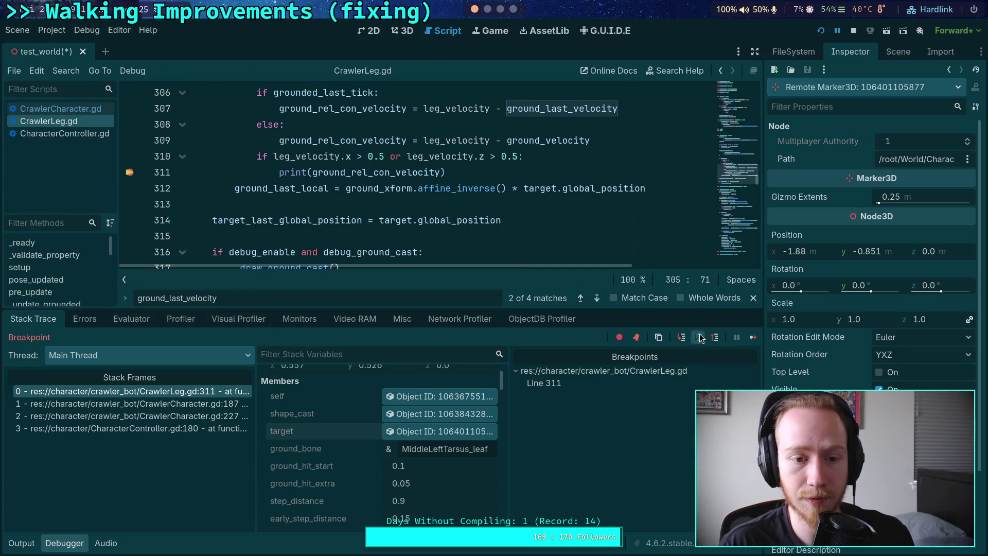
click(699, 335)
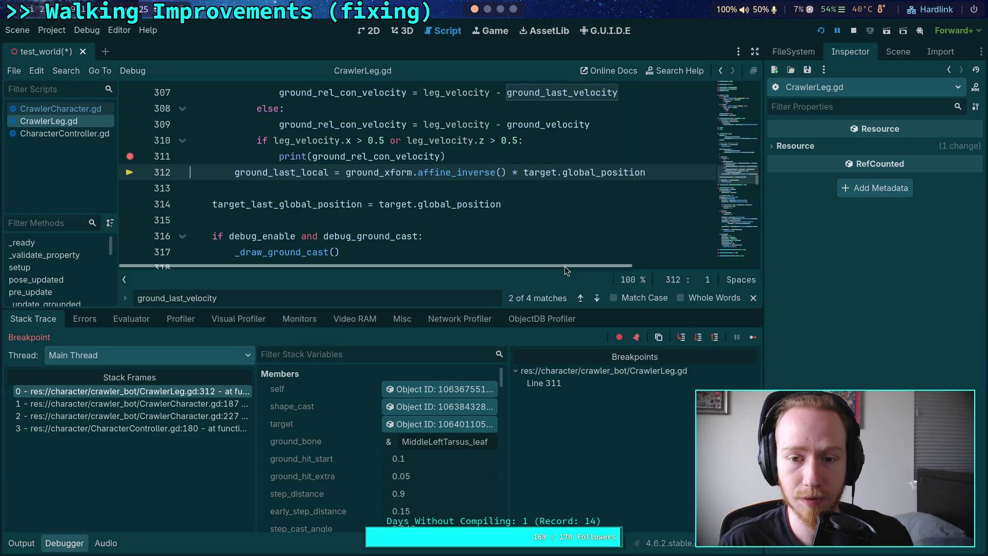
scroll(500, 239, up, 1)
mouse_move(277, 216)
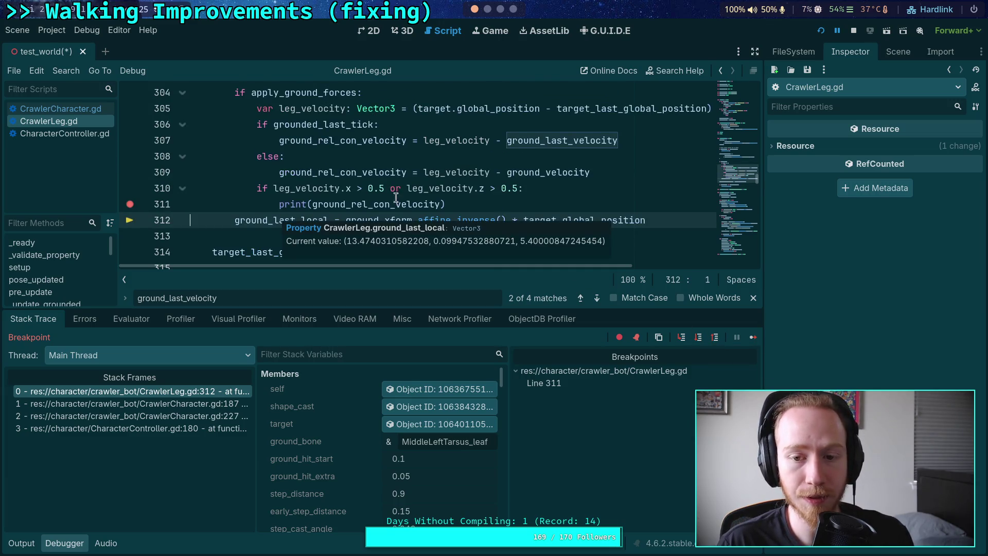
mouse_move(521, 175)
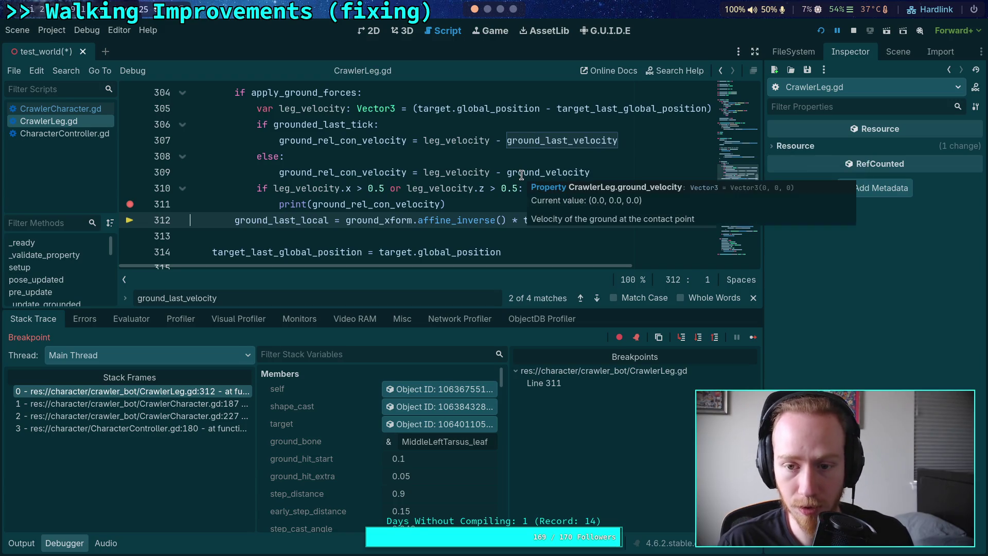
key(F10)
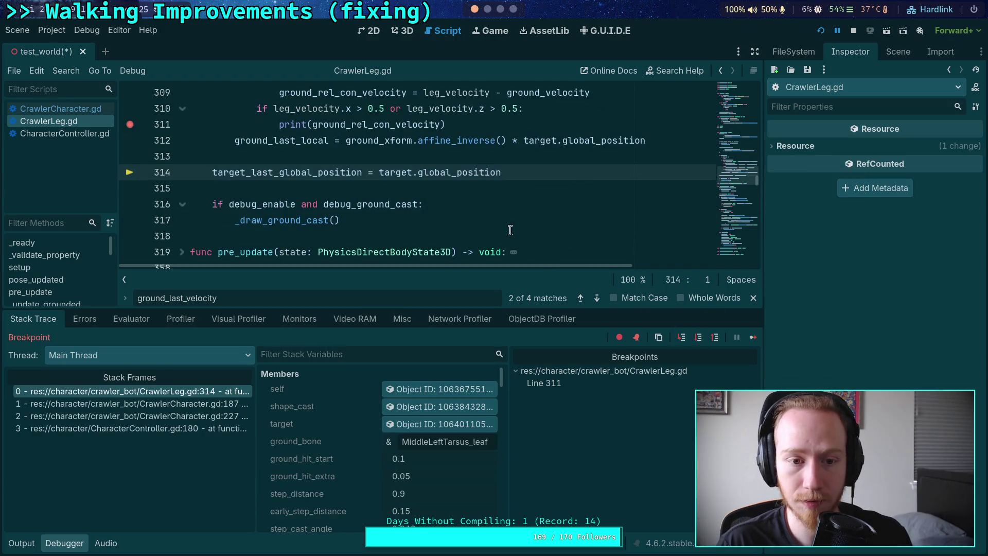
click(699, 338)
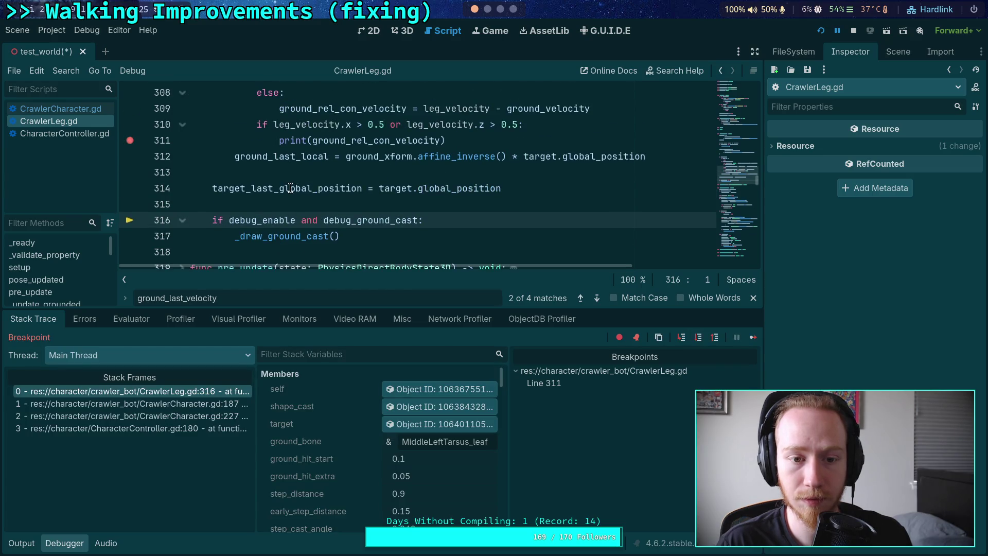
Step: Copy the updated target_last_global_position (13.48, 0.005, 5.4) from Stack Variables
mouse_move(291, 188)
scroll(353, 388, down, 10)
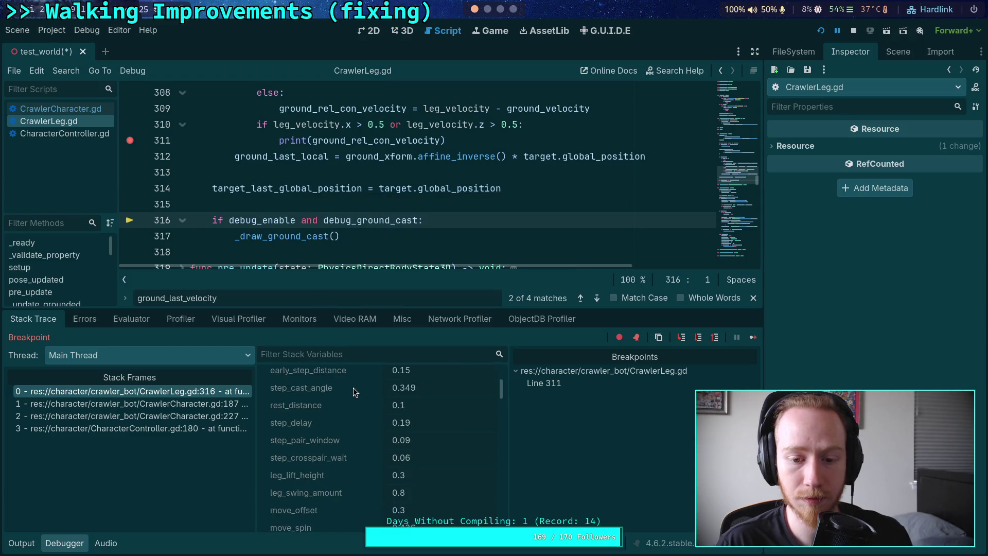
scroll(358, 396, down, 5)
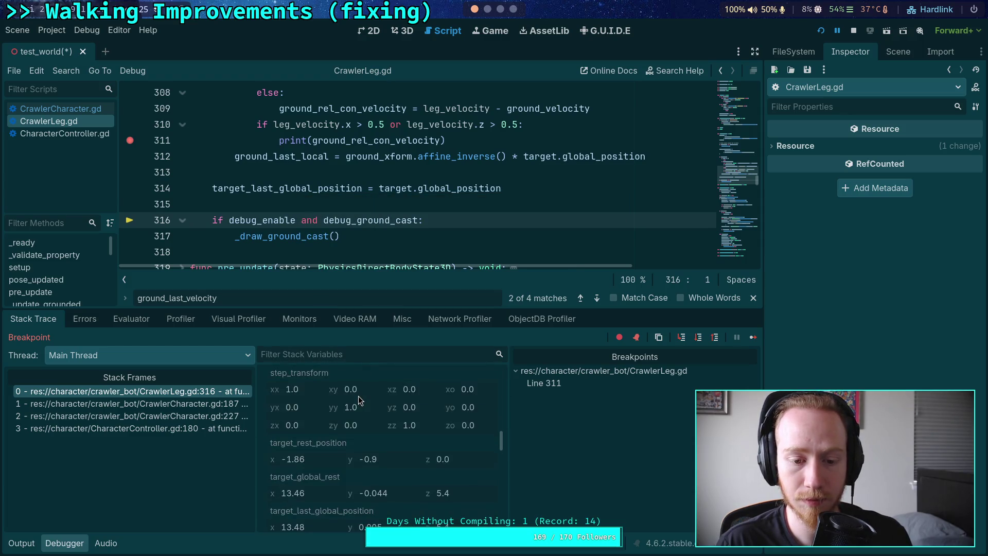
right_click(350, 413)
click(348, 422)
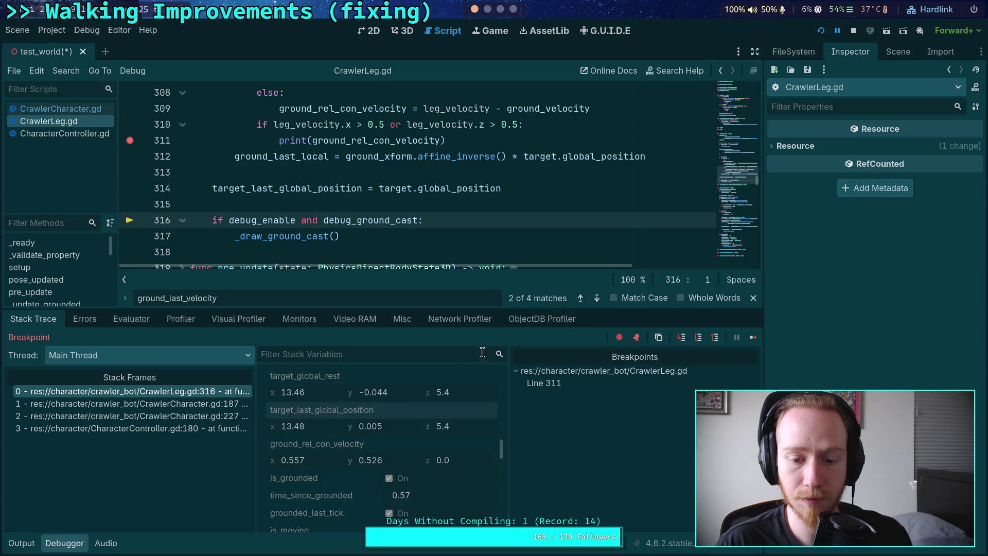
Step: Duplicate Marker3D as Marker3D2 and paste 13.48, 0.005, 5.4 into its Position
click(897, 52)
right_click(805, 359)
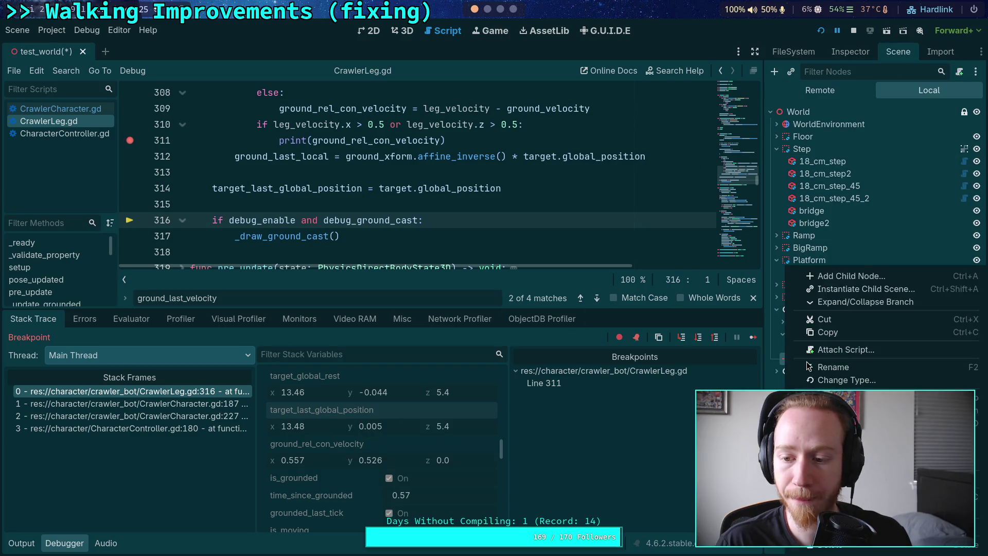
click(824, 428)
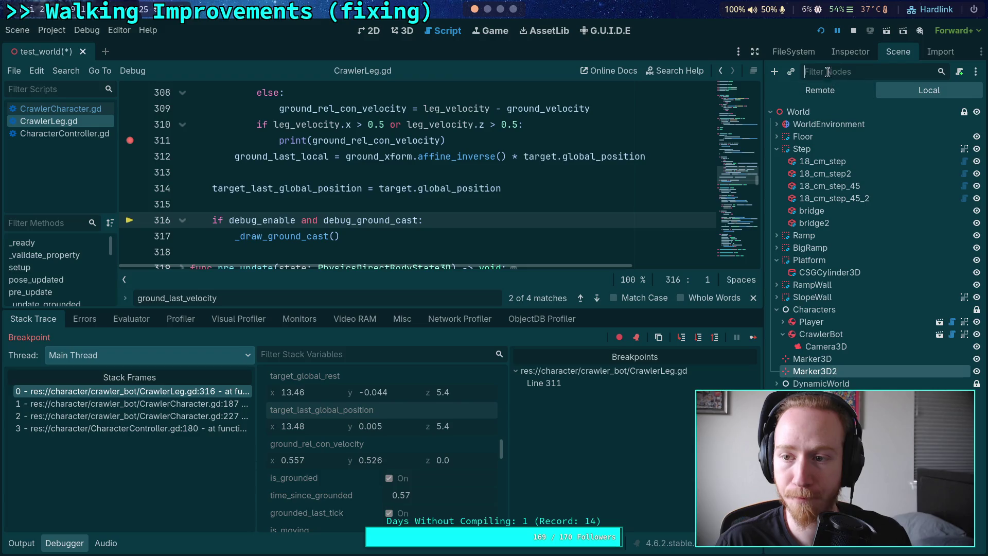
click(850, 52)
click(797, 183)
right_click(818, 206)
click(847, 223)
click(402, 31)
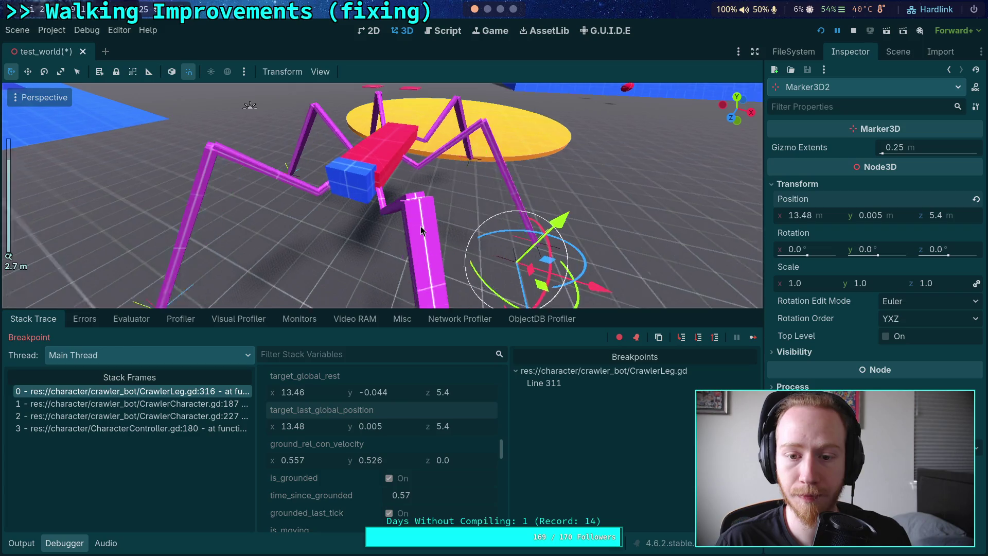
Step: Frame Marker3D2 and orbit the view down to look level at it near the ground
key(f)
scroll(452, 228, up, 5)
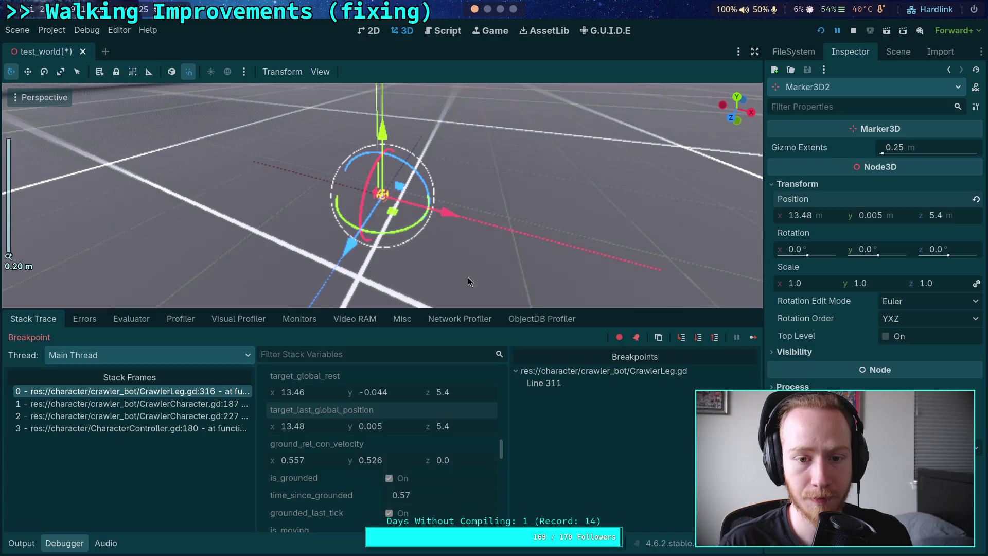
drag(460, 249, 538, 147)
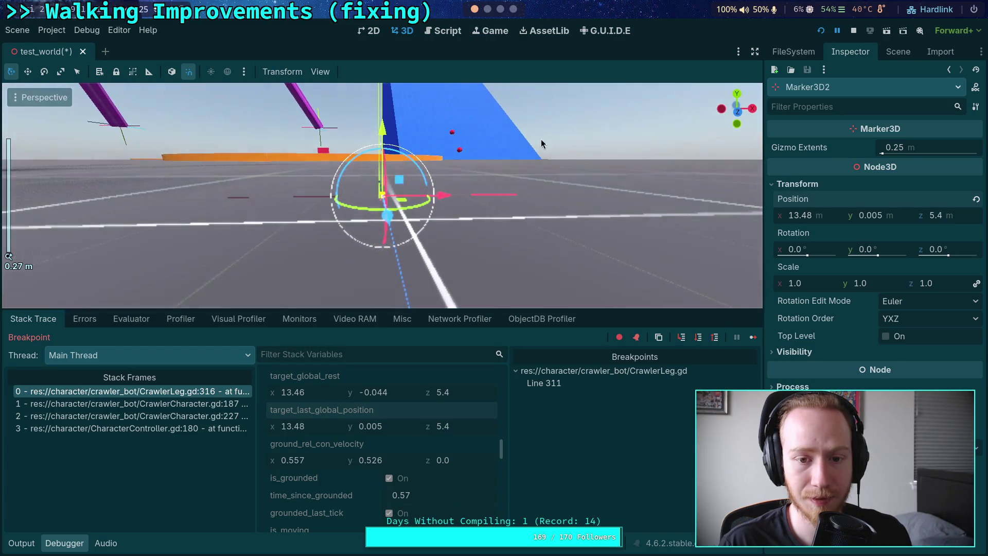
click(559, 210)
mouse_move(483, 178)
mouse_down()
mouse_move(468, 165)
mouse_move(479, 137)
mouse_move(473, 160)
mouse_move(474, 146)
mouse_up()
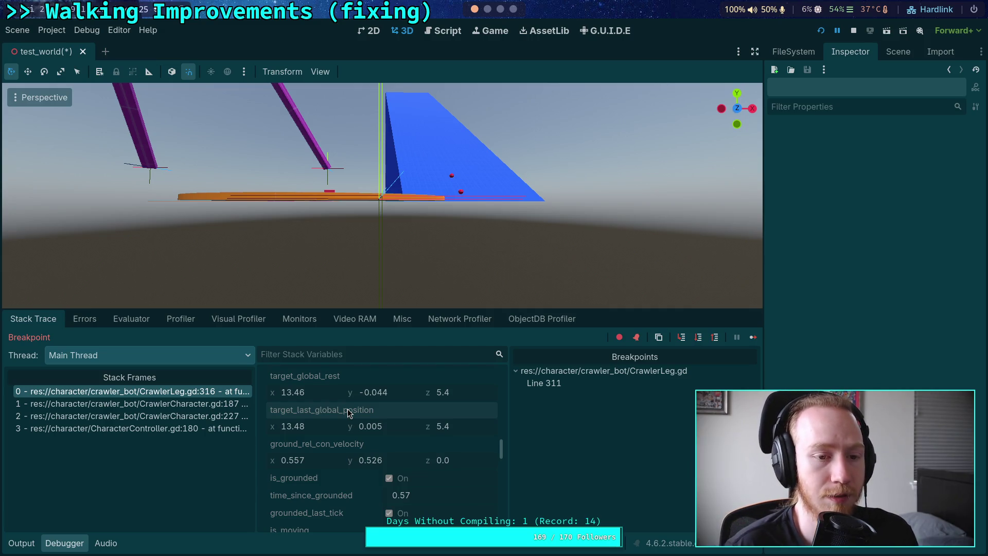
Step: In the Scene tree, reparent Marker3D2 under Marker3D, then widen the Inspector to read its position values
click(898, 52)
click(811, 359)
click(814, 371)
click(823, 363)
drag(818, 371, 808, 362)
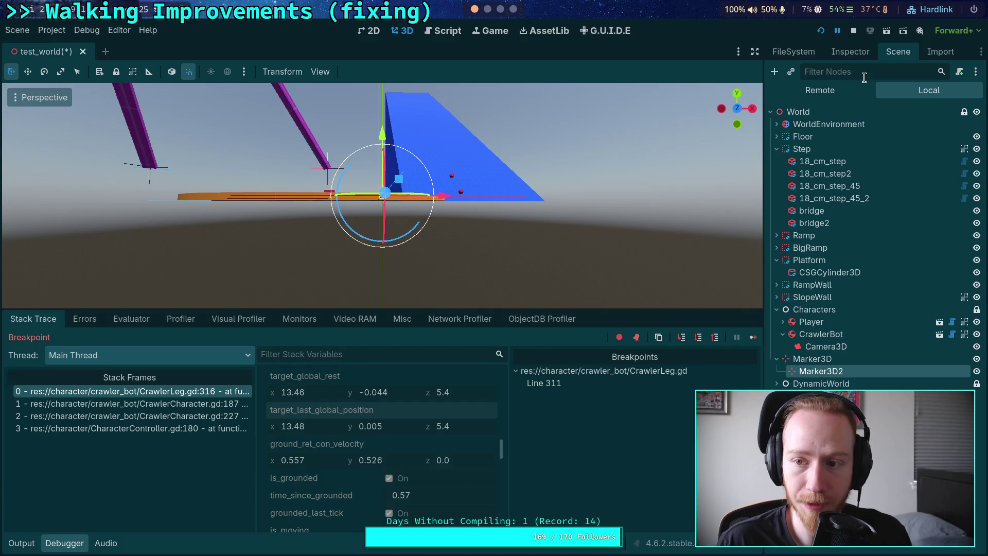
click(850, 52)
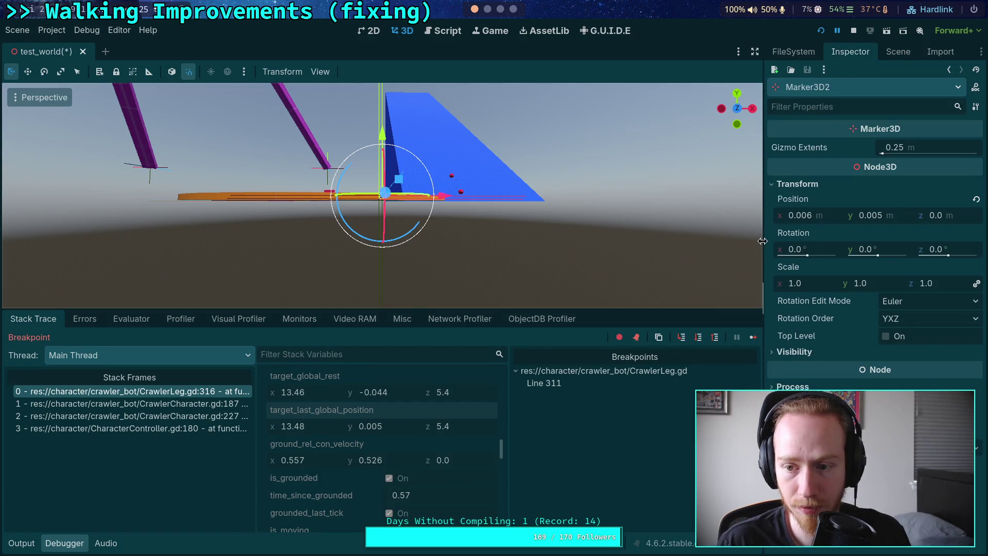
drag(763, 247, 674, 244)
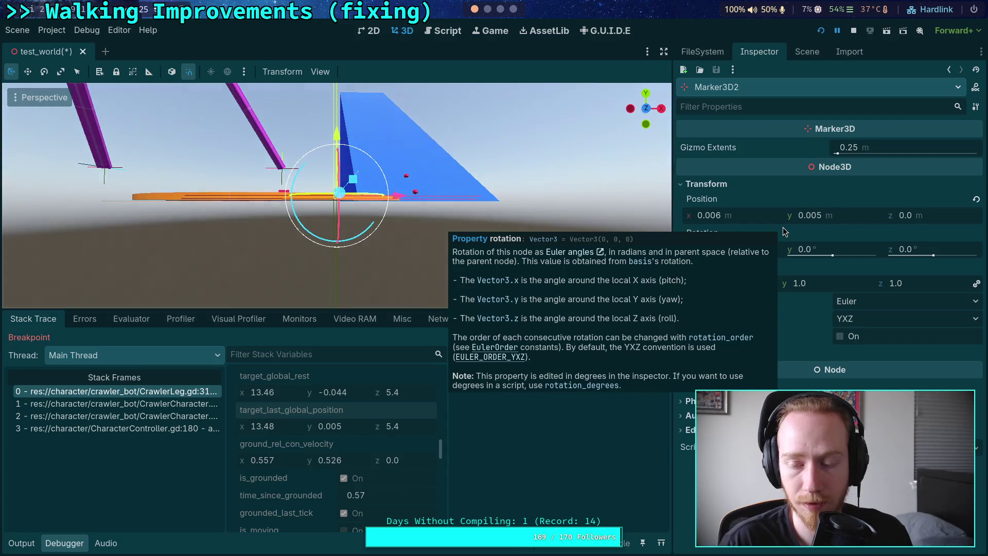
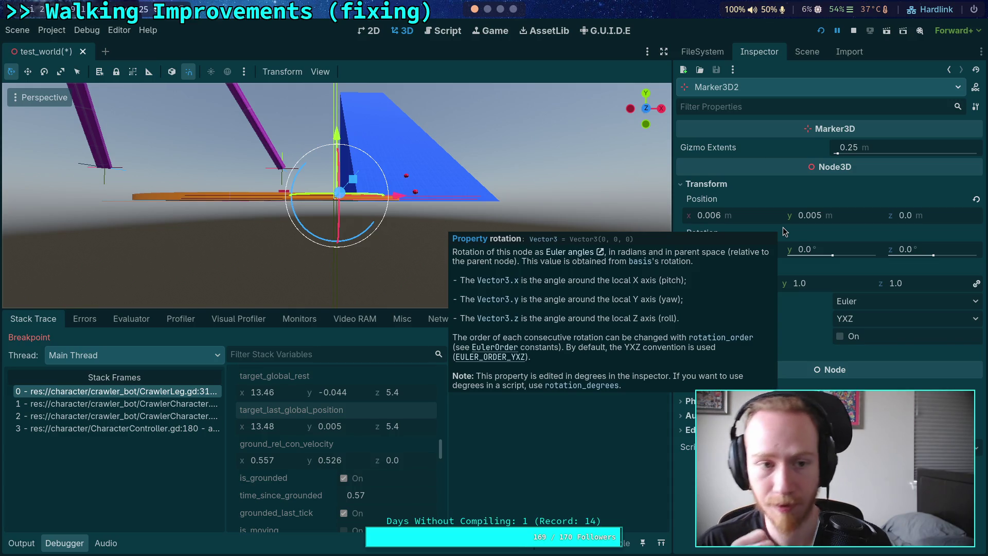
Step: Open the big_crawler_bot scene from the CrawlerBot node and select FR_Cast
click(806, 53)
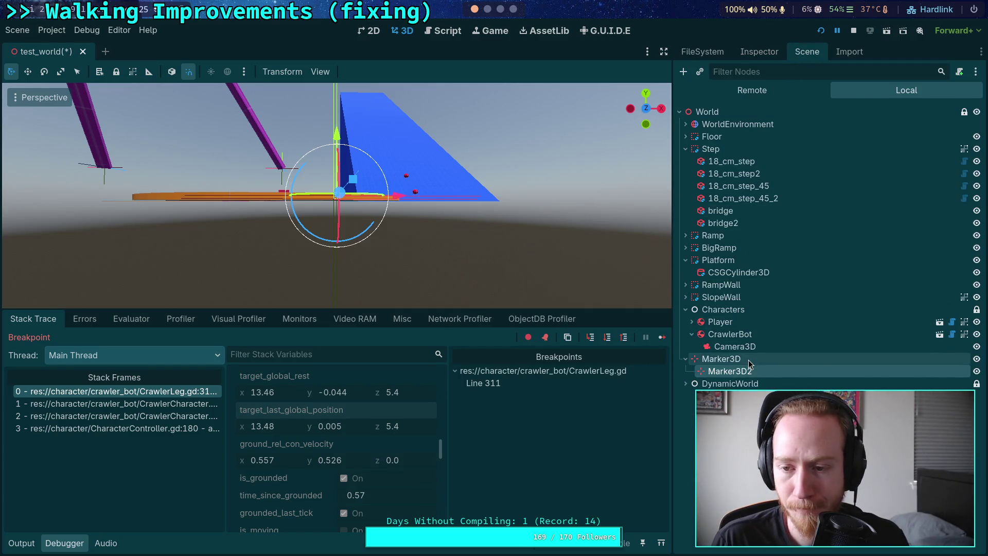
click(858, 336)
click(939, 334)
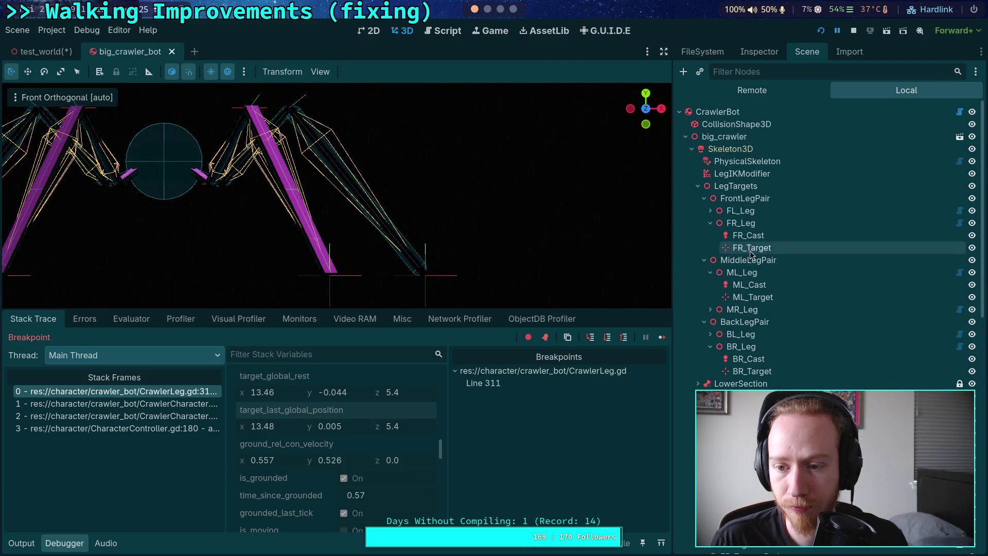
click(764, 238)
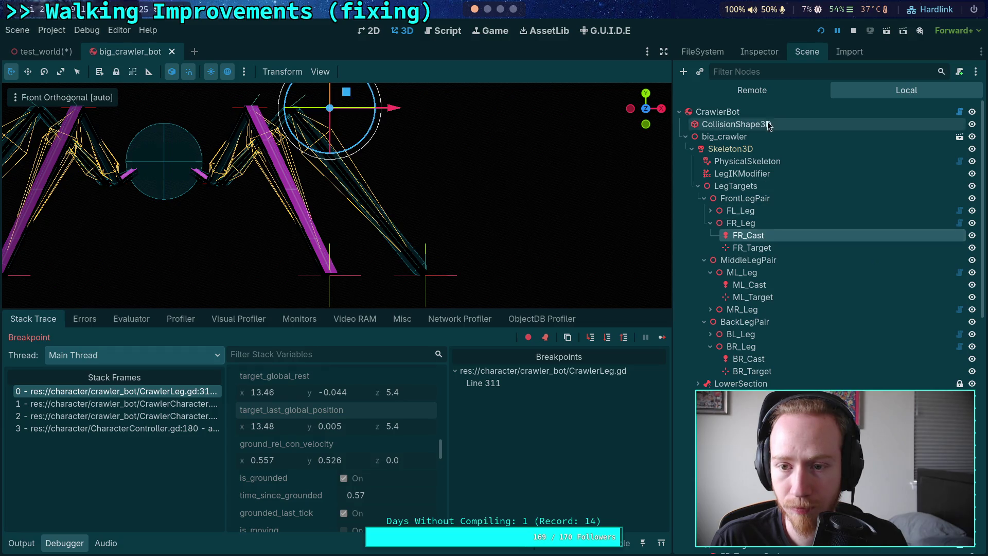
click(765, 57)
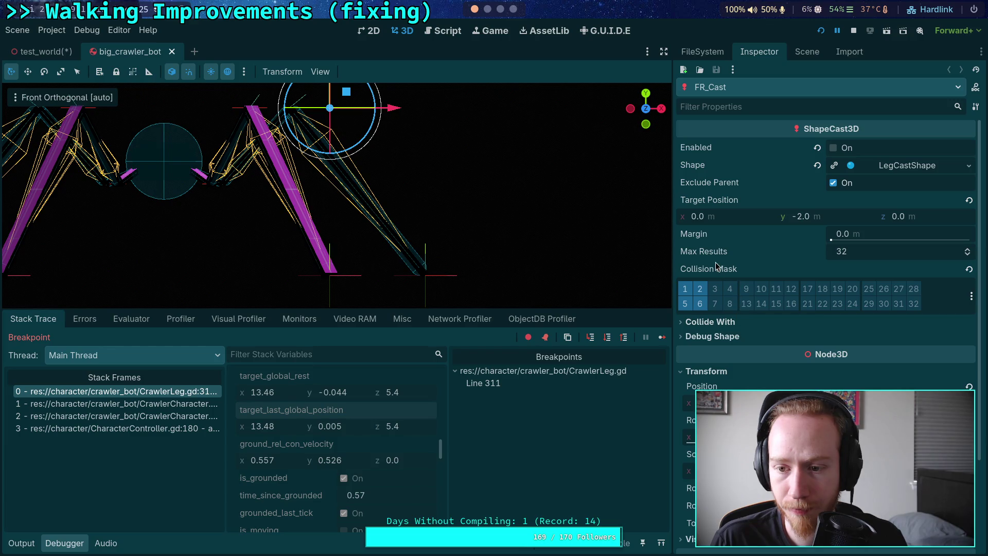
Step: Change FR_Cast's LegCastShape margin from 0.04 to 0 m
click(877, 166)
click(870, 218)
key(BackSpace)
key(Return)
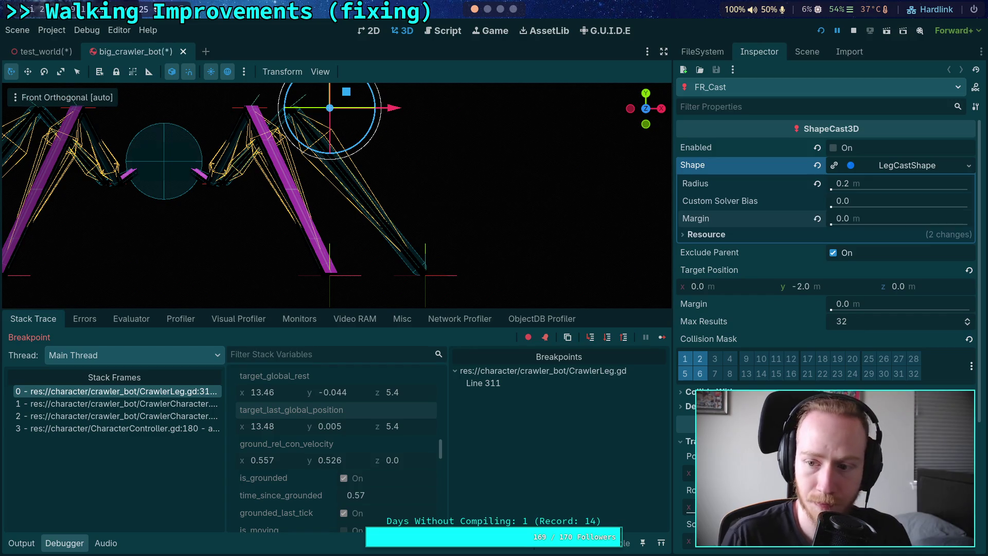
click(895, 165)
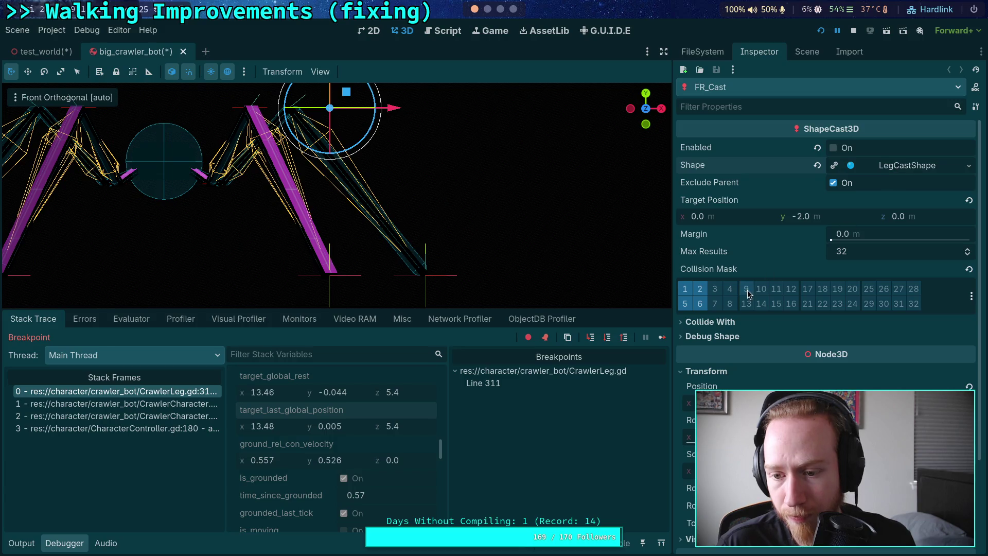
click(706, 371)
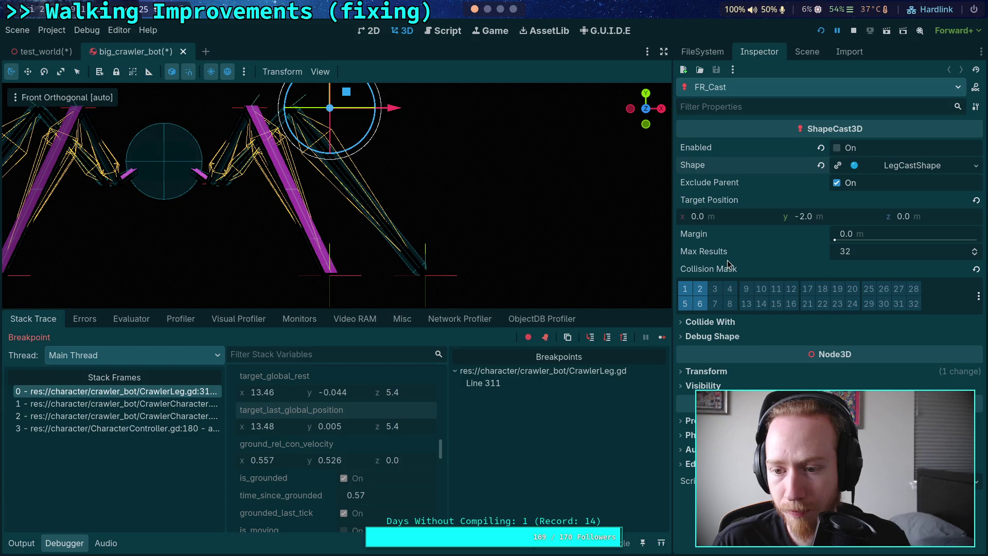
Step: Save the big_crawler_bot scene and stop the paused debug session
mouse_move(728, 264)
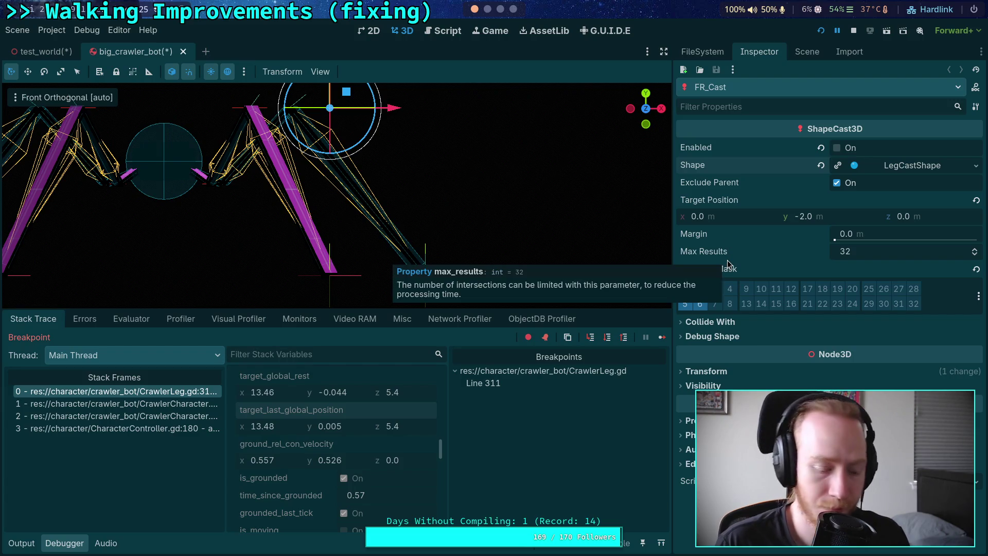
key(ctrl+s)
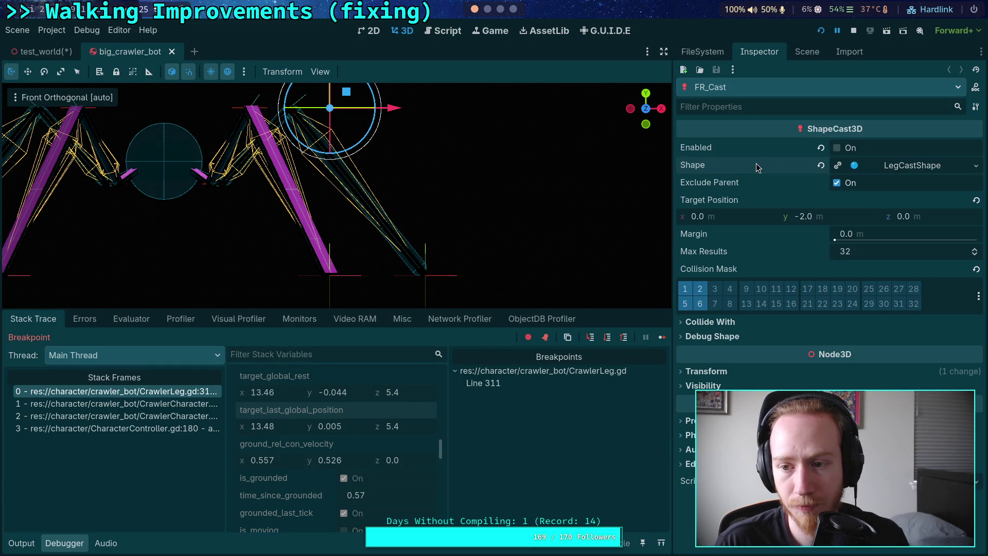
mouse_move(757, 167)
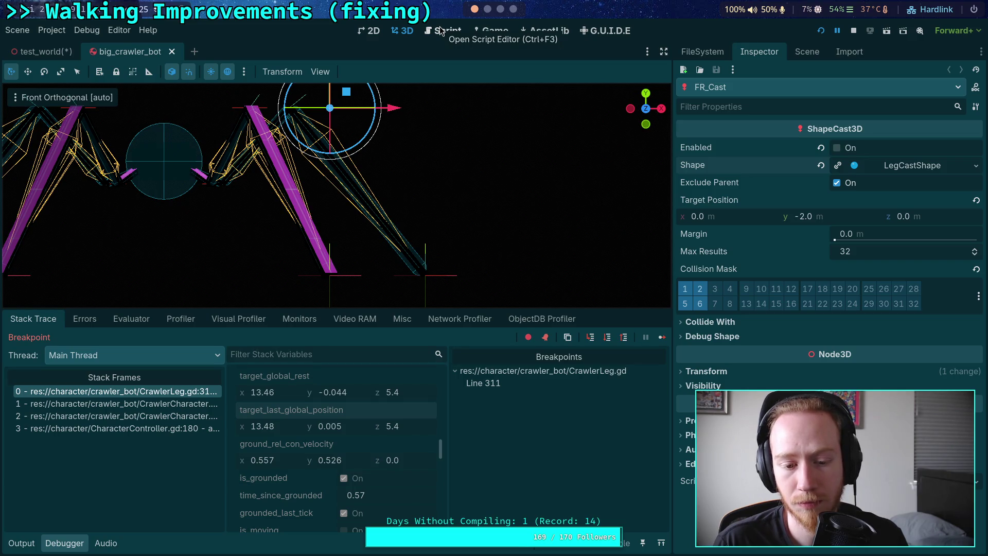
click(854, 33)
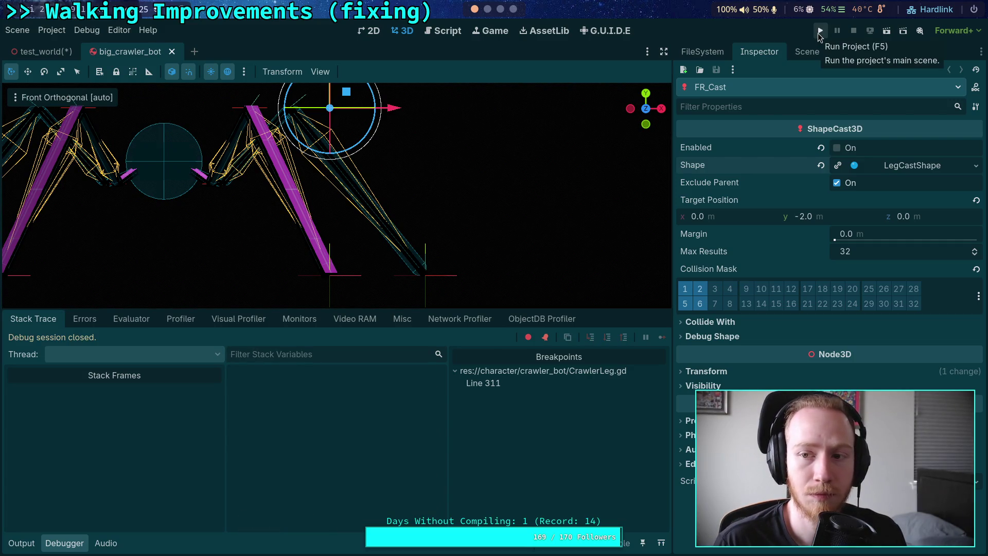
Step: Run the project to the CrawlerLeg.gd line 311 breakpoint and widen the script area
click(820, 32)
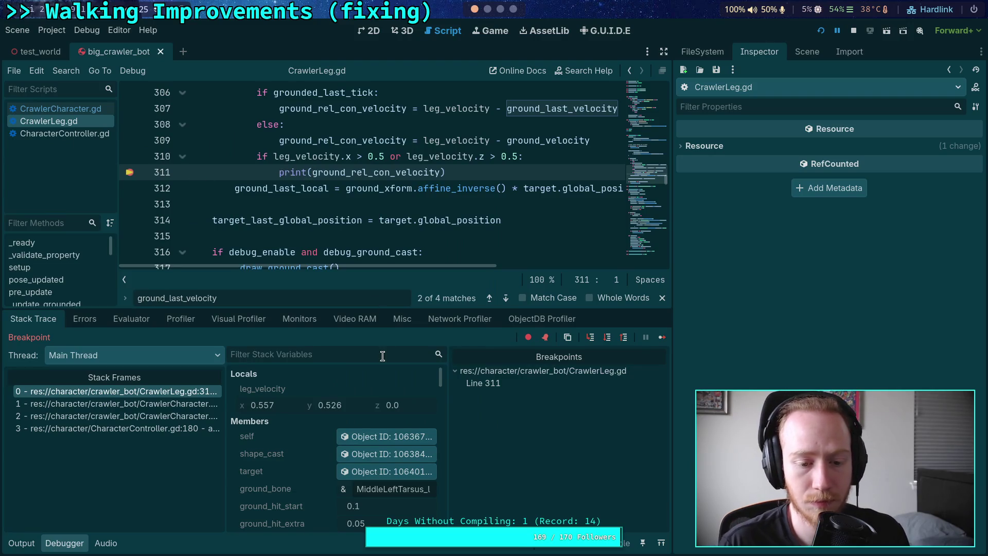
drag(672, 299, 723, 299)
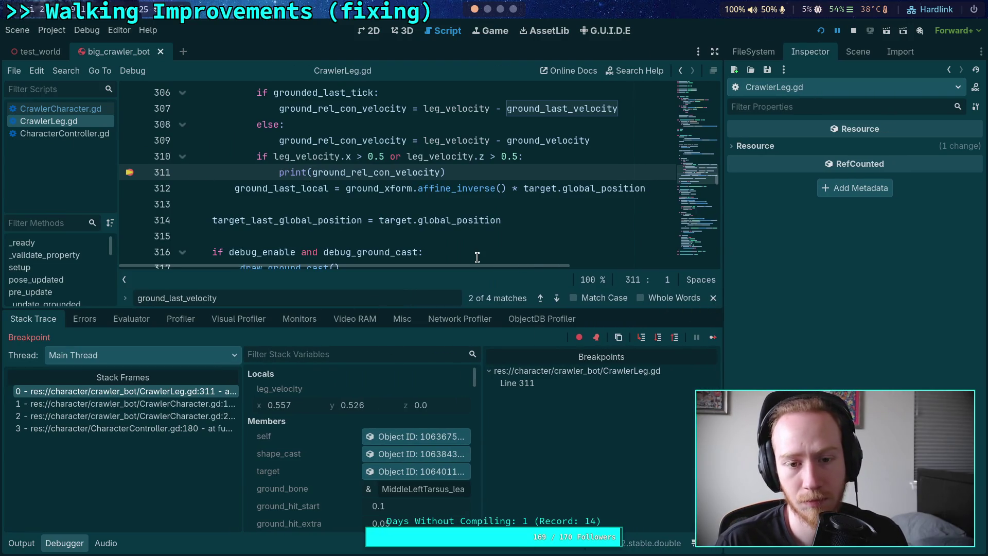
scroll(476, 256, up, 2)
scroll(453, 242, down, 2)
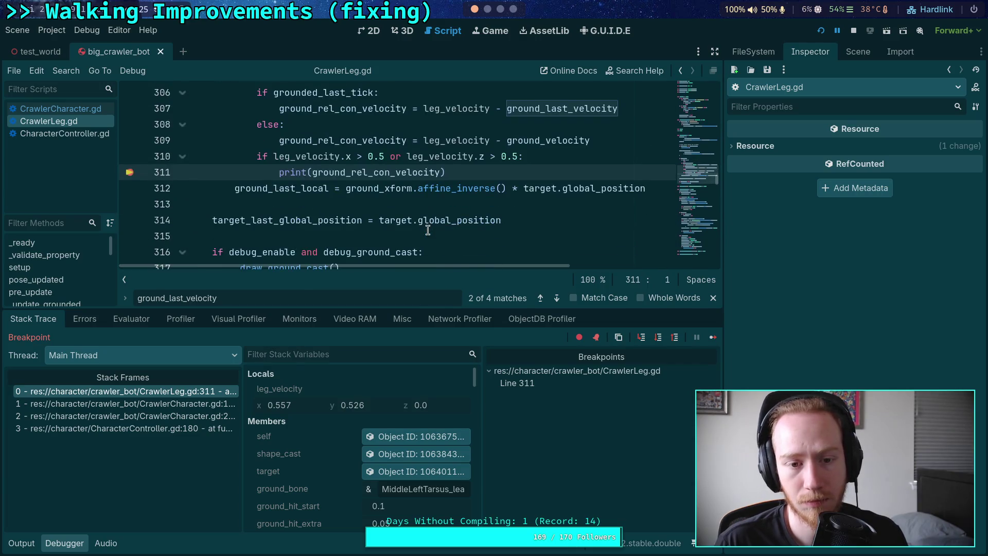
Step: Inspect ground_rel_con_velocity (about 0.557, 0.526, 0.00003) at the breakpoint, then stop the run
mouse_move(428, 230)
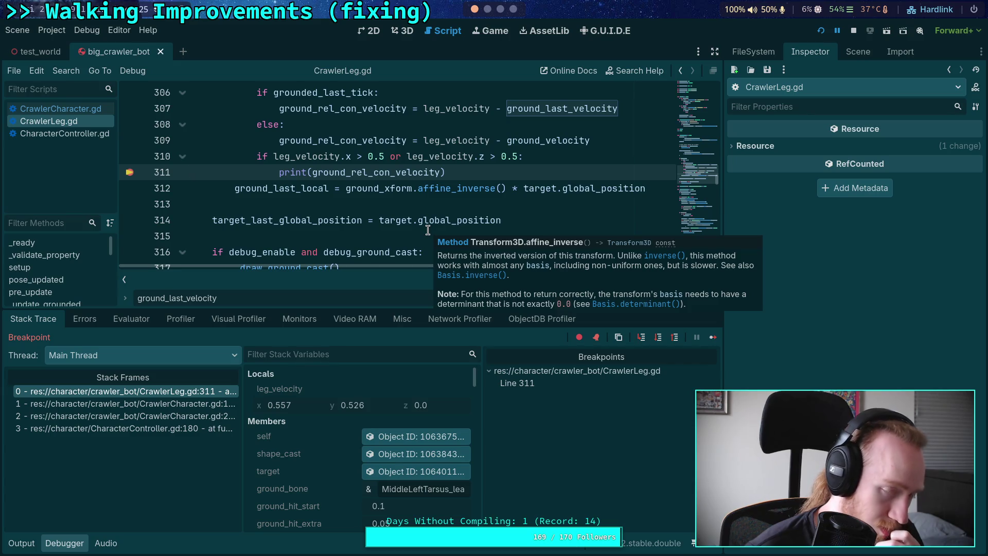
scroll(372, 222, up, 1)
mouse_move(323, 187)
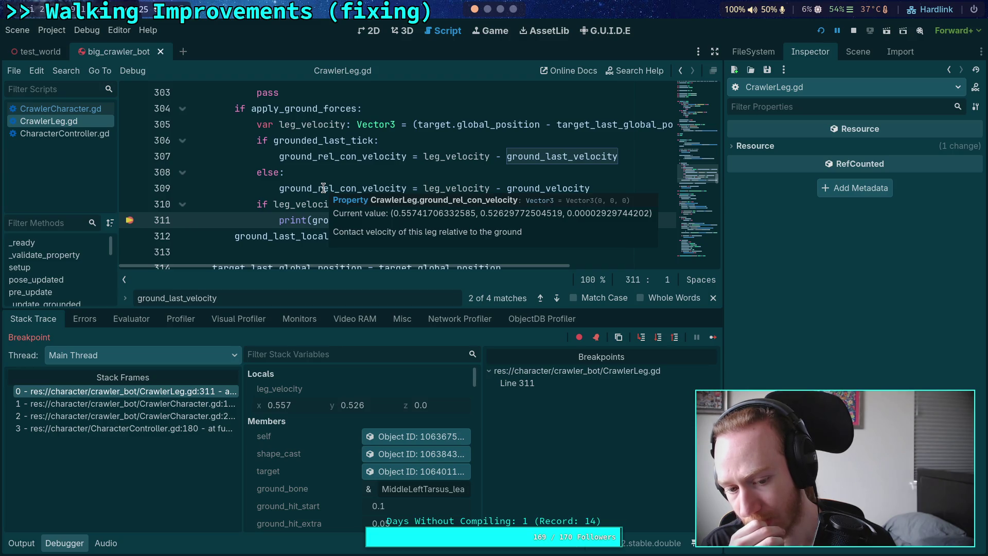
scroll(352, 458, down, 10)
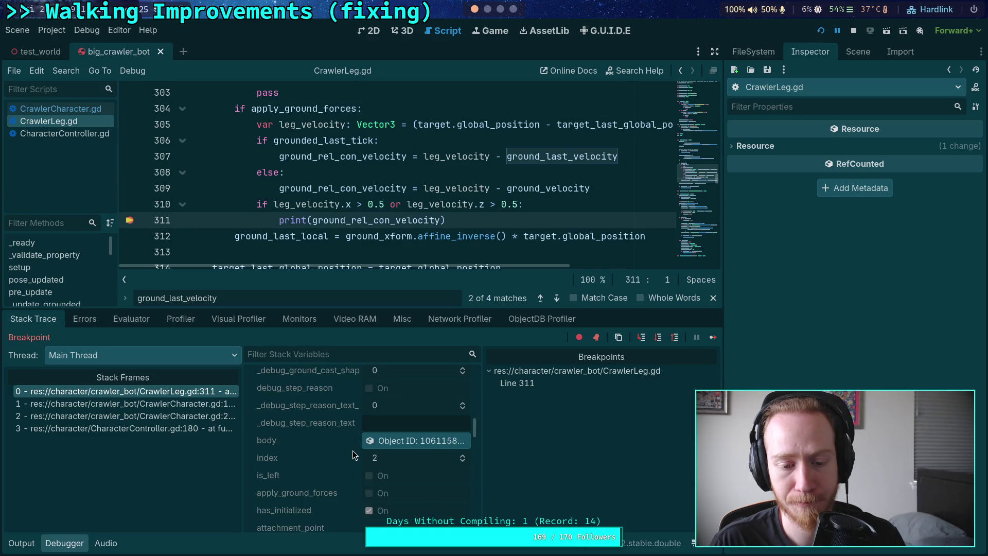
mouse_move(363, 213)
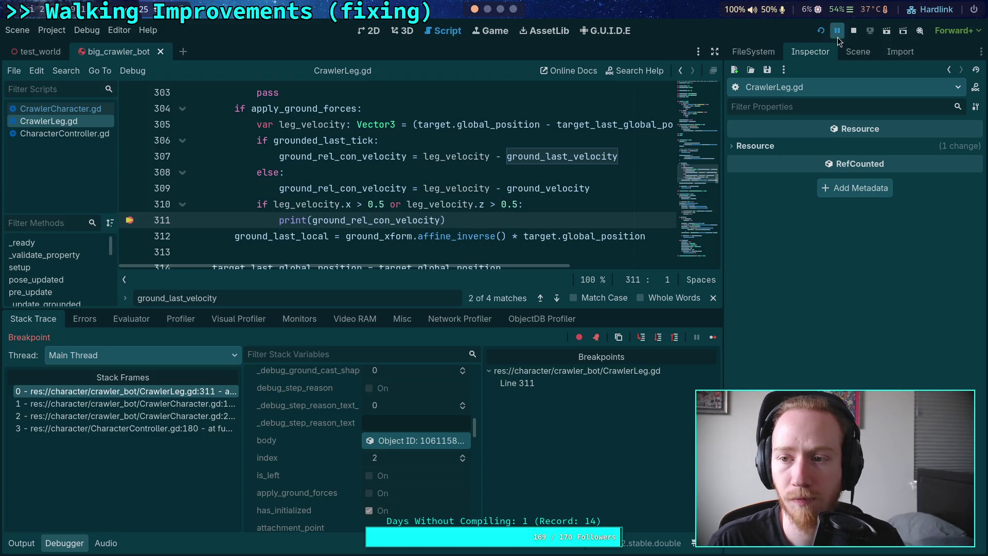
click(853, 30)
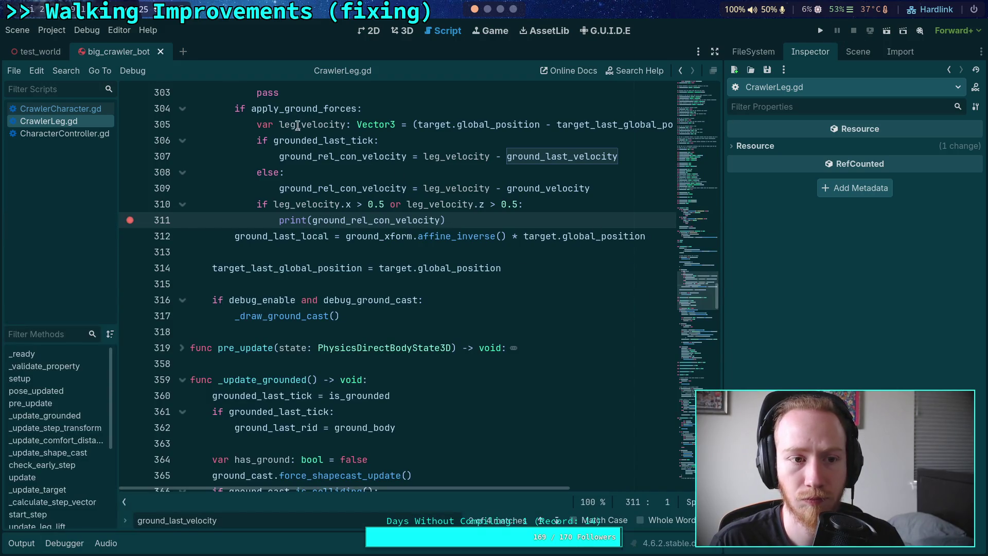
Step: Close the big_crawler_bot scene and scroll up to the debug flags in CrawlerLeg.gd
click(161, 52)
click(693, 233)
drag(692, 234, 707, 164)
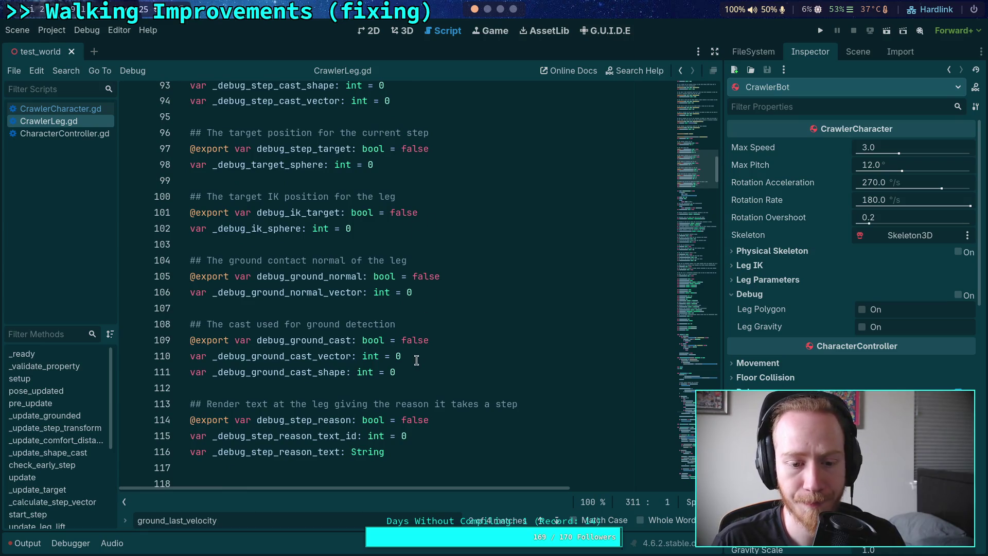
scroll(407, 309, up, 3)
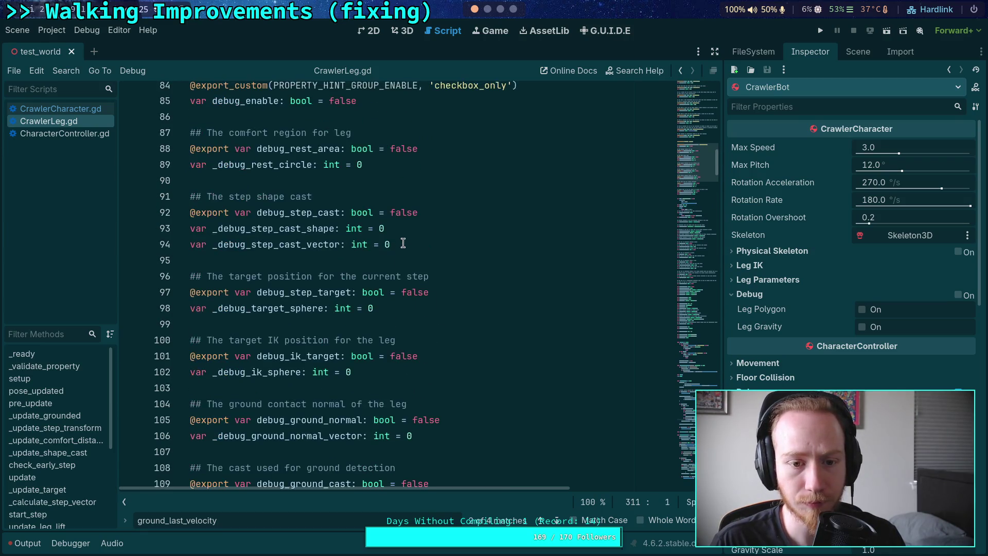
Step: Set debug_step_cast and debug_enable to true, save the script, and relaunch the game
double_click(404, 213)
text(true)
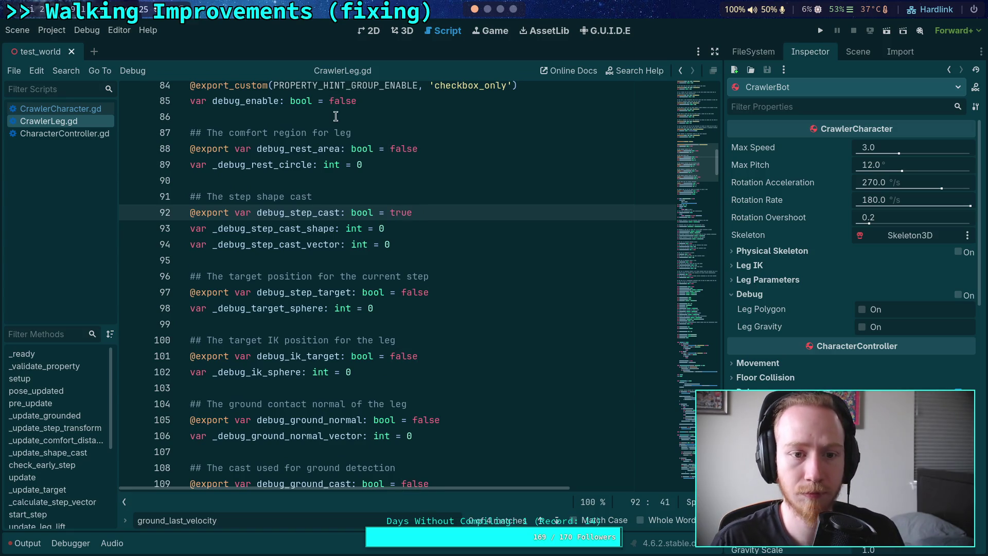
double_click(341, 102)
text(true)
key(ctrl+s)
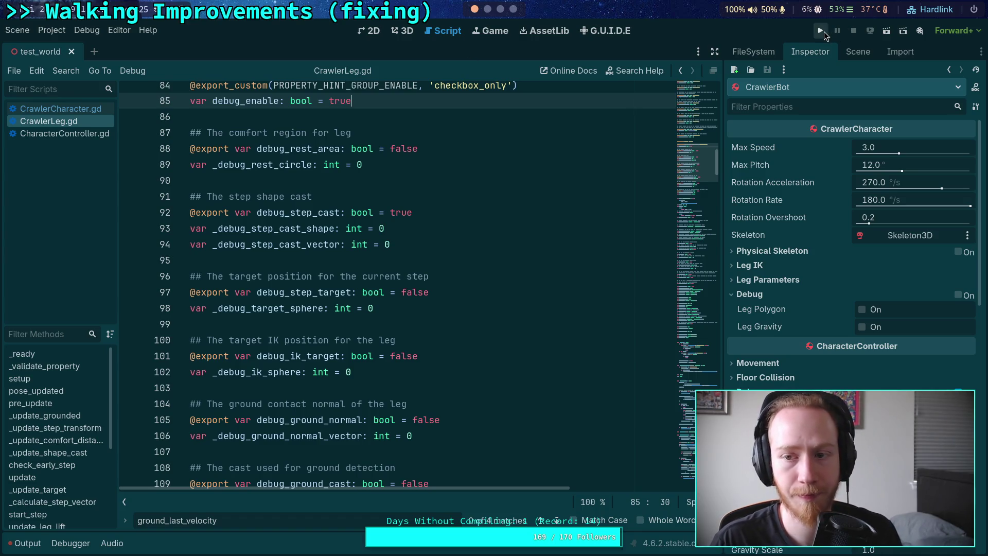
click(822, 32)
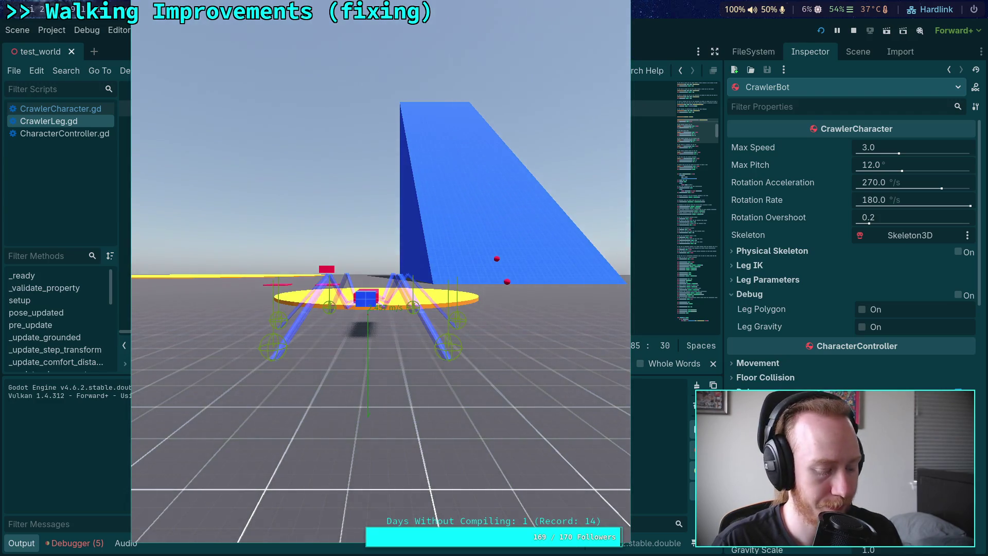
Step: Advance the paused game eight physics ticks with the frame-step key
key(period)
key(period)
key(period)
key(period)
key(period)
key(period)
key(period)
key(period)
key(period)
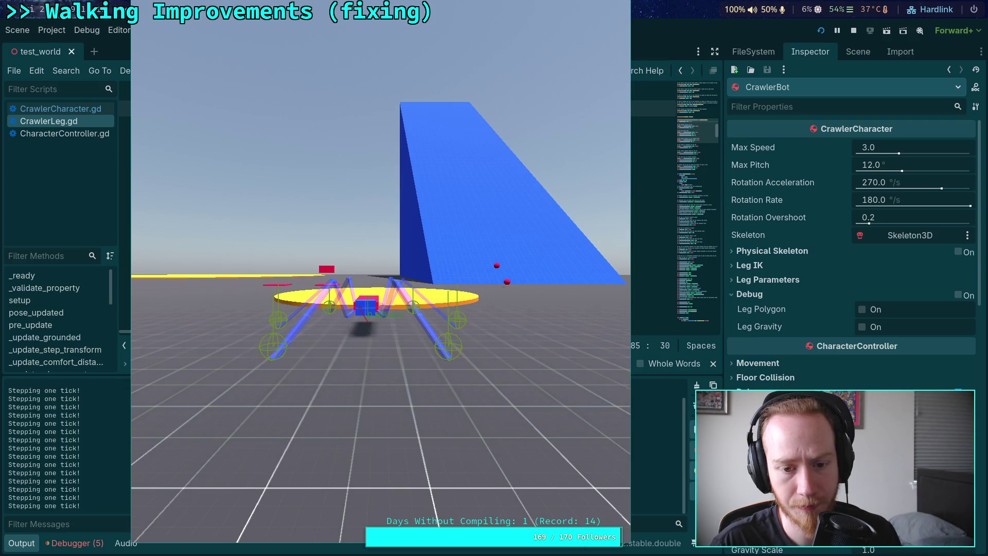
key(period)
key(period)
key(period)
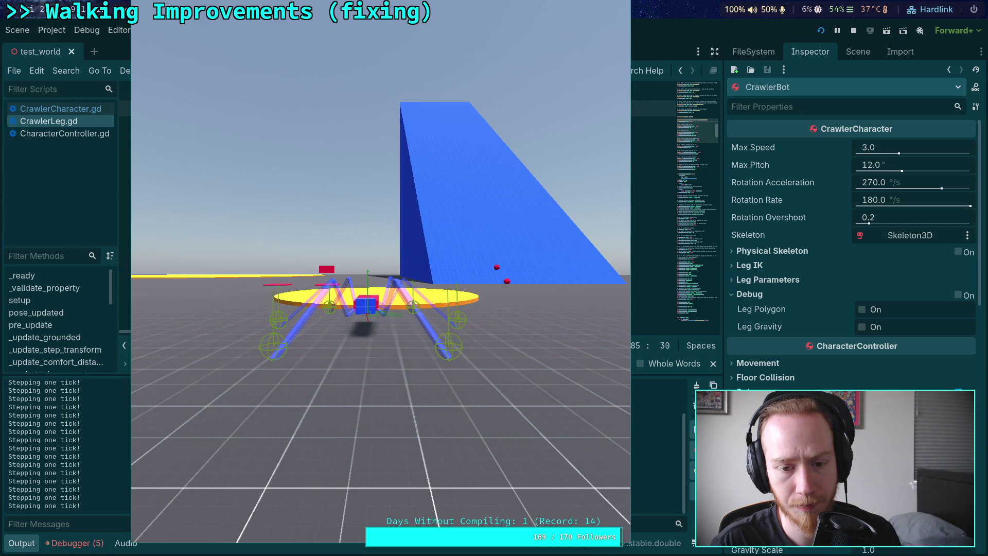
key(period)
key(period)
key(period)
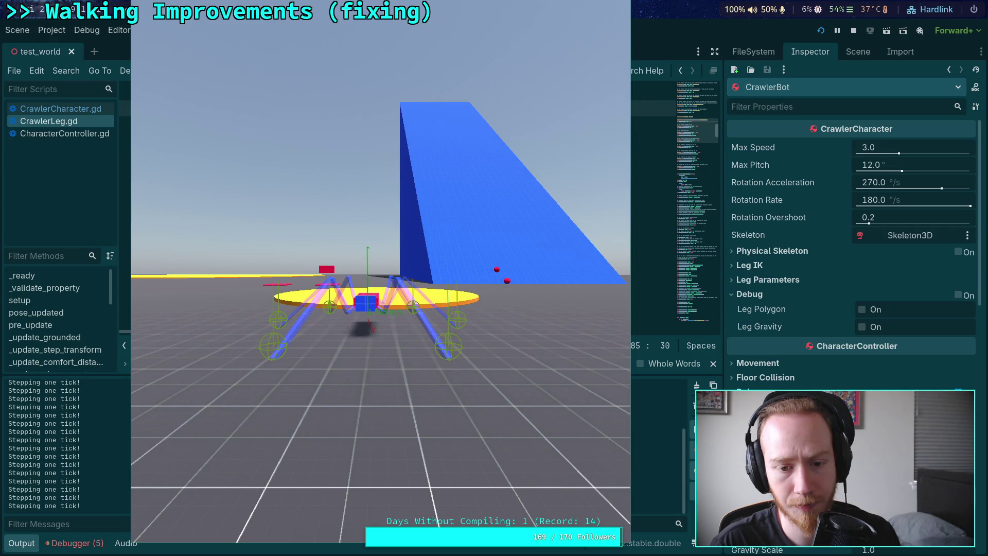
key(period)
key(period)
key(period)
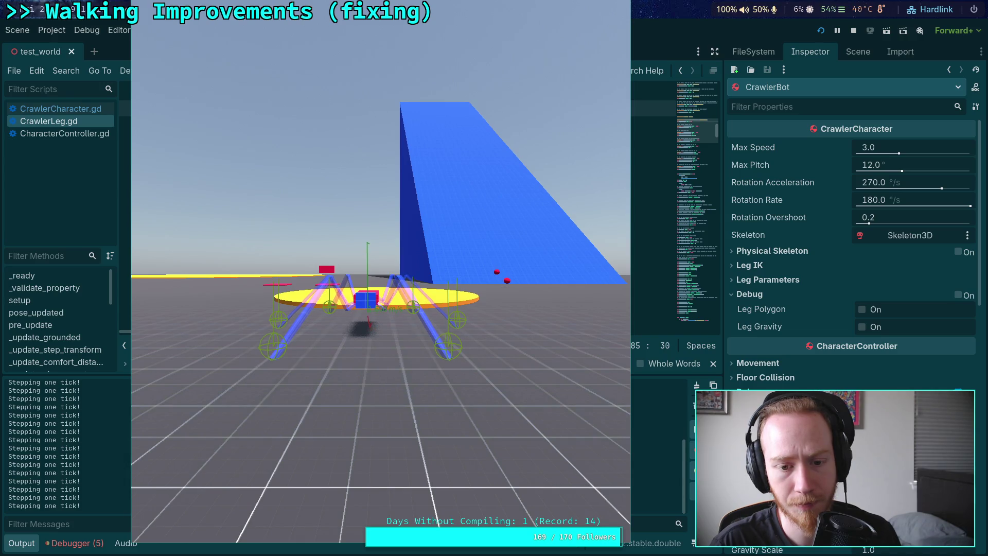
key(period)
key(period)
key(period)
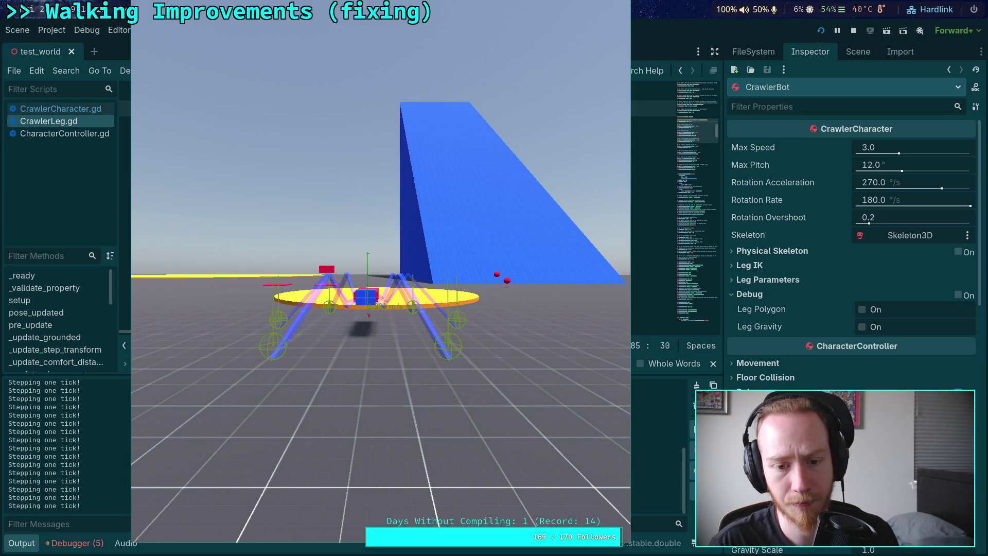
key(period)
key(period)
key(period)
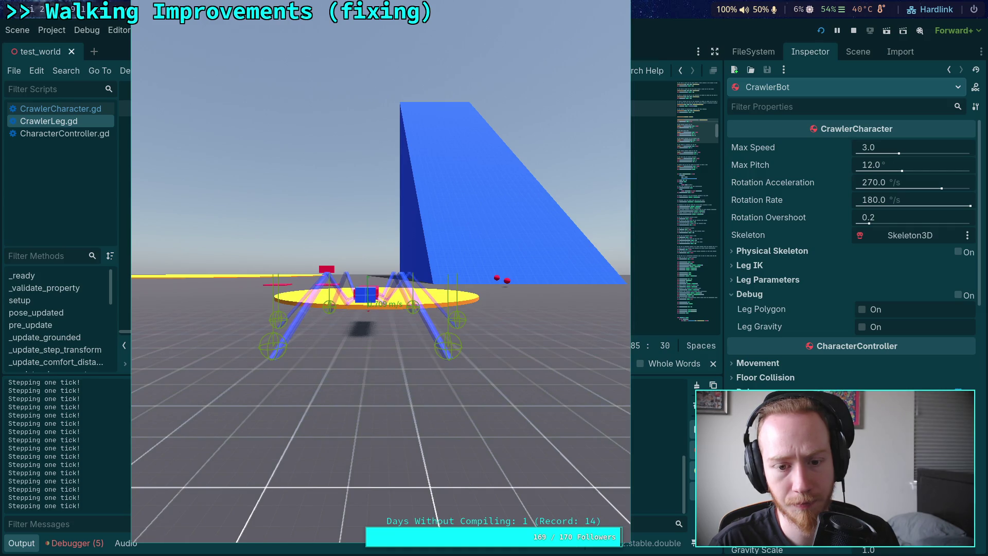
key(period)
key(period)
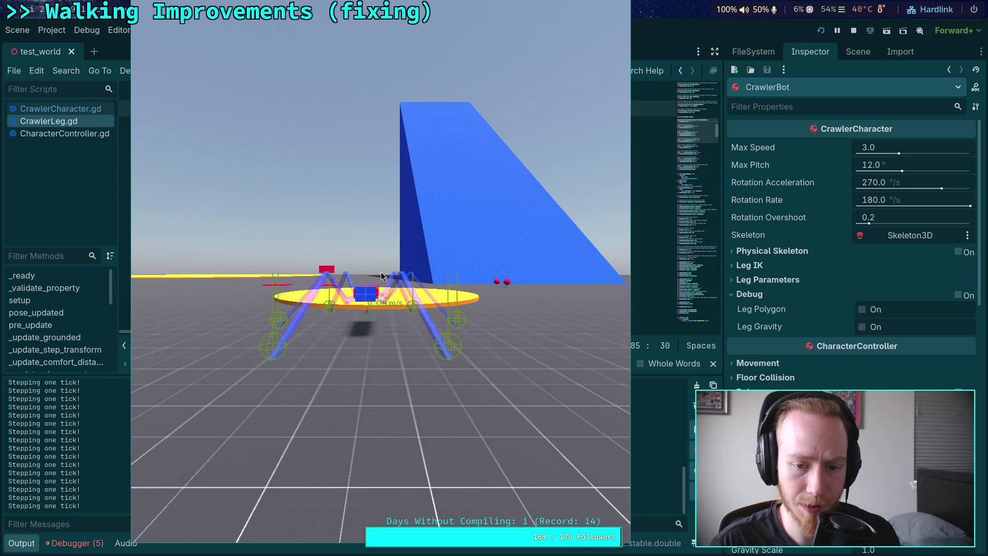
key(period)
key(period)
key(period)
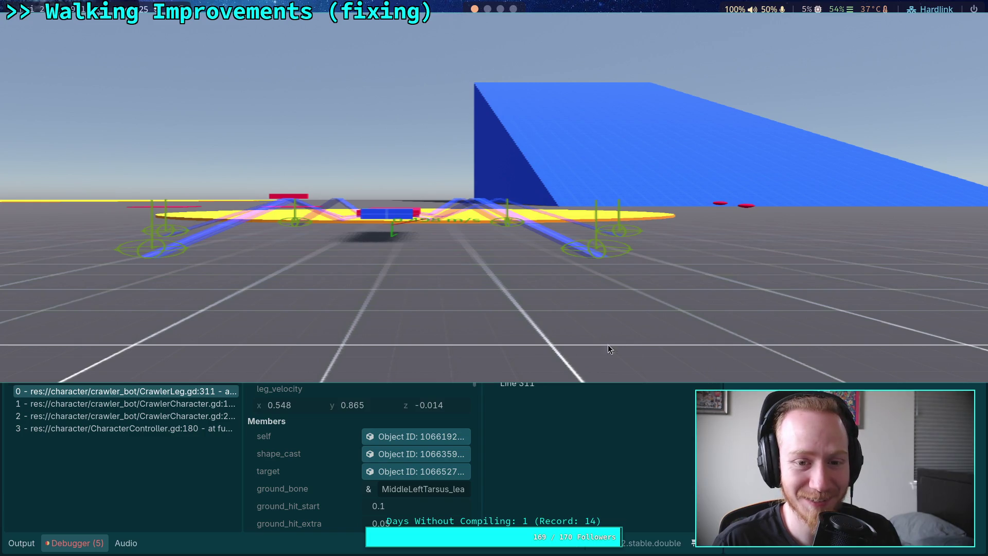
Step: Resize the game window and return to the editor paused at line 311
mouse_move(828, 359)
mouse_down()
mouse_move(821, 299)
mouse_move(820, 501)
mouse_up()
mouse_move(126, 447)
mouse_down()
mouse_move(367, 427)
mouse_move(452, 364)
mouse_up()
key(super+f)
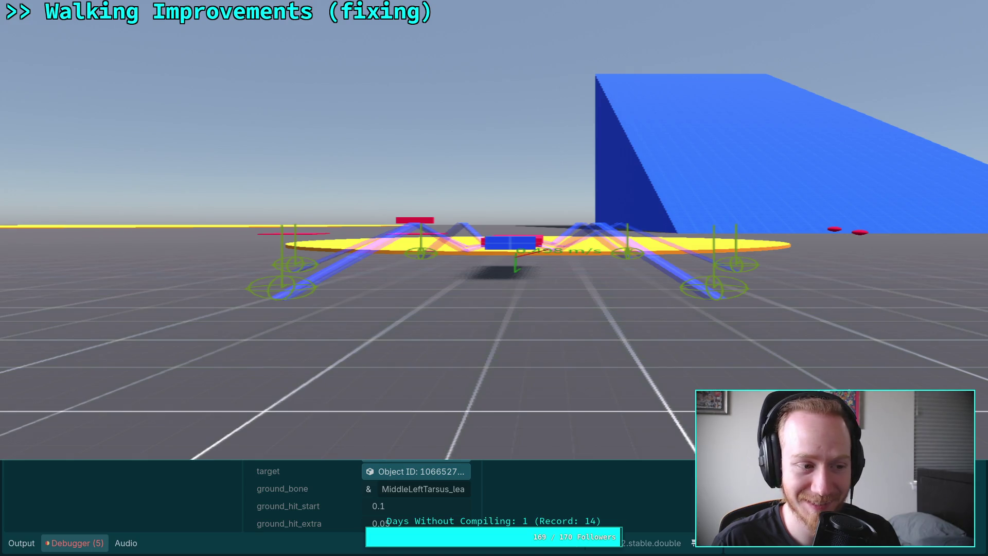
key(super+f)
key(alt+Tab)
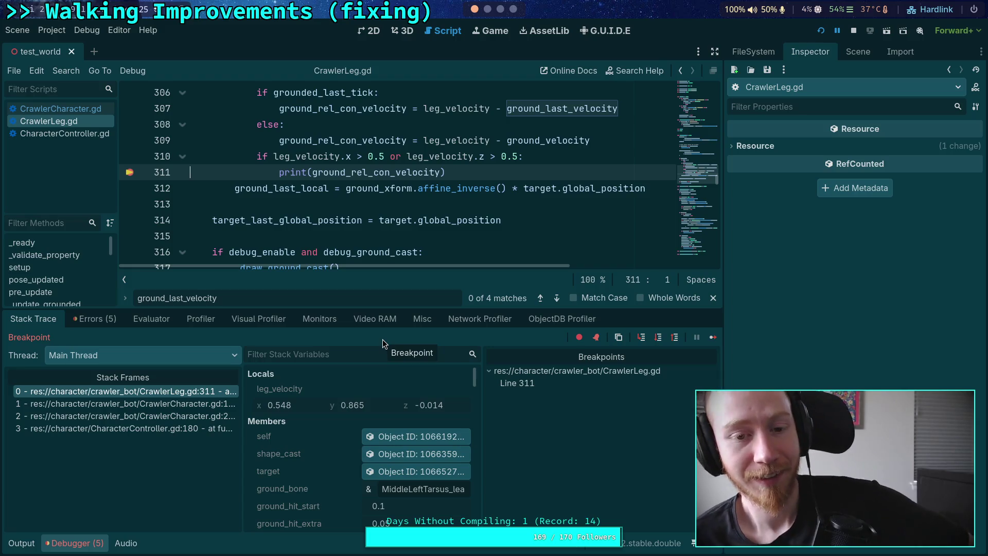
scroll(324, 119, up, 1)
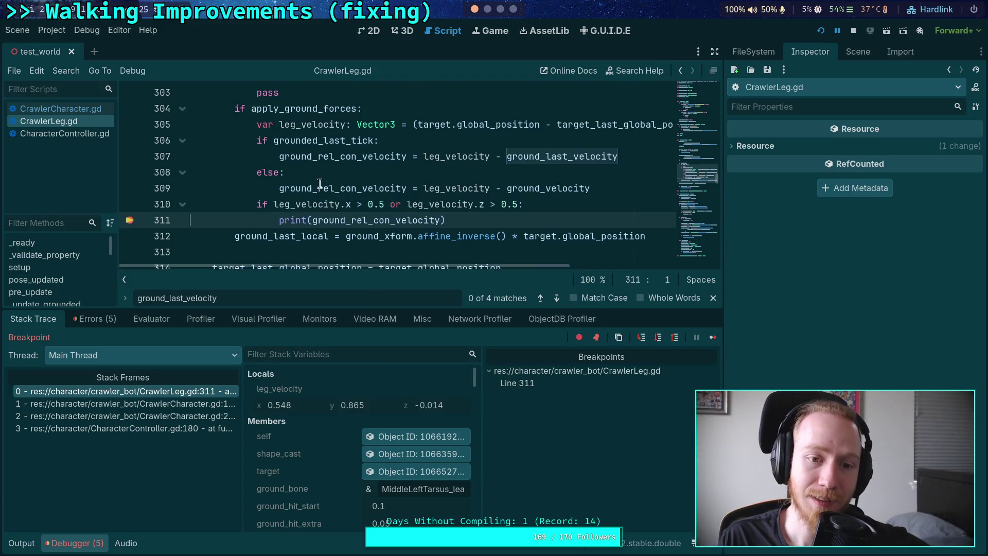
mouse_move(324, 120)
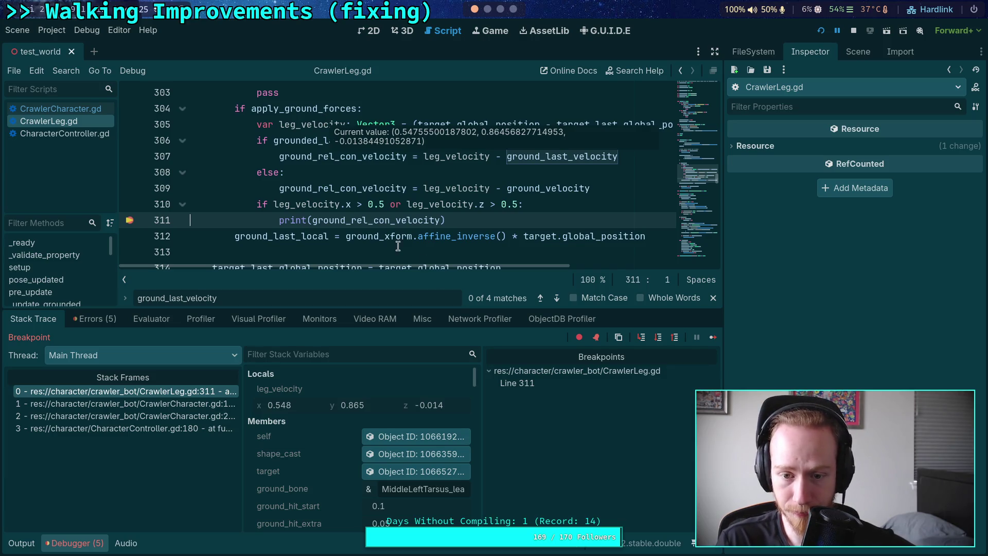
drag(498, 265, 569, 265)
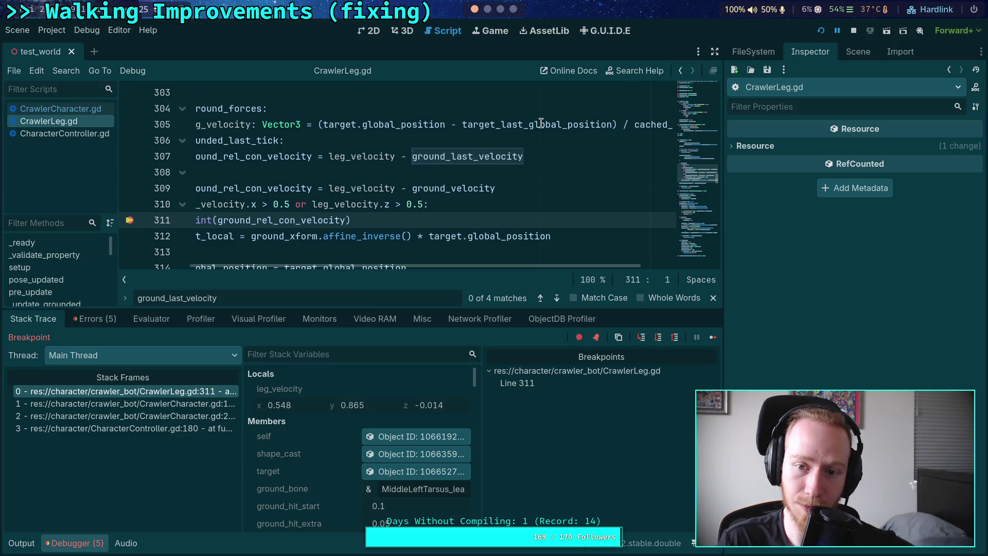
Step: Remove the breakpoint on line 311 of CrawlerLeg.gd
mouse_move(540, 123)
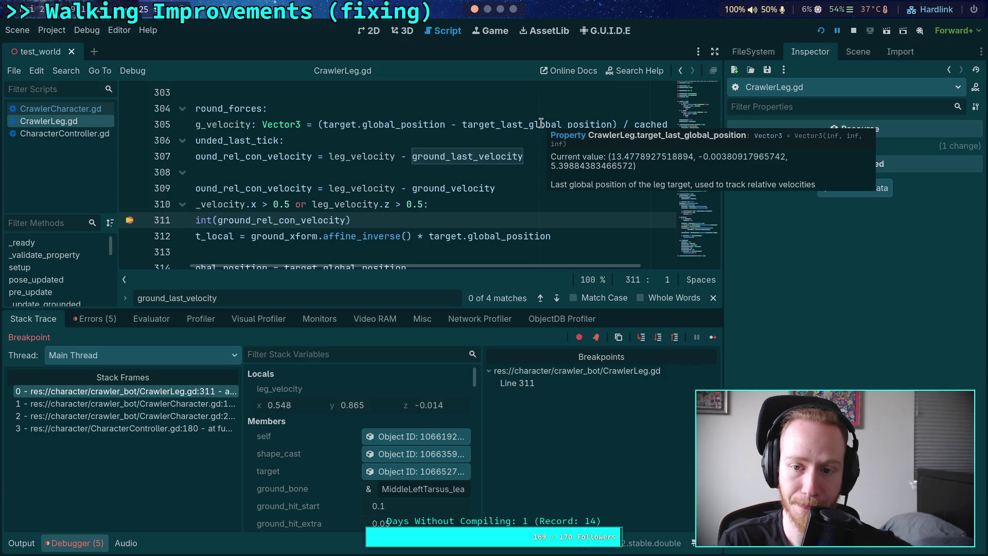
scroll(309, 415, down, 5)
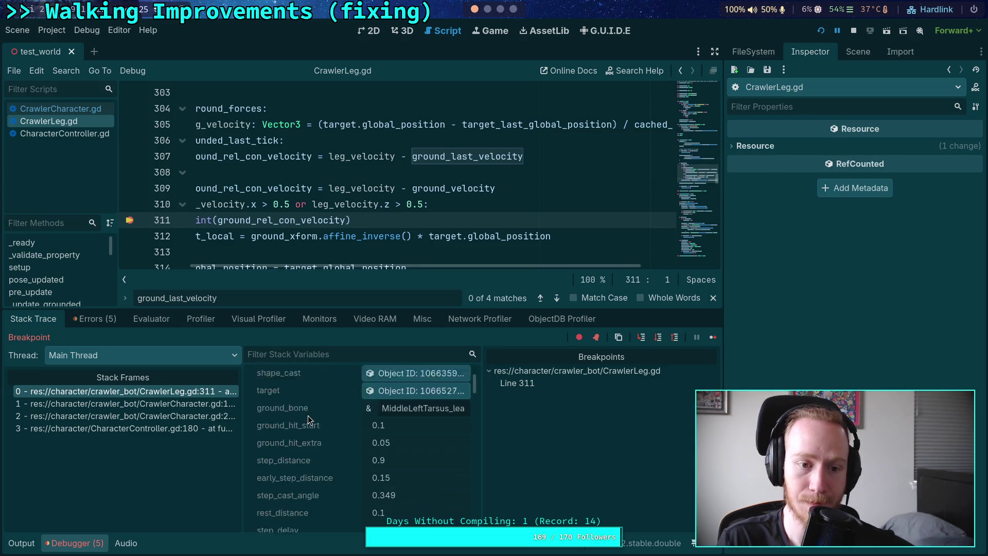
scroll(327, 390, down, 5)
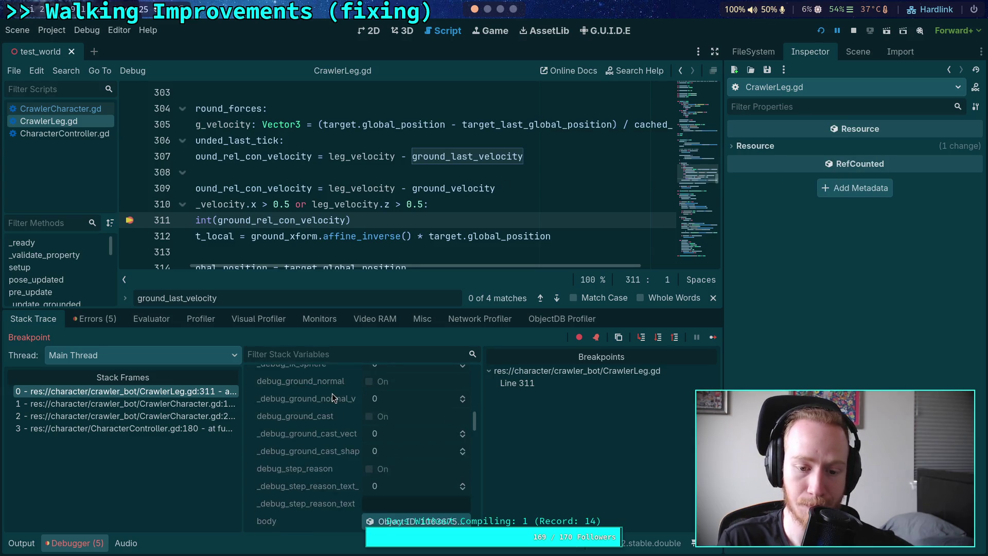
scroll(334, 397, up, 3)
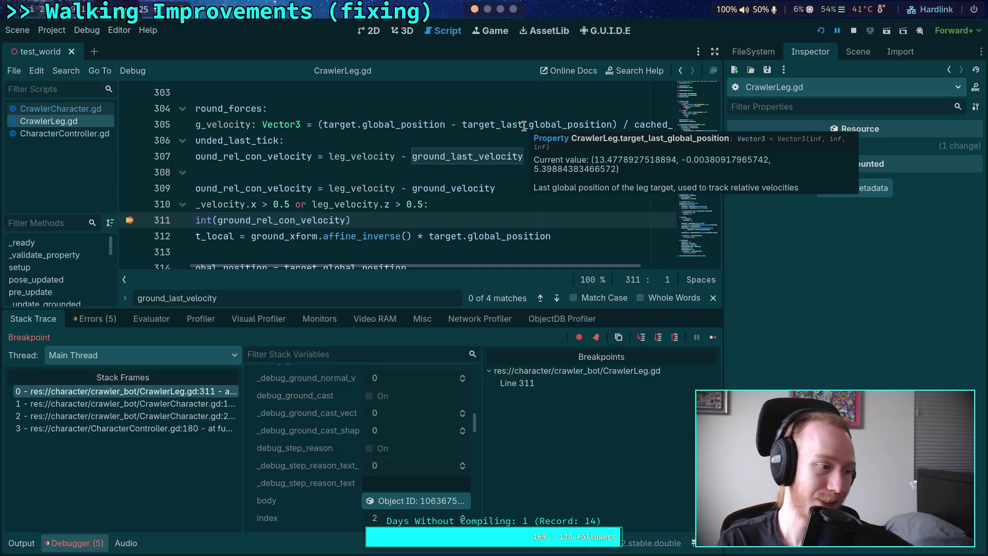
click(129, 220)
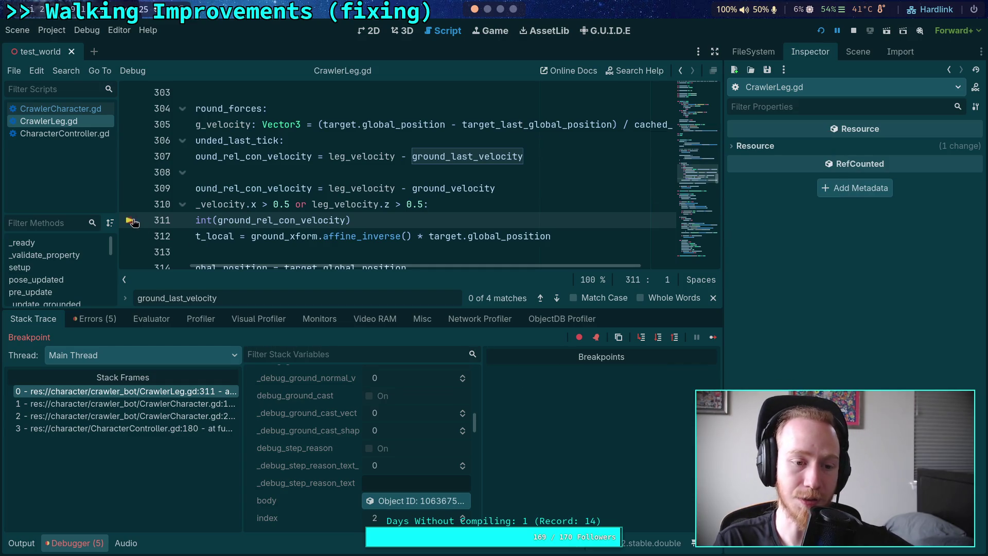
Step: Delete ground_rel_con_velocity from the line-311 print call, leaving print()
scroll(532, 267, left, 5)
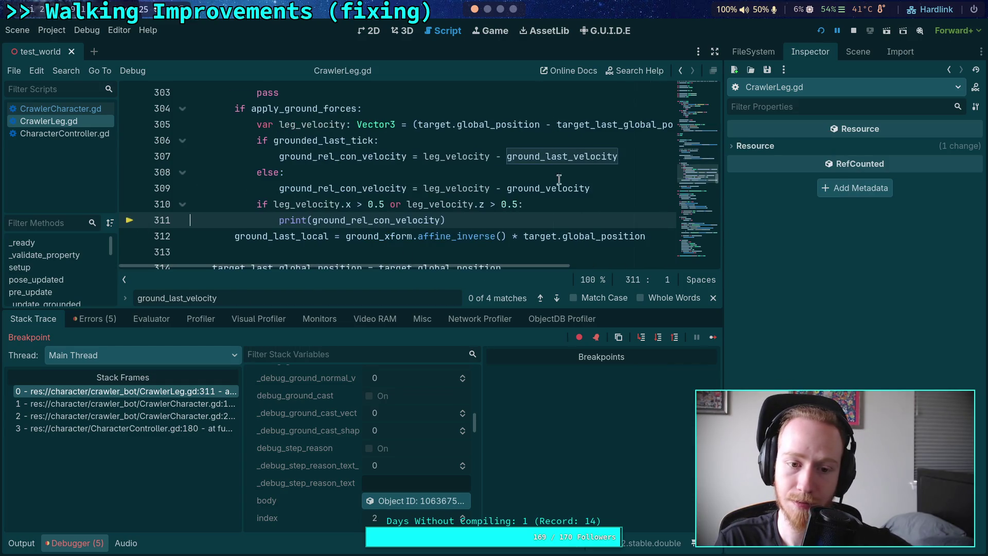
click(314, 220)
click(308, 225)
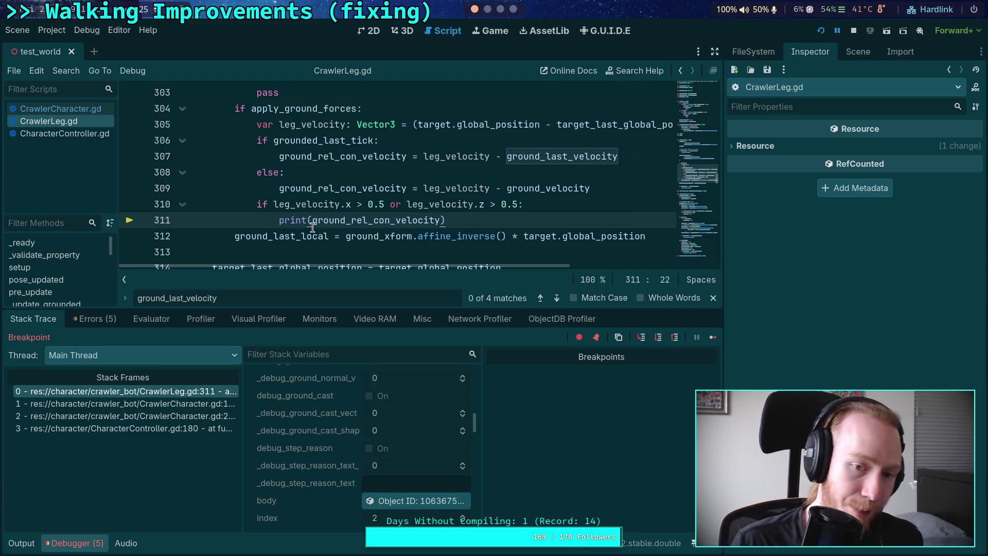
double_click(313, 225)
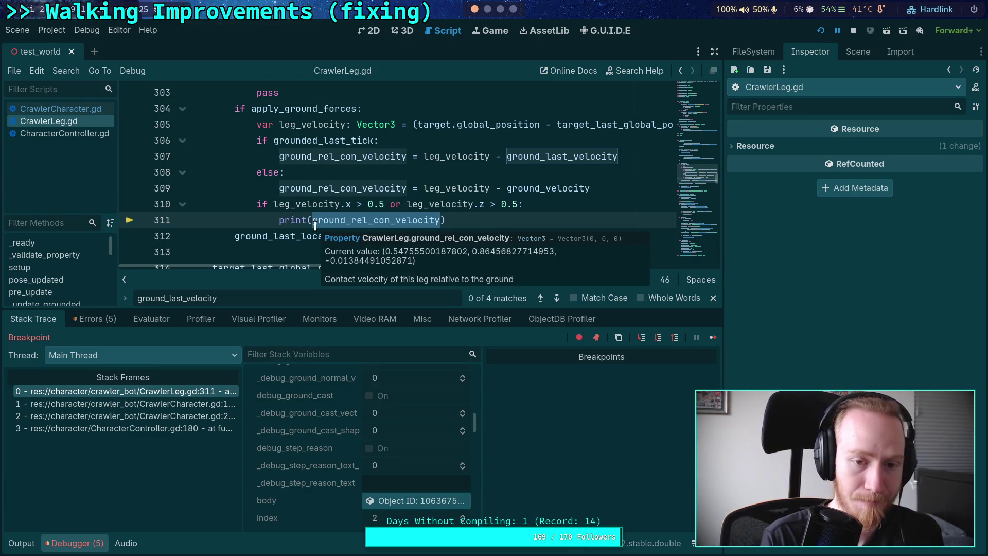
key(BackSpace)
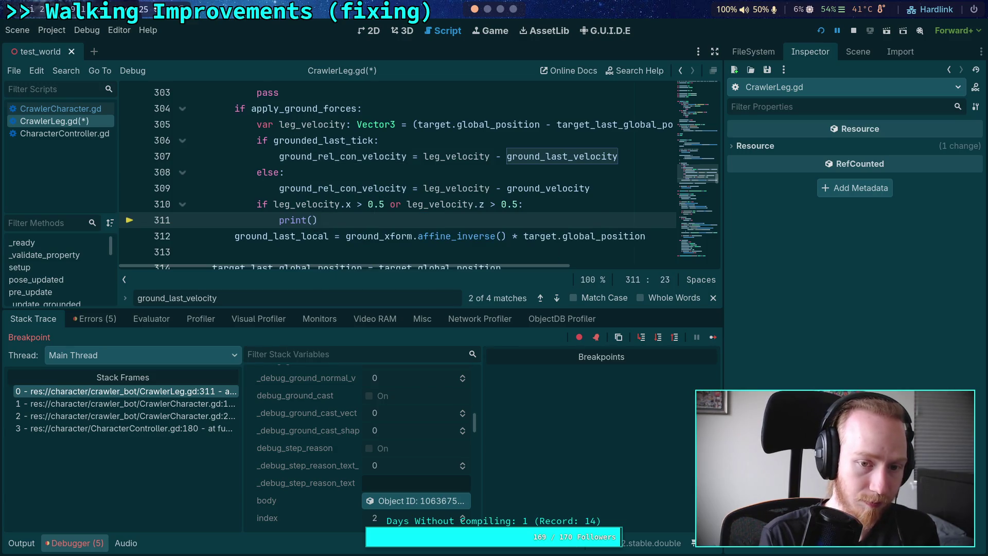
Step: Change the print call to print('%d: %s' % [index, leg_velocity]) and save
text(')
key(BackSpace)
text(%d: %)
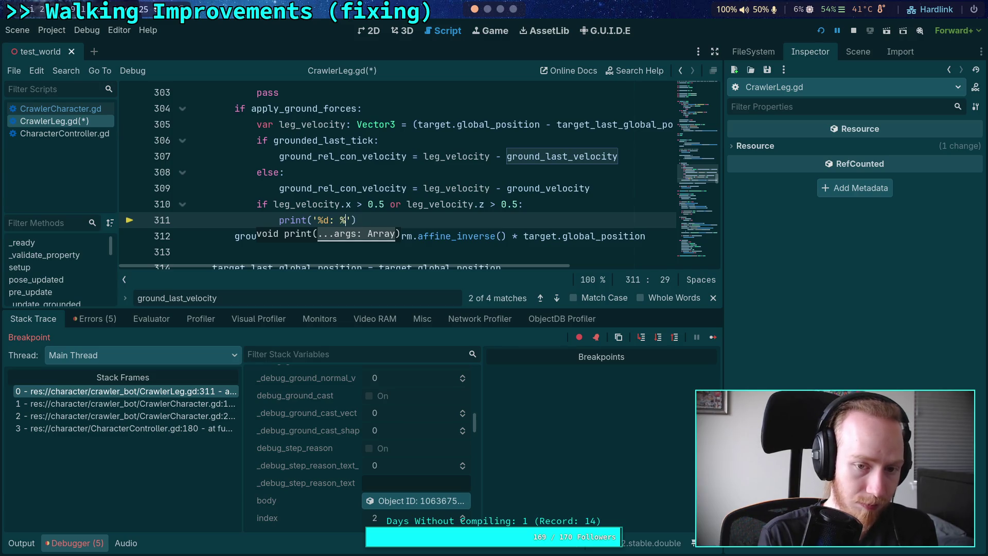
text(s)
key(Down)
key(Up)
text(% )
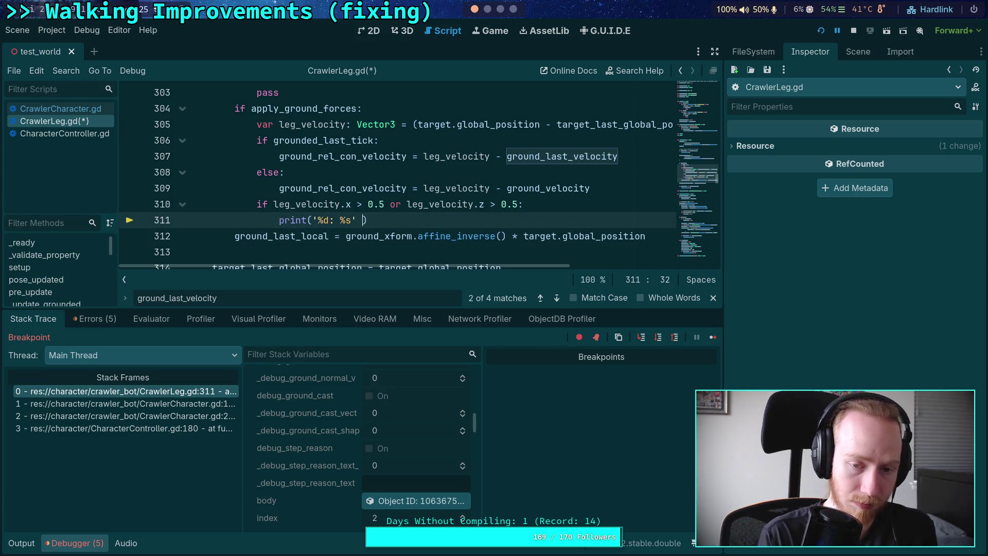
text([)
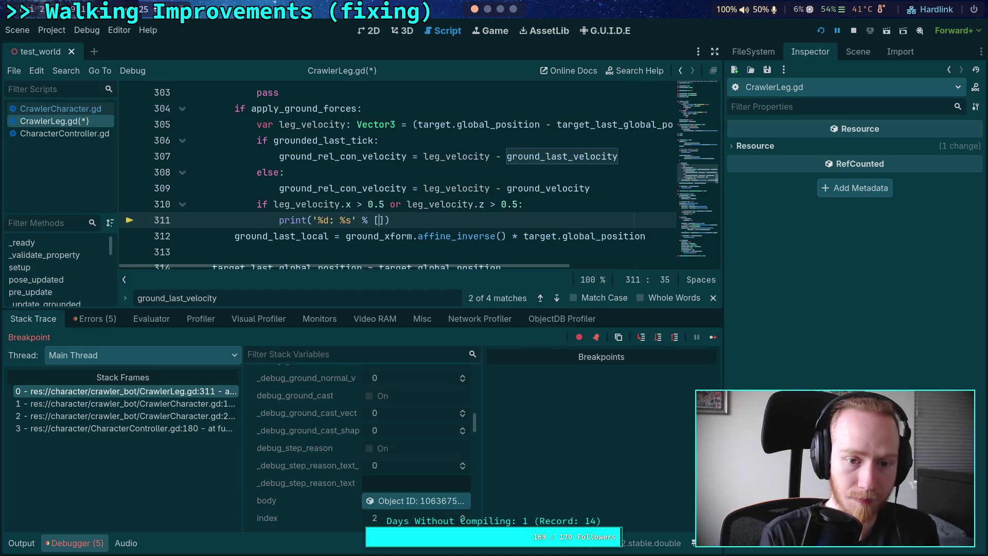
text(index, le)
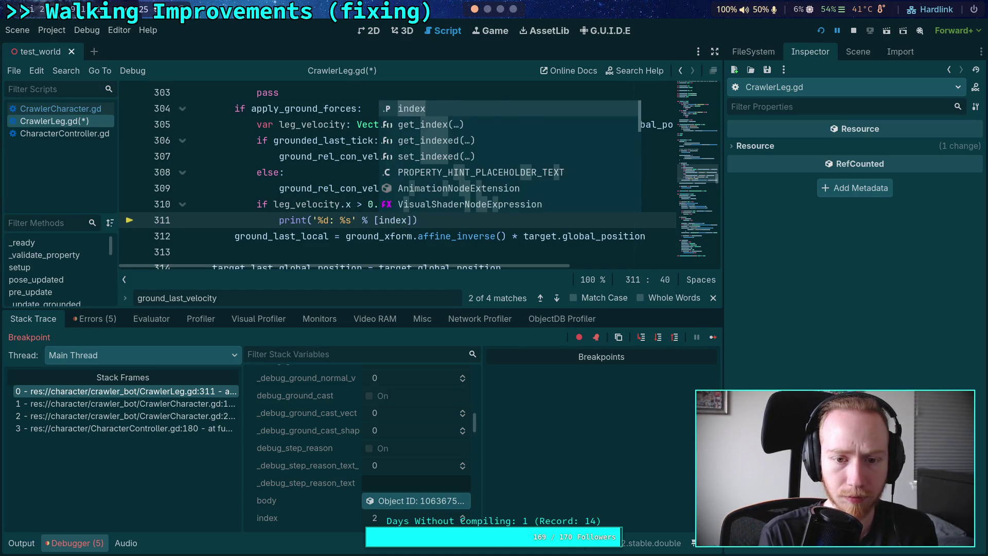
text(g_velocity)
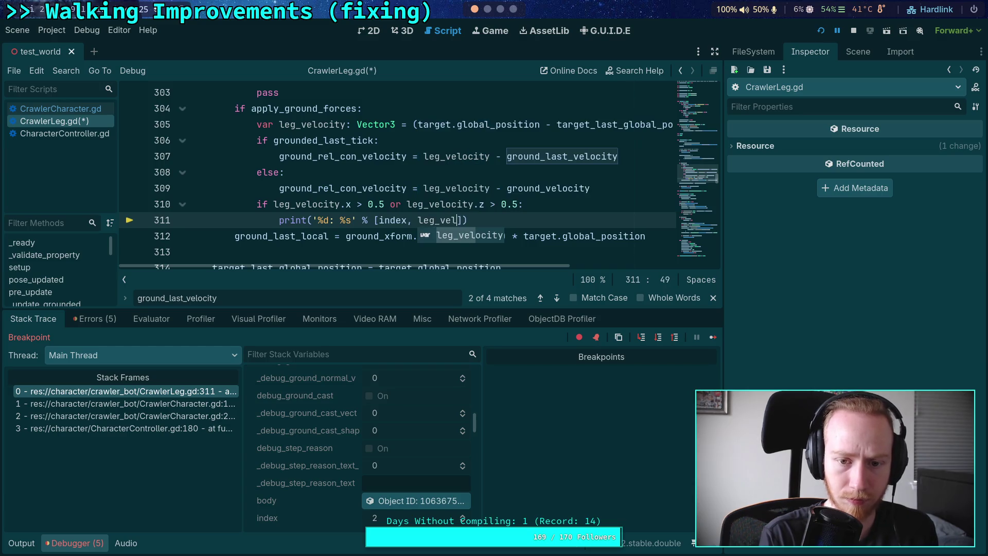
key(ctrl+s)
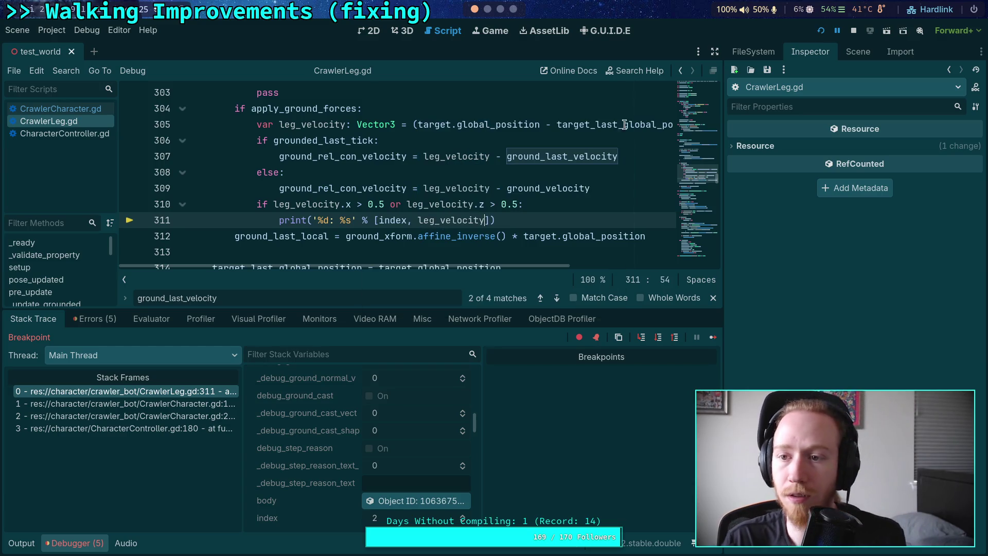
Step: Delete the two lines under if is_grounded and stop the debug session
scroll(564, 144, up, 1)
drag(305, 141, 297, 109)
key(BackSpace)
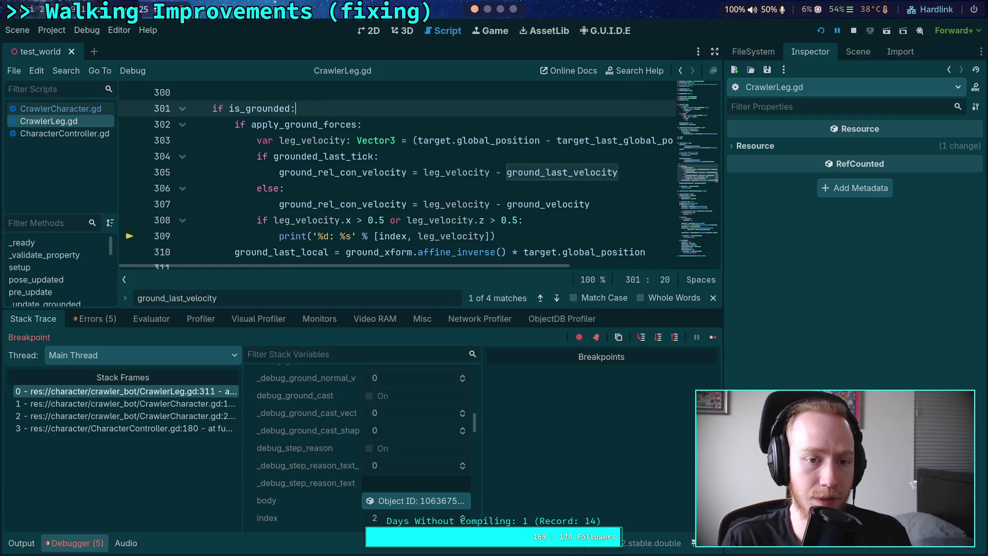
scroll(411, 180, down, 1)
click(853, 31)
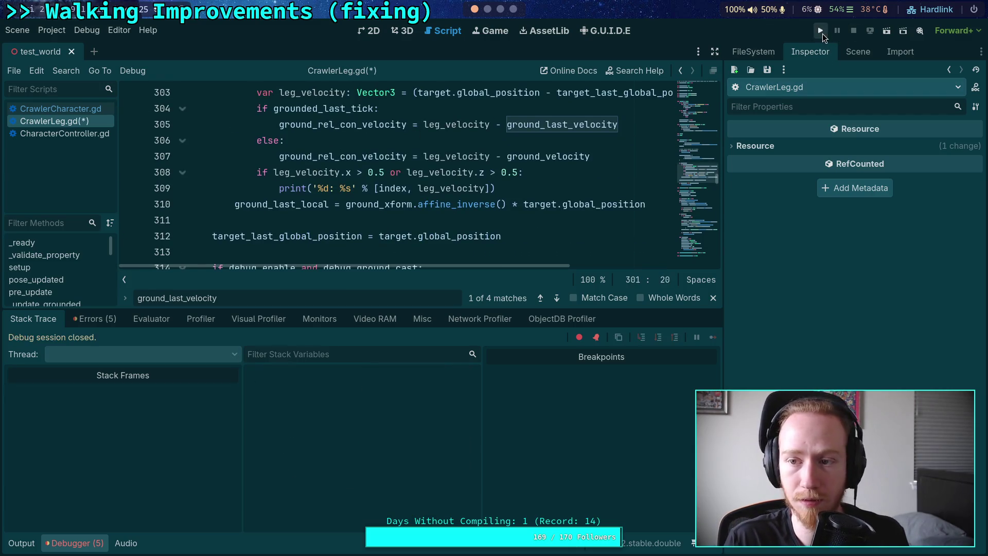
Step: Run the game fullscreen, then delete the leftover friction if-check and breakpoint lines
click(821, 31)
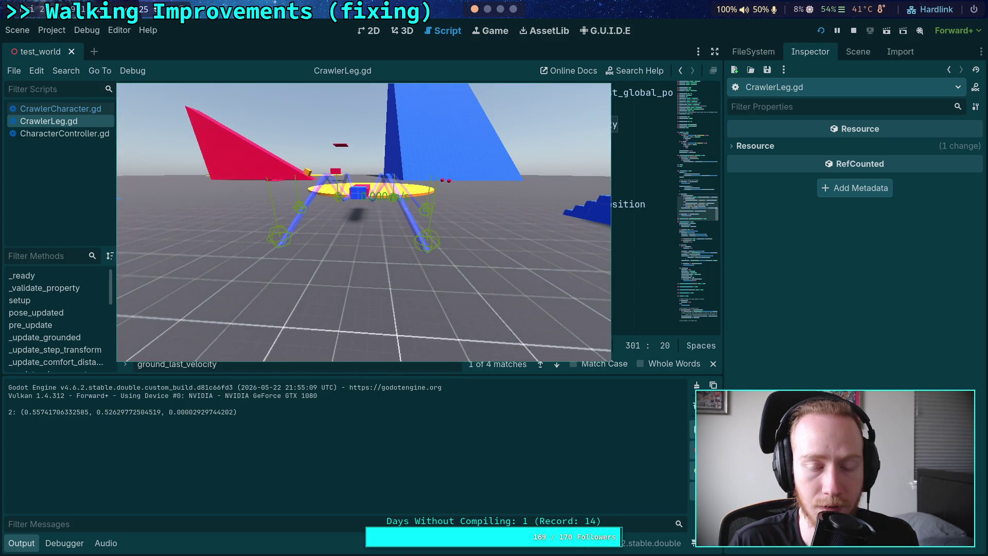
key(F11)
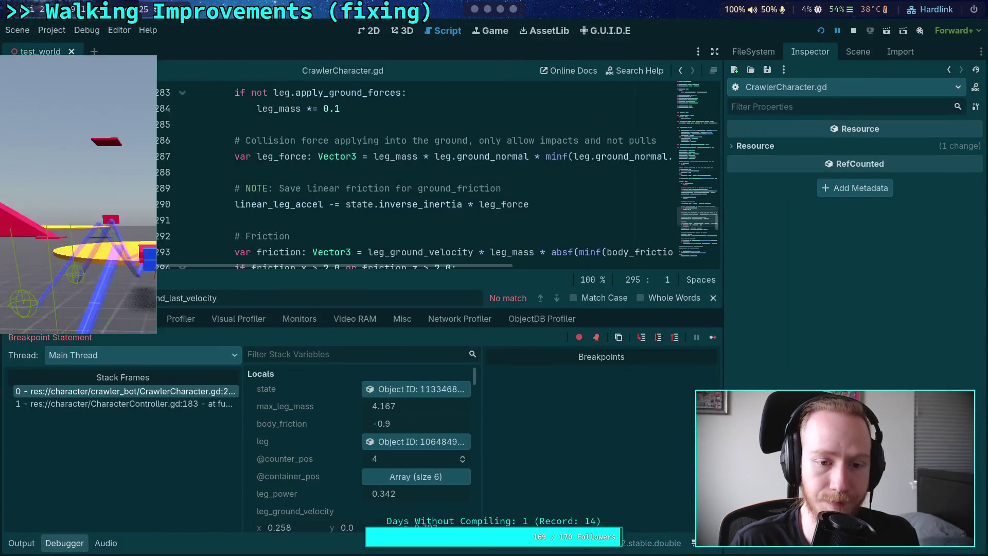
scroll(215, 207, up, 2)
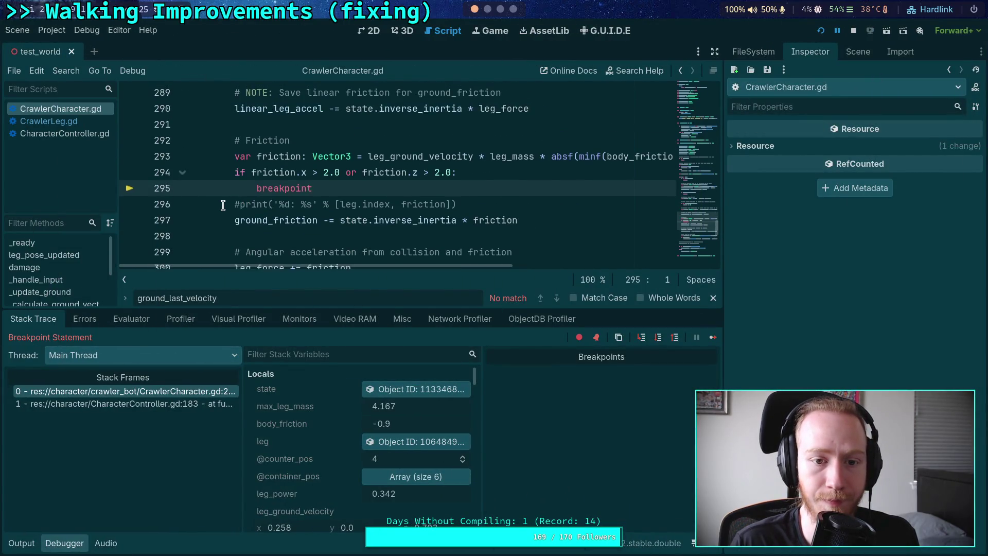
click(334, 236)
key(shift+Up)
key(shift+Home)
key(Delete)
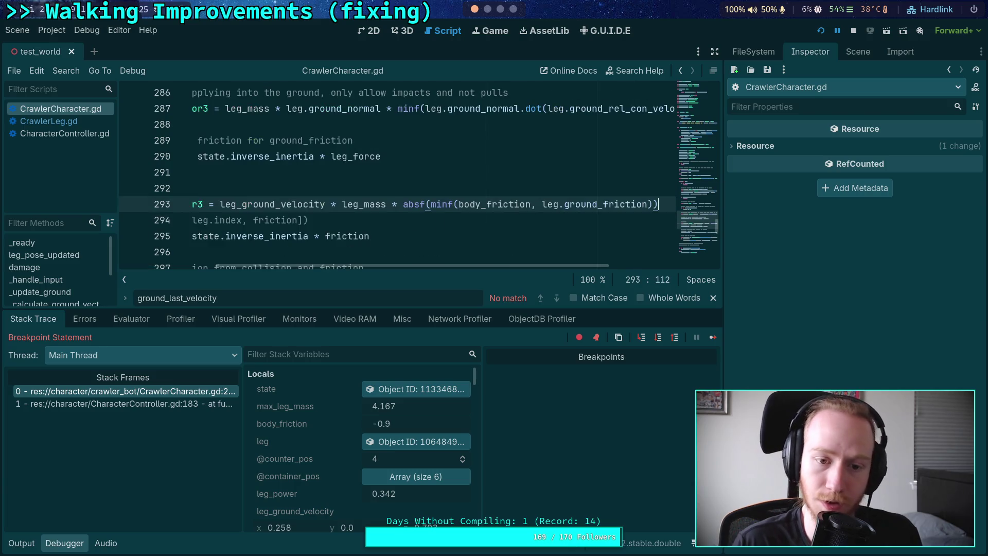
Step: Delete the commented-out friction print line, save CrawlerCharacter.gd, and relaunch the game floating
click(135, 223)
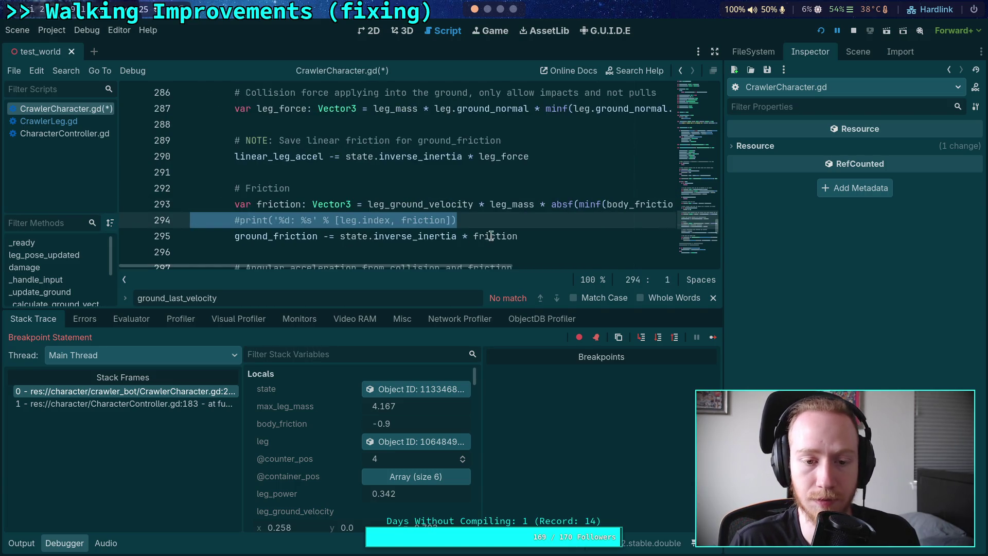
key(BackSpace)
key(BackSpace)
key(ctrl+s)
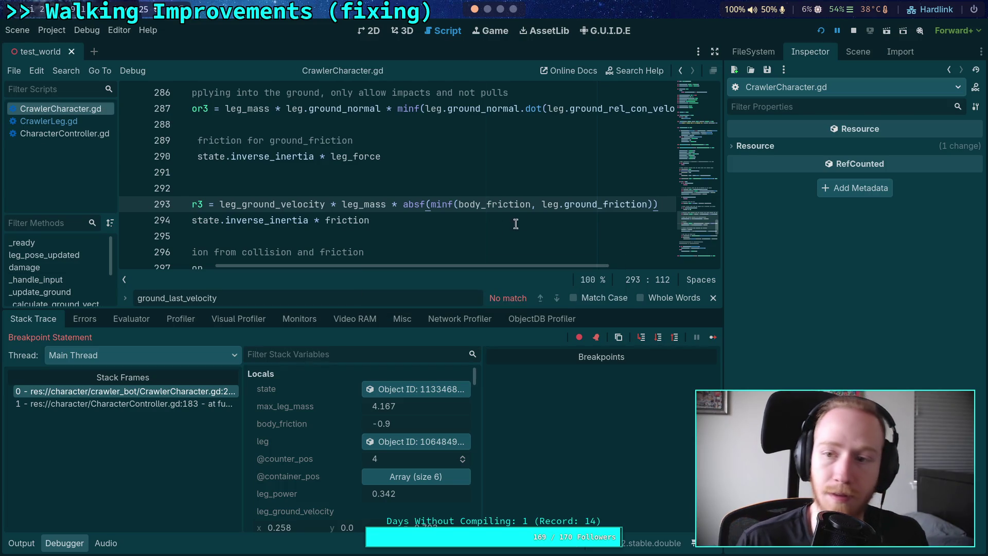
click(855, 30)
click(818, 31)
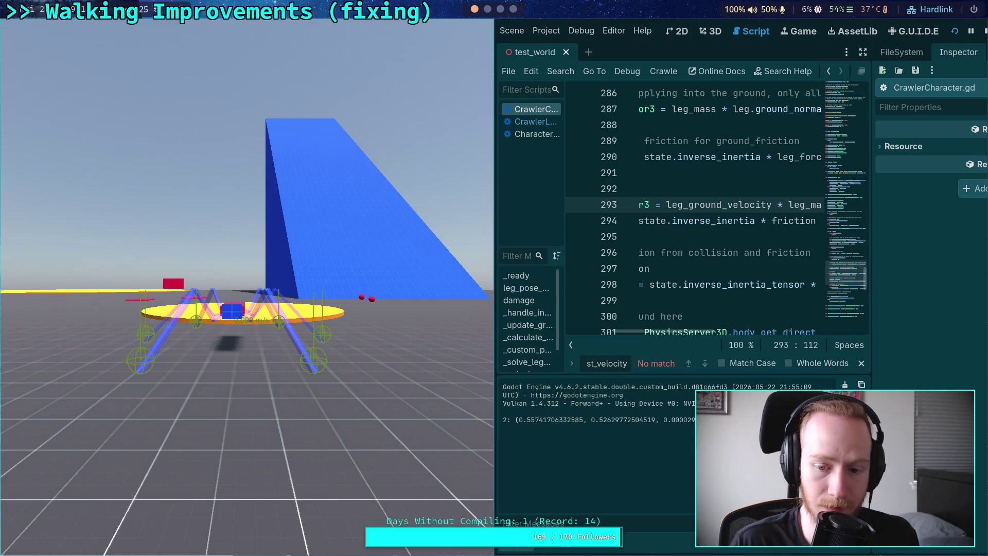
key(super+v)
Step: Play-test the crawler fullscreen, then stop the game
key(super+f)
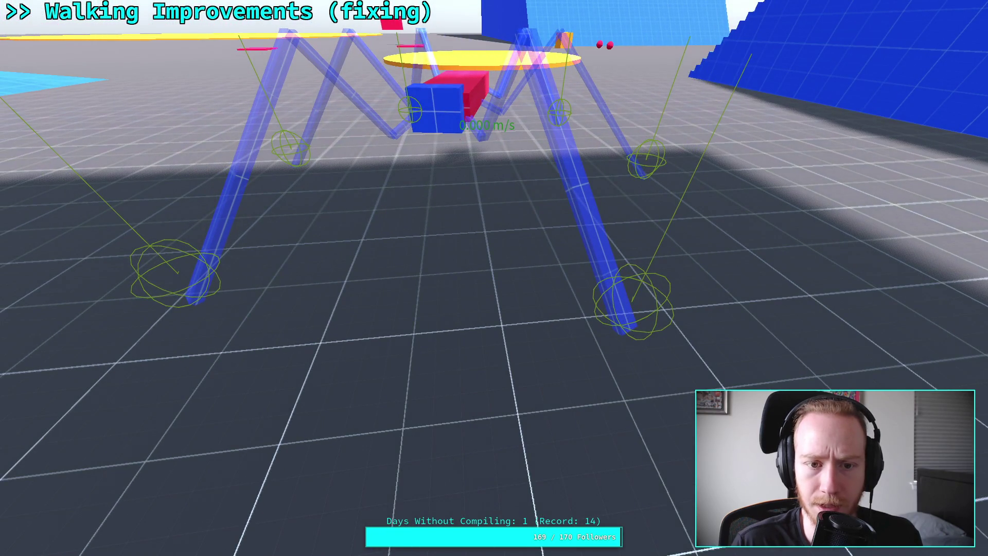
key(F11)
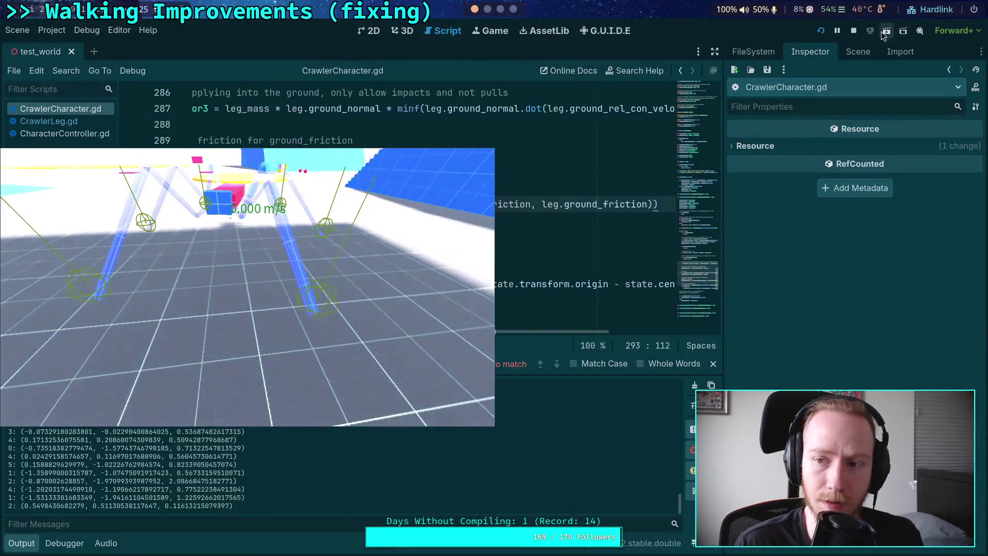
click(854, 30)
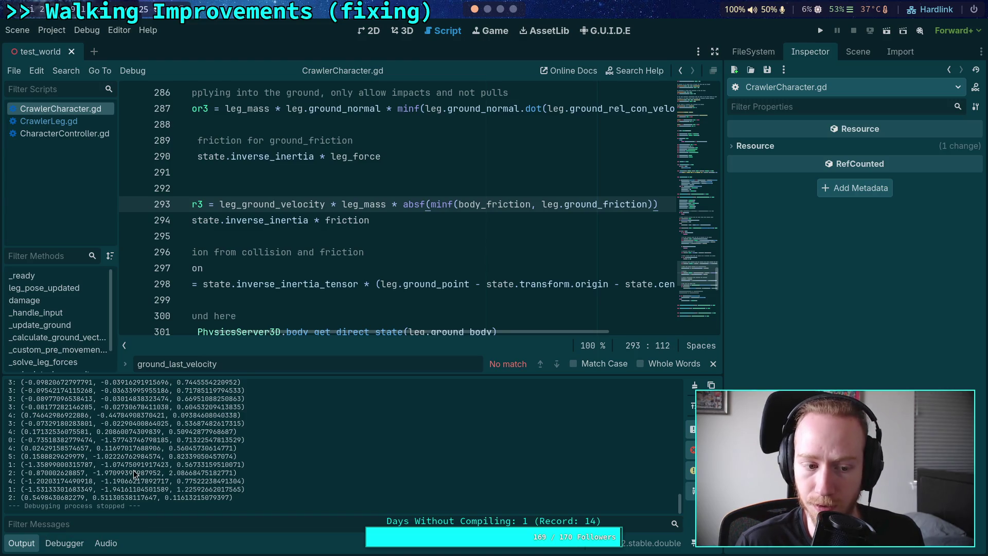
Step: Review the printed leg 4 velocity readings in the Output panel and clear the log
scroll(102, 464, up, 2)
scroll(102, 464, up, 1)
drag(13, 419, 241, 474)
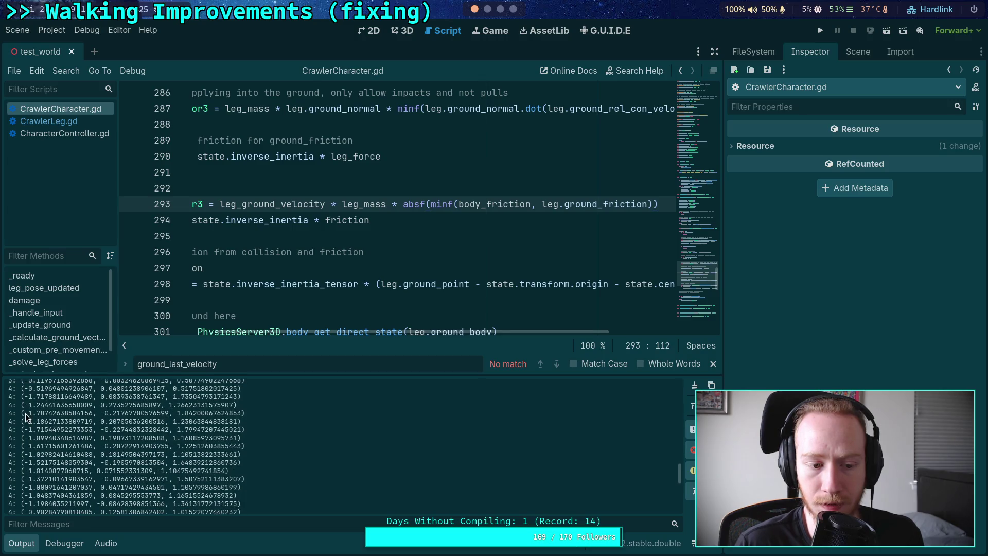
mouse_move(24, 397)
mouse_down()
mouse_move(155, 470)
mouse_move(238, 472)
mouse_move(246, 493)
mouse_up()
scroll(163, 451, up, 6)
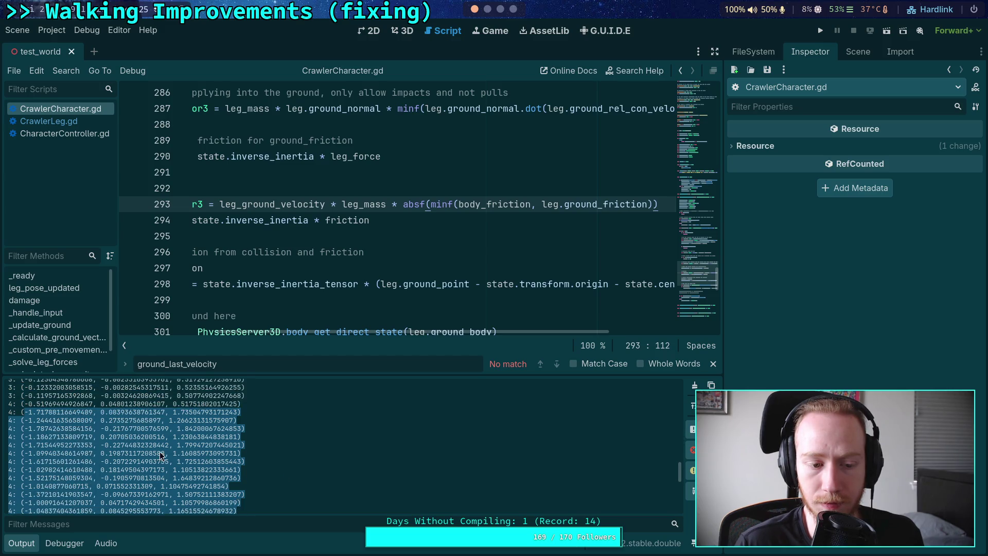
double_click(157, 452)
click(695, 385)
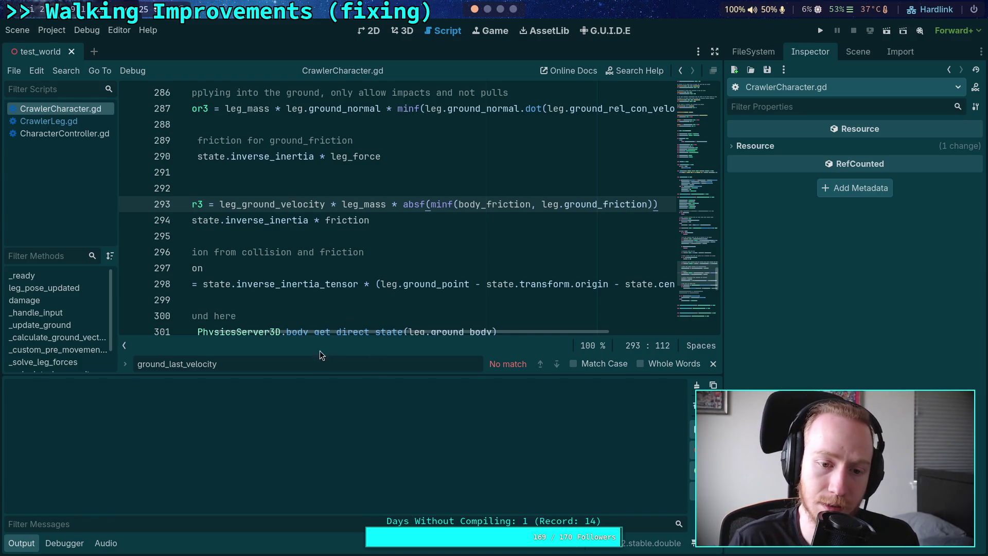
scroll(271, 297, left, 3)
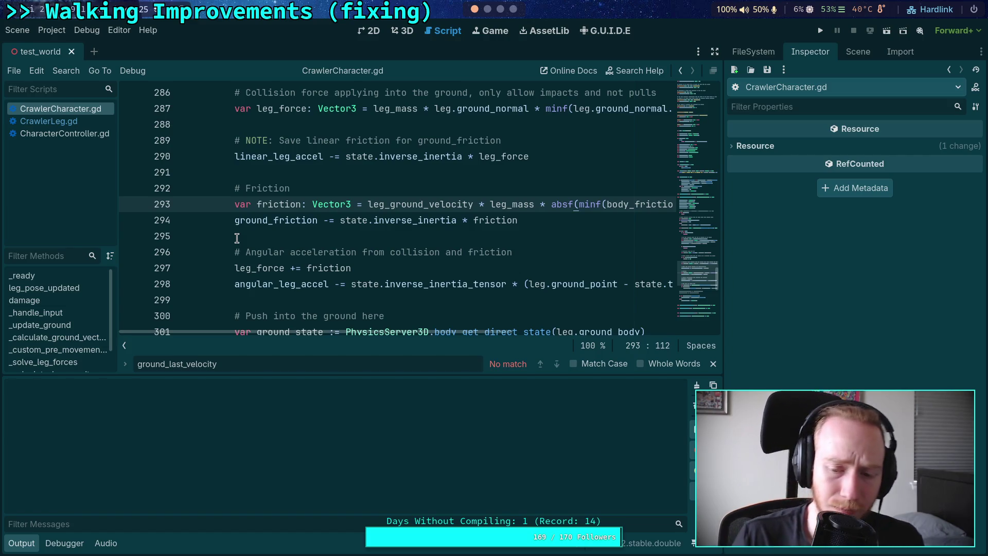
Step: Close the search bar and open CrawlerLeg.gd from the script list
click(712, 363)
drag(697, 286, 691, 161)
scroll(691, 161, down, 7)
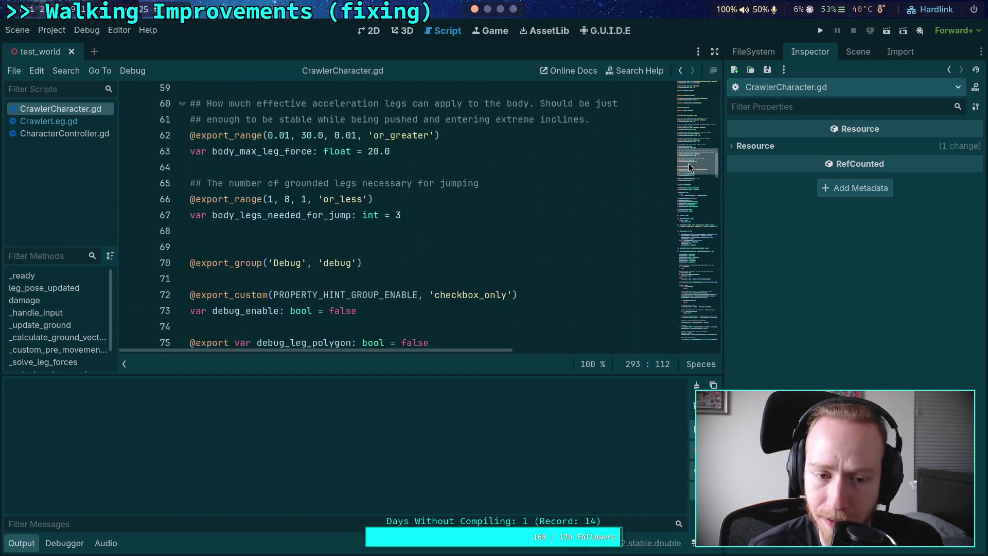
click(66, 123)
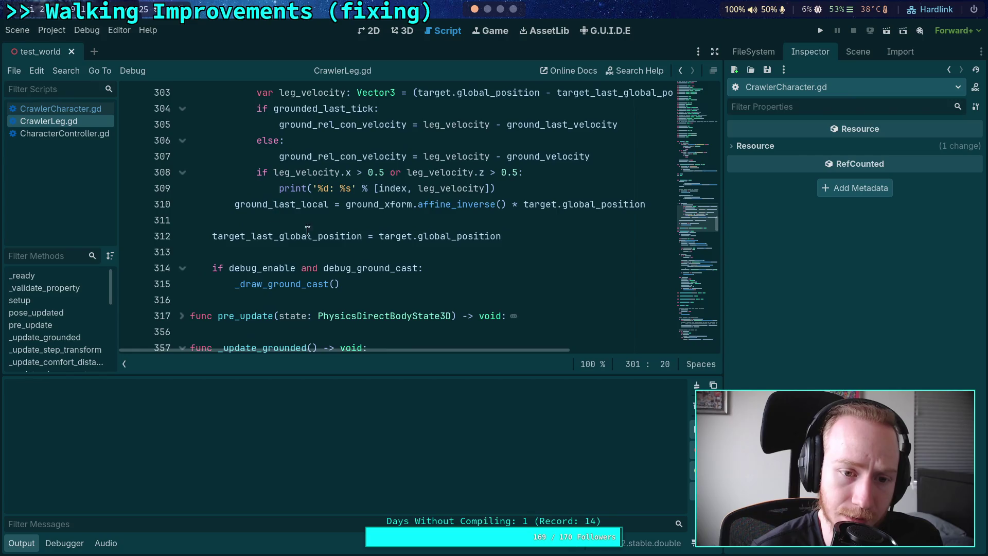
scroll(355, 254, up, 10)
scroll(359, 253, up, 2)
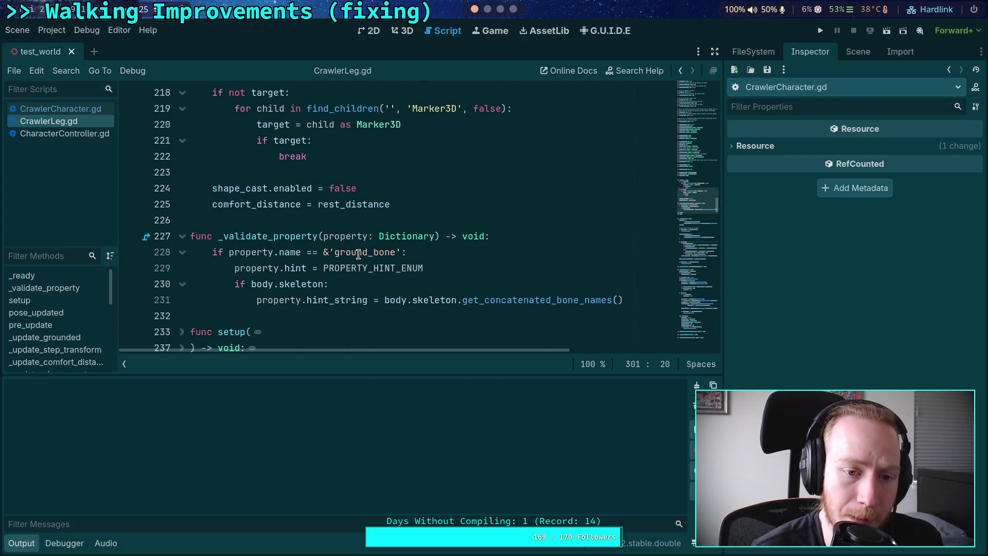
scroll(334, 246, up, 7)
scroll(313, 238, down, 10)
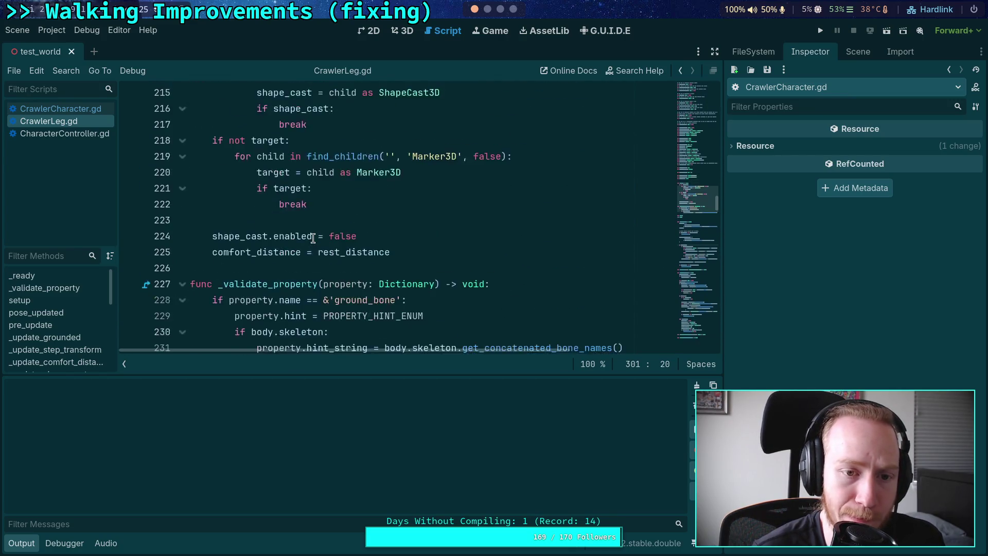
Step: Highlight the target.global_position assignment from the IK bone and collapse the output panel
click(270, 236)
scroll(272, 234, down, 6)
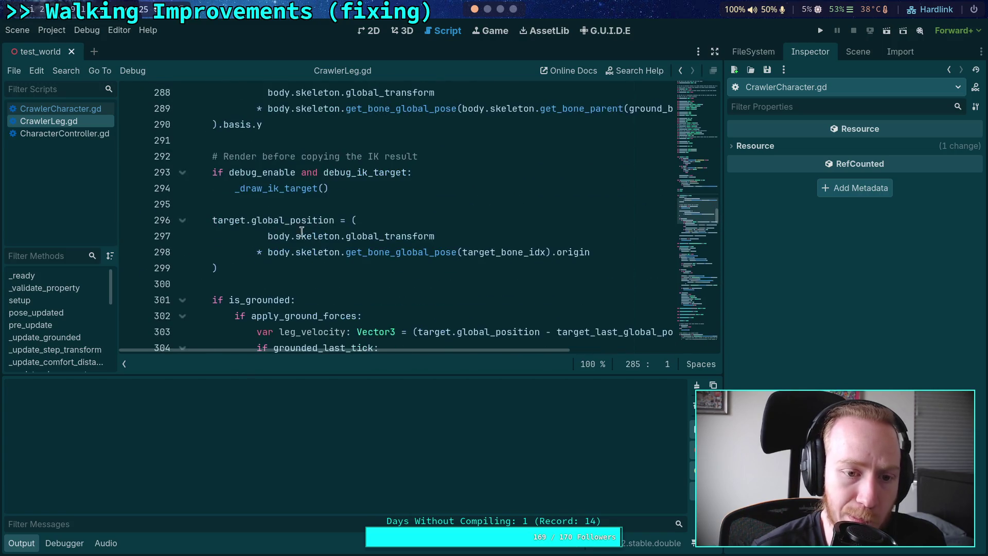
drag(212, 172, 212, 128)
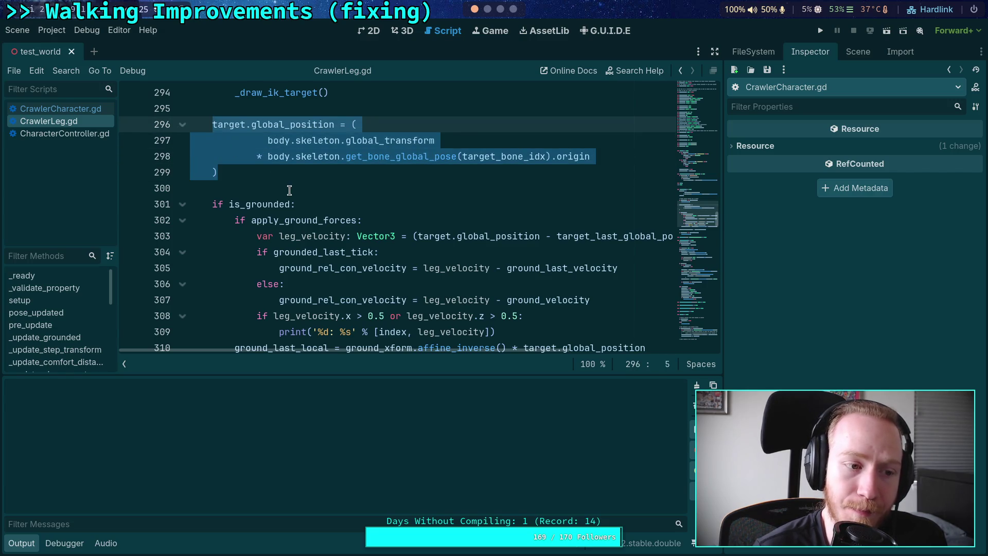
scroll(290, 191, up, 1)
click(291, 221)
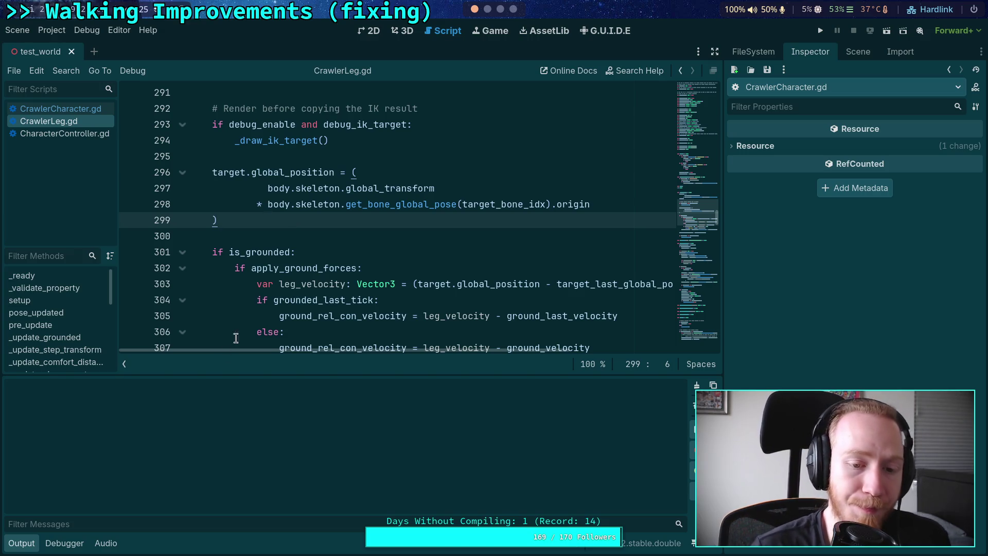
click(30, 541)
Step: Scroll through update(), narrow the inspector, mark line 511's friction target line, then rerun the game
scroll(316, 235, down, 15)
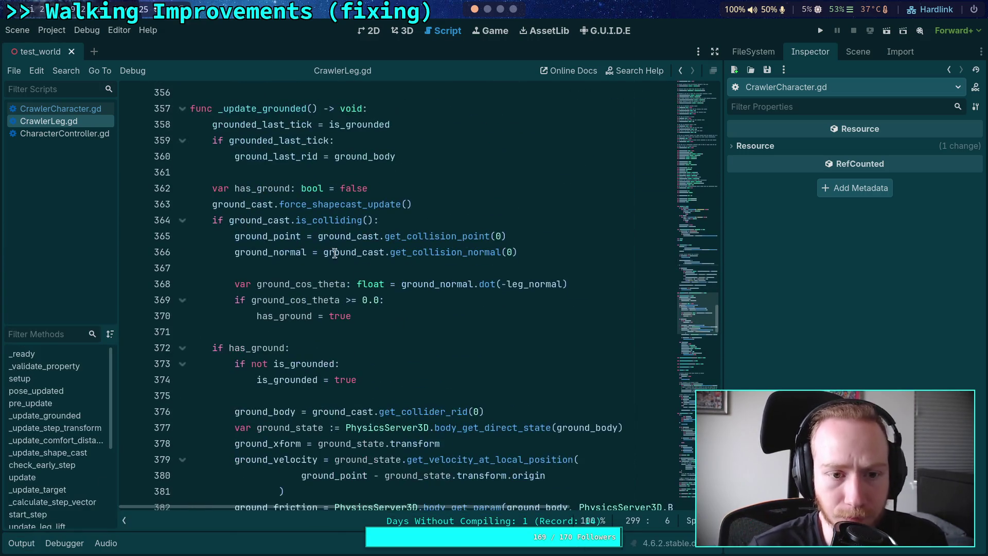
scroll(316, 235, down, 13)
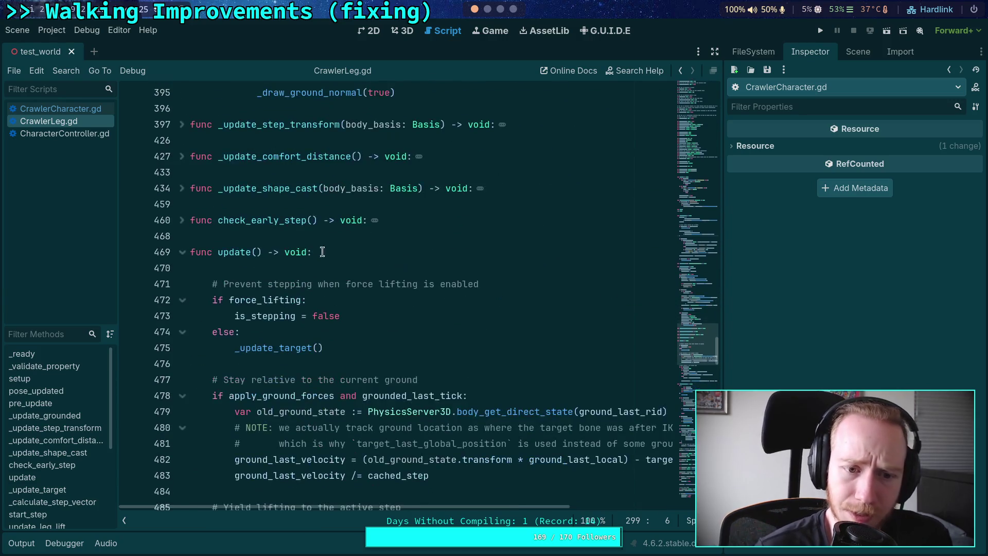
scroll(229, 246, down, 10)
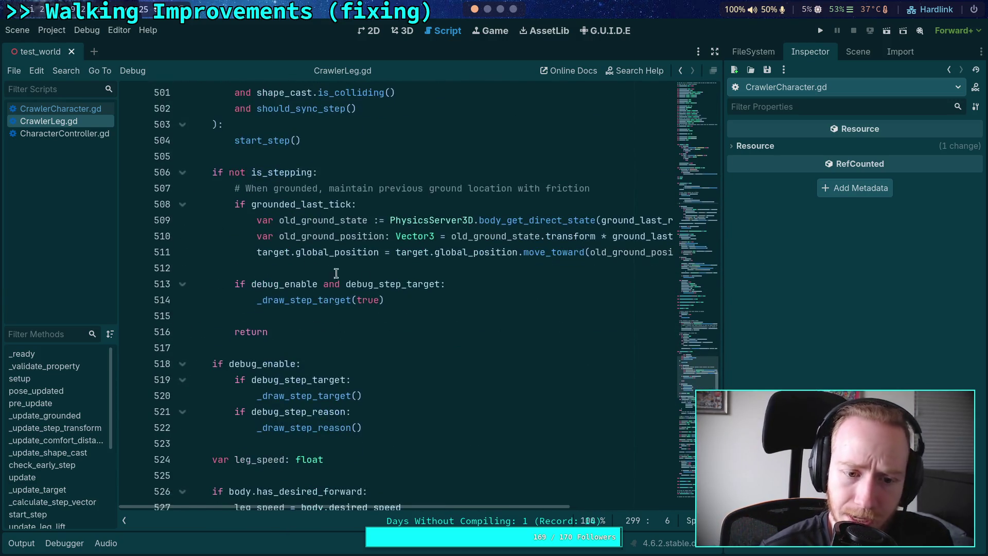
scroll(437, 298, up, 1)
scroll(512, 315, up, 1)
scroll(540, 320, down, 1)
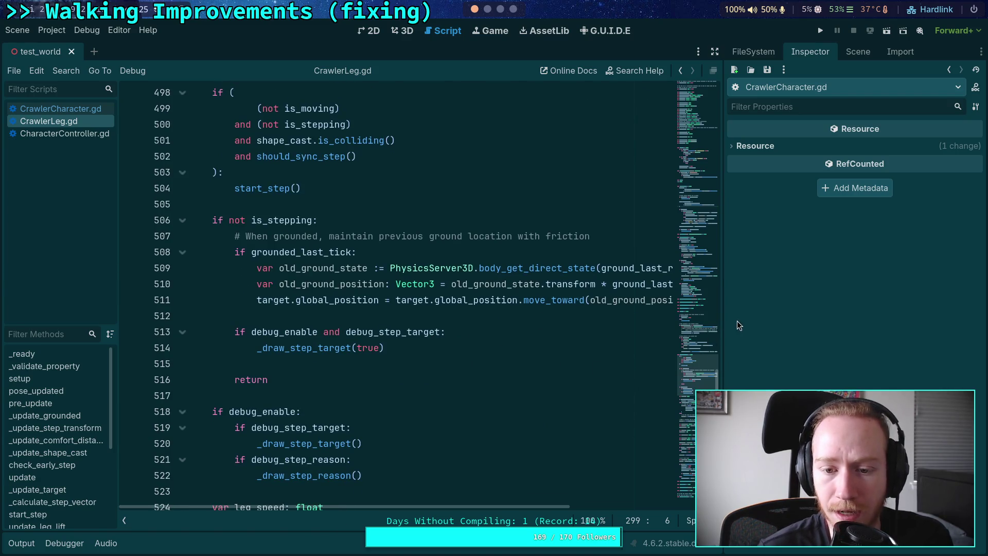
drag(723, 328, 860, 316)
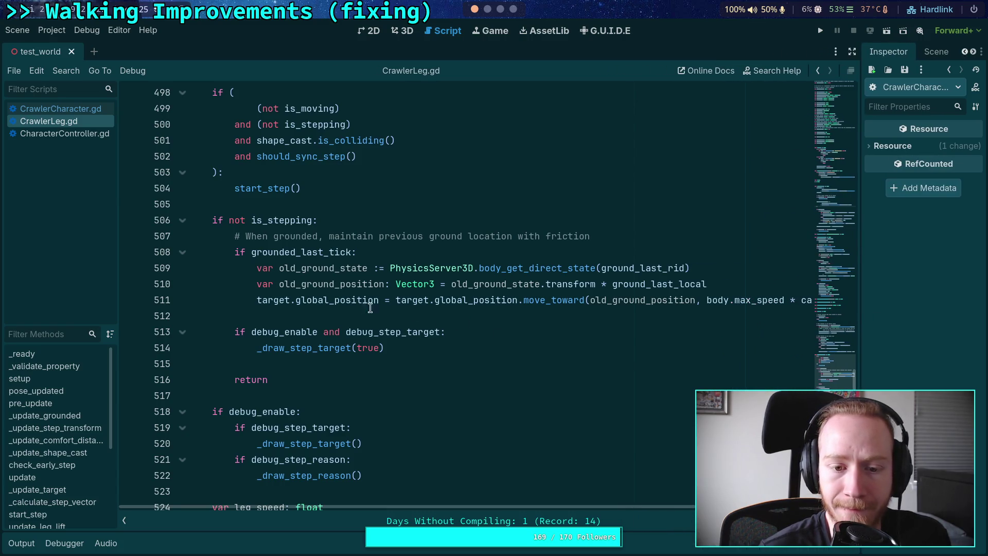
click(334, 301)
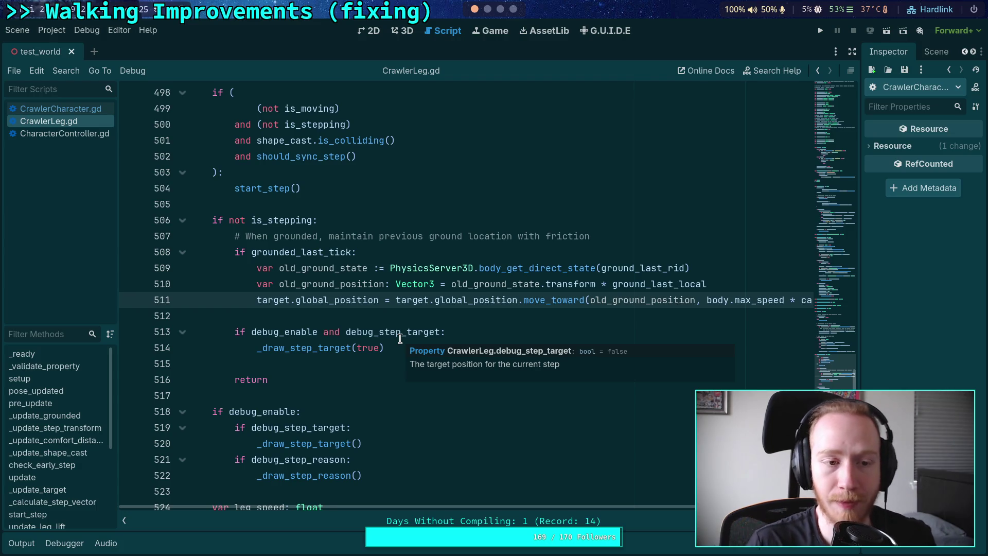
click(820, 30)
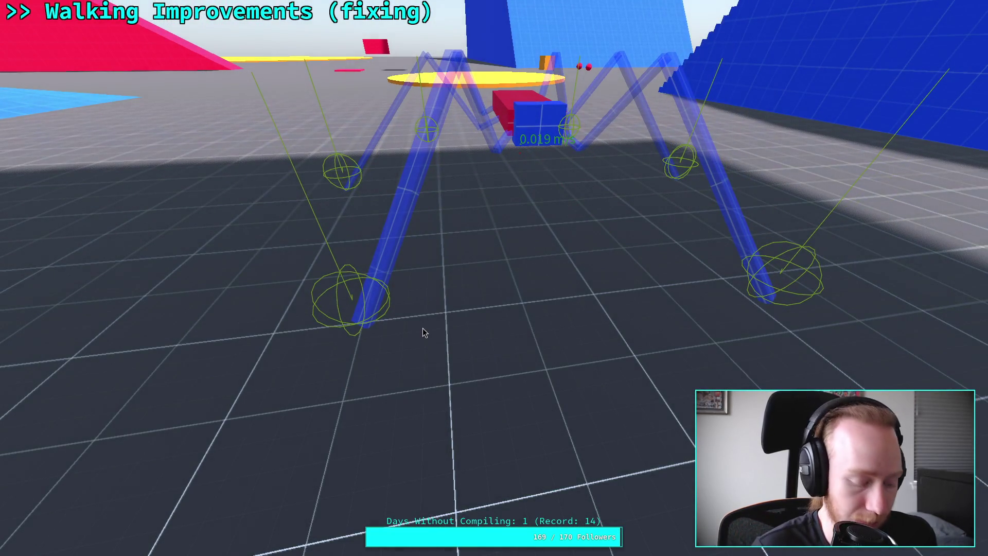
Step: Leave the running game and set a breakpoint on line 296 of CrawlerLeg.gd
key(Escape)
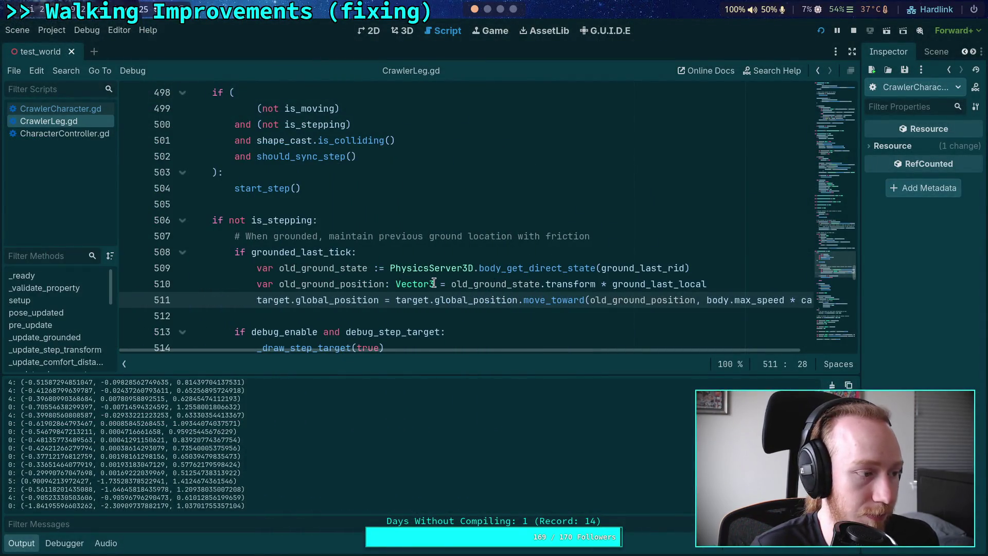
mouse_move(433, 270)
scroll(323, 220, up, 15)
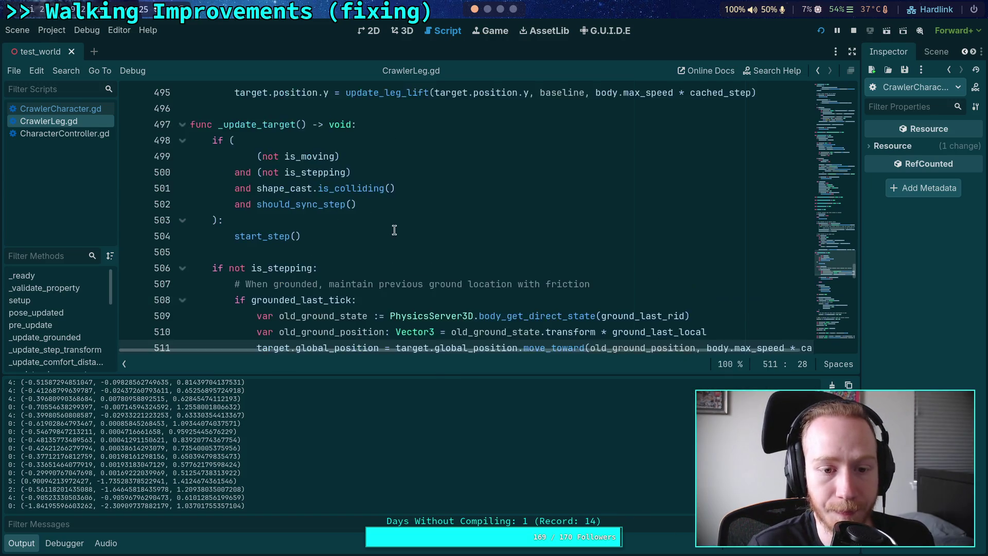
scroll(493, 262, up, 20)
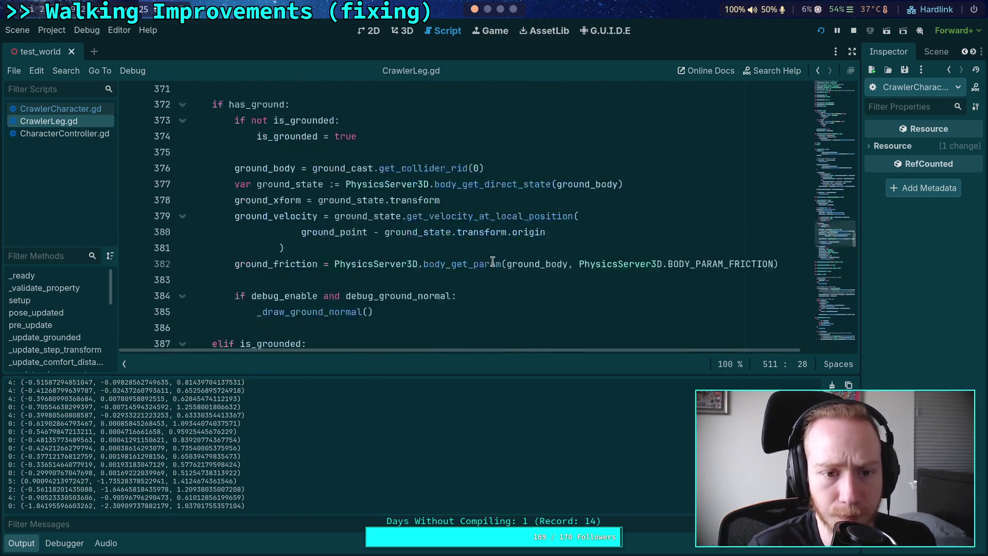
scroll(441, 257, down, 4)
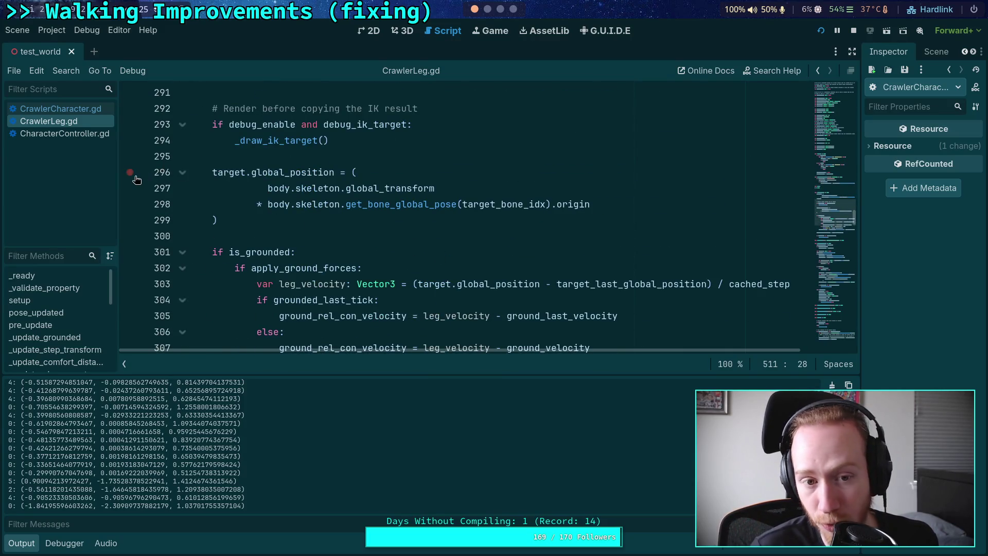
scroll(135, 196, up, 2)
scroll(134, 222, down, 1)
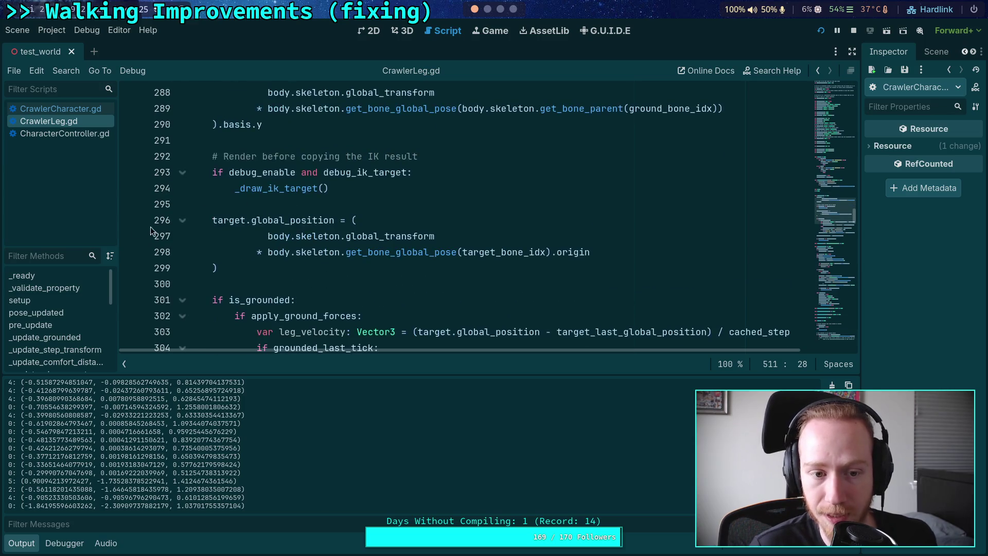
click(132, 221)
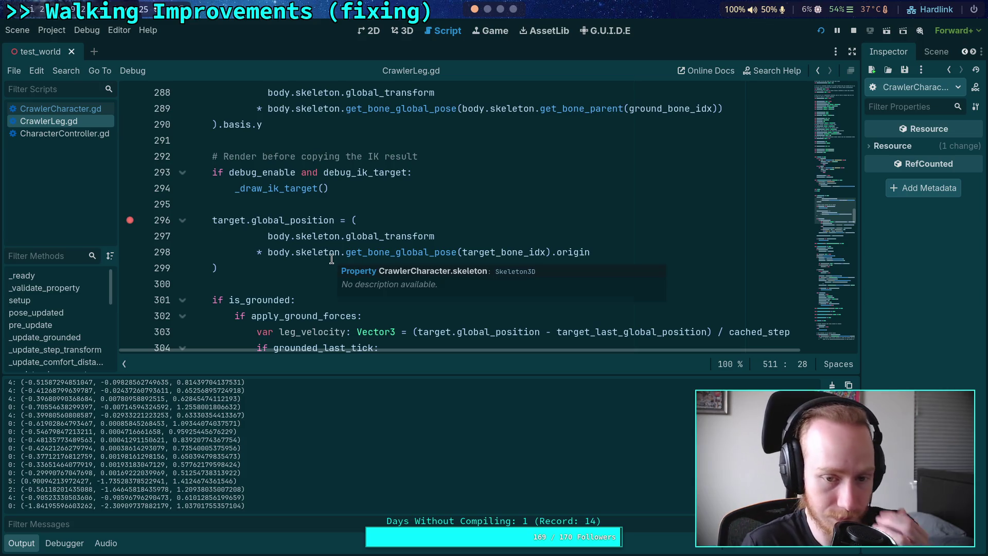
Step: Resume to the breakpoint and step over four lines to line 304, after leg_velocity is computed
scroll(283, 263, down, 5)
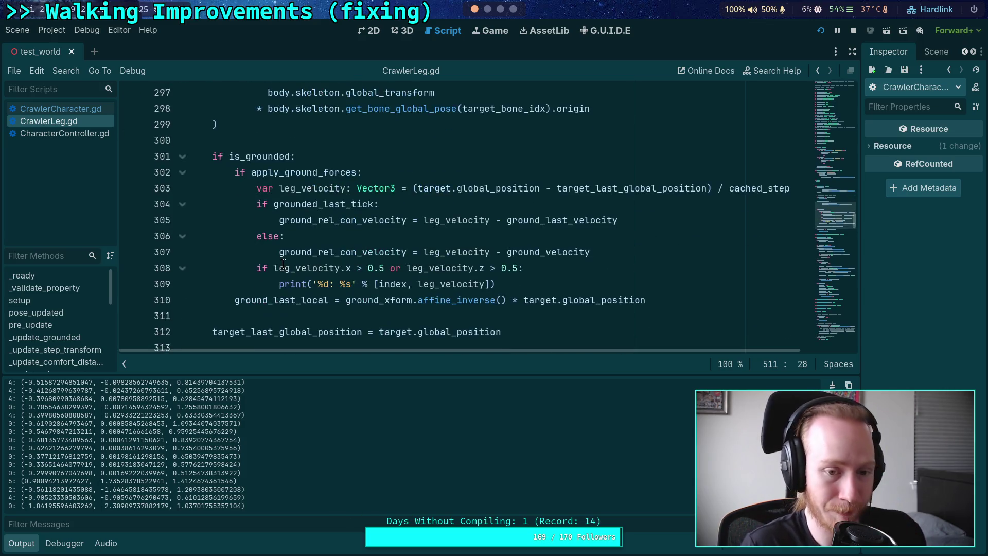
scroll(283, 263, up, 3)
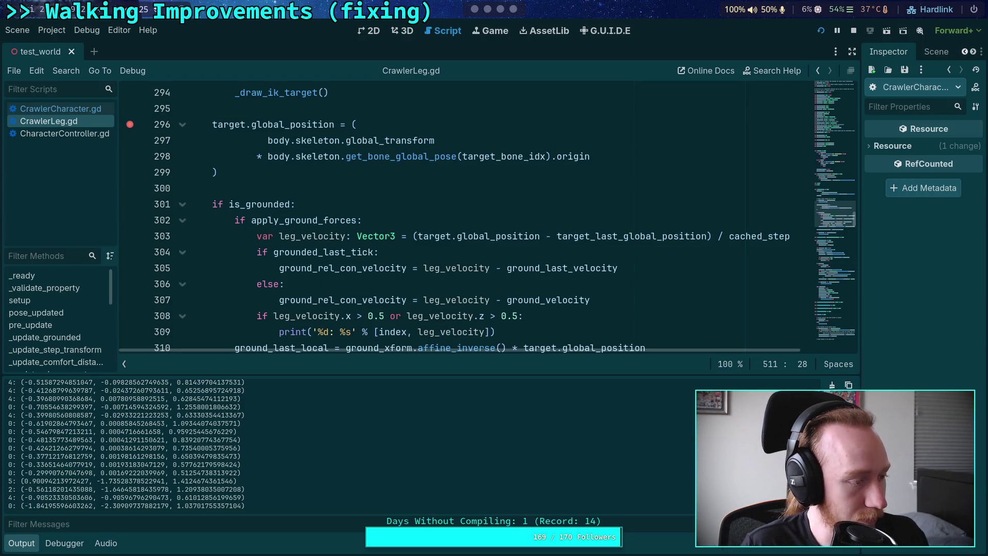
scroll(411, 458, down, 3)
scroll(410, 458, down, 6)
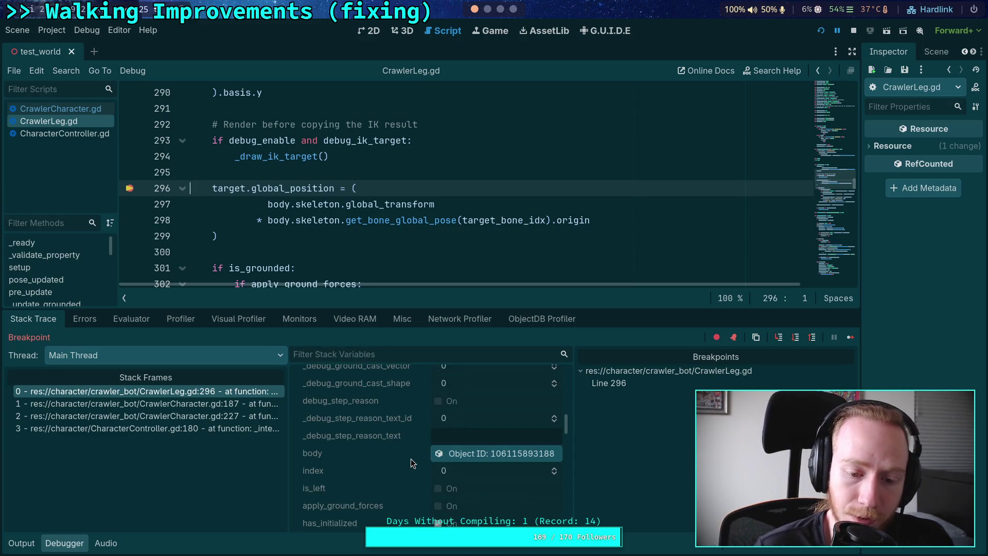
click(849, 338)
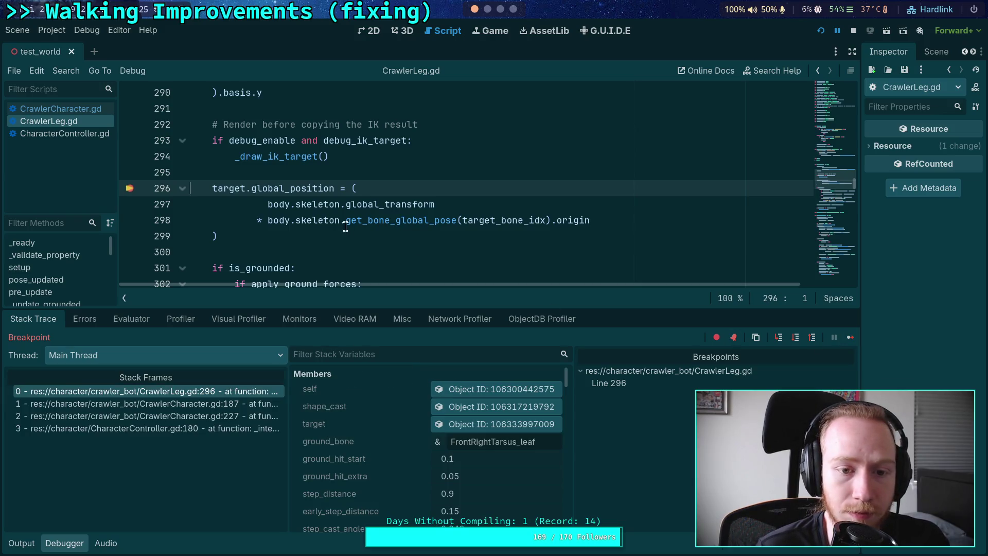
click(798, 337)
click(798, 336)
click(799, 337)
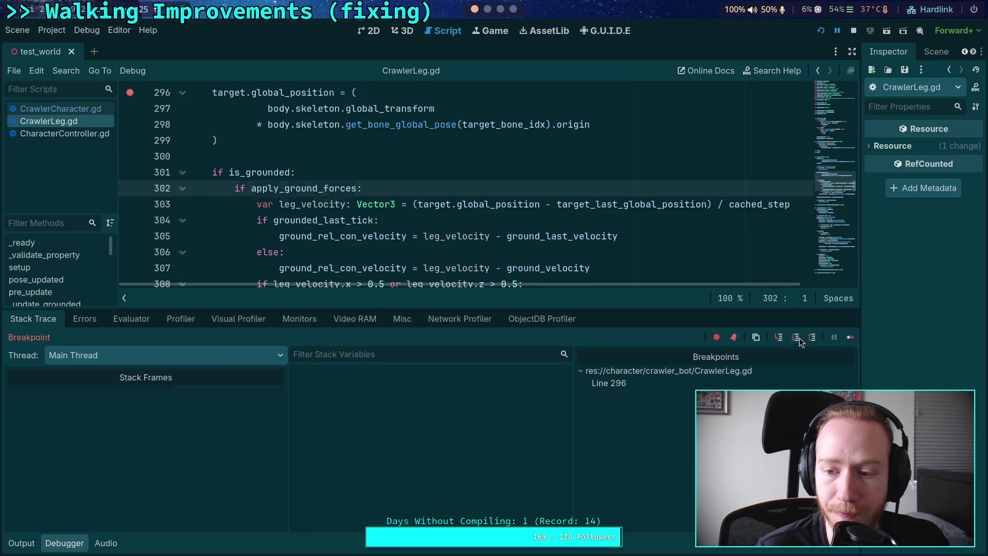
click(797, 339)
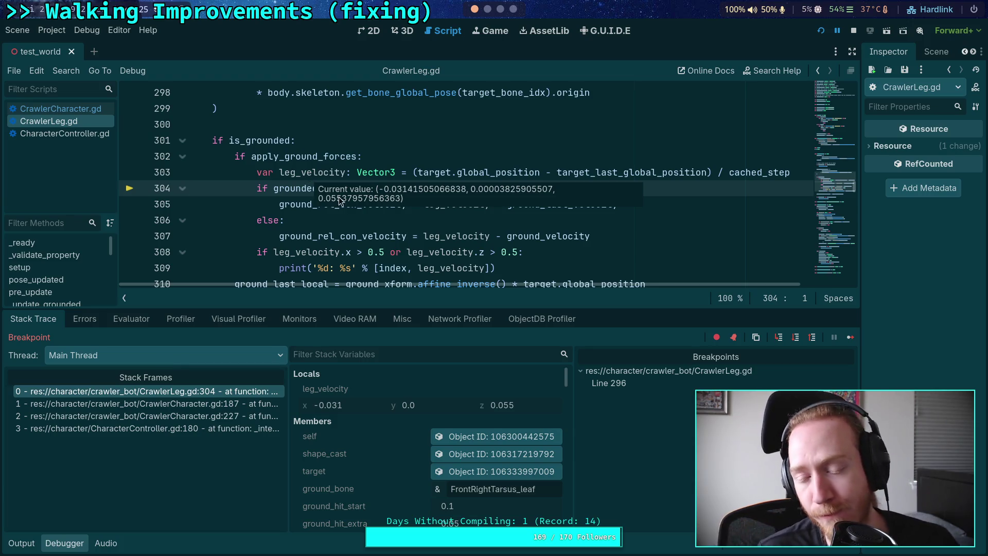
Step: Close the Debugger dock to enlarge the code view
mouse_move(417, 208)
scroll(417, 208, up, 3)
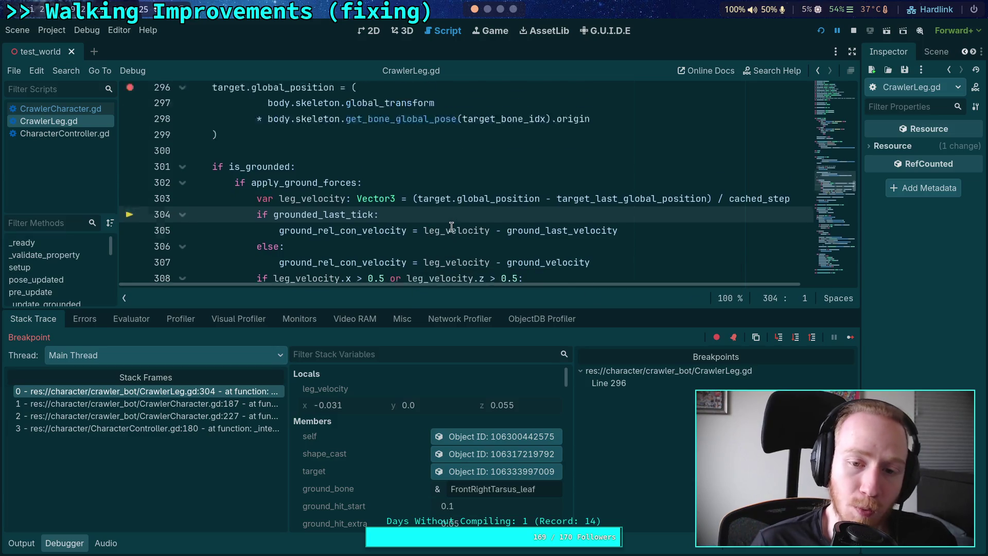
click(64, 543)
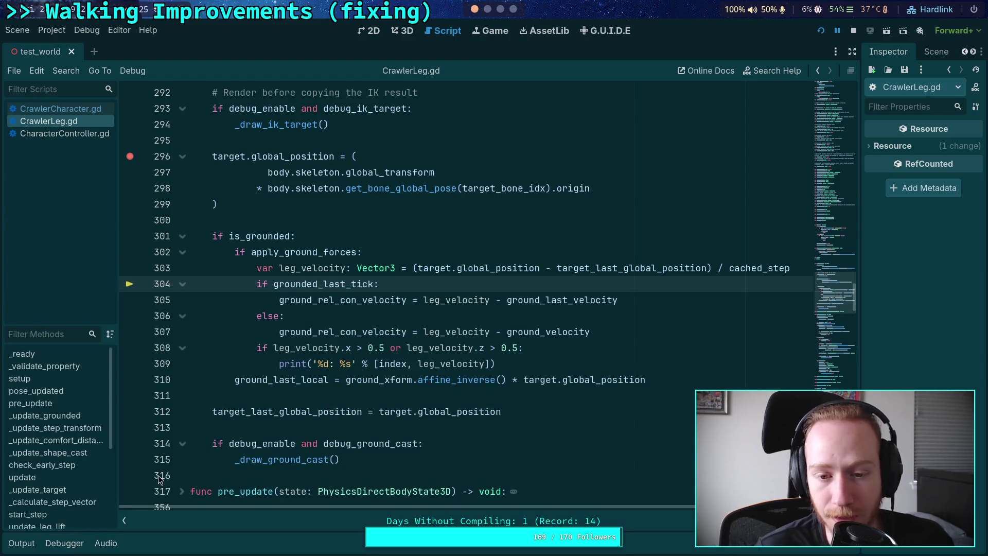
Step: Highlight target_last_global_position and global_position on line 303, then the target position expression on lines 296–299
scroll(326, 380, up, 1)
scroll(466, 343, up, 1)
double_click(605, 367)
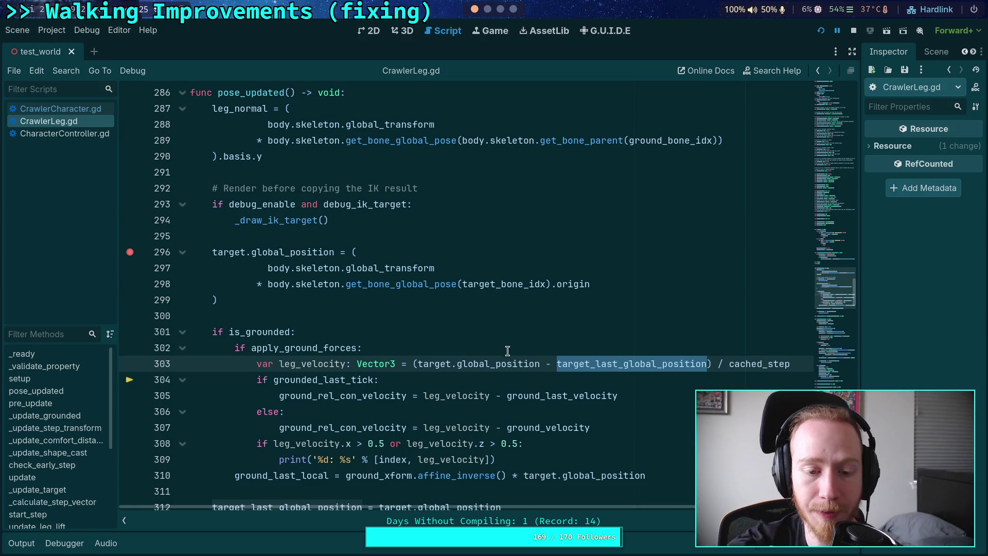
double_click(494, 367)
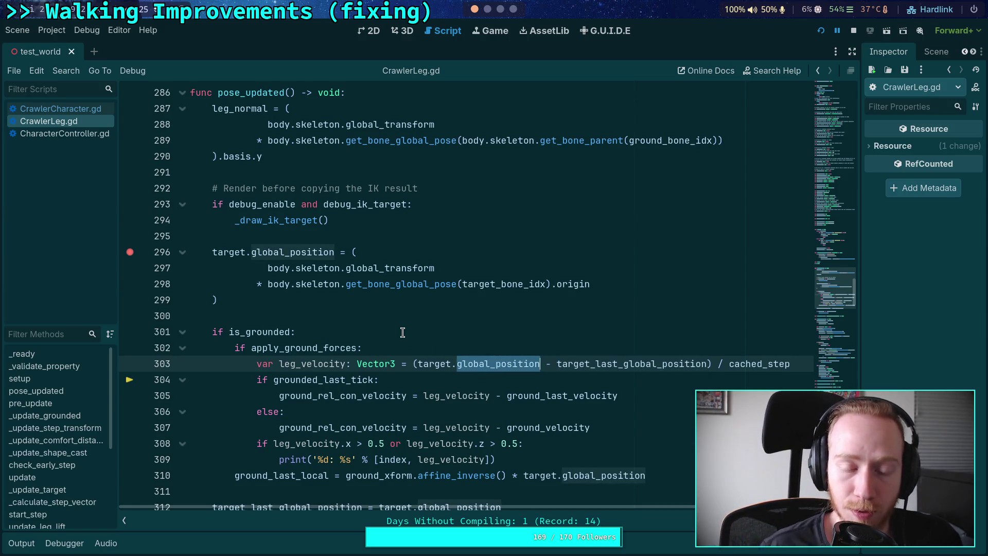
click(347, 237)
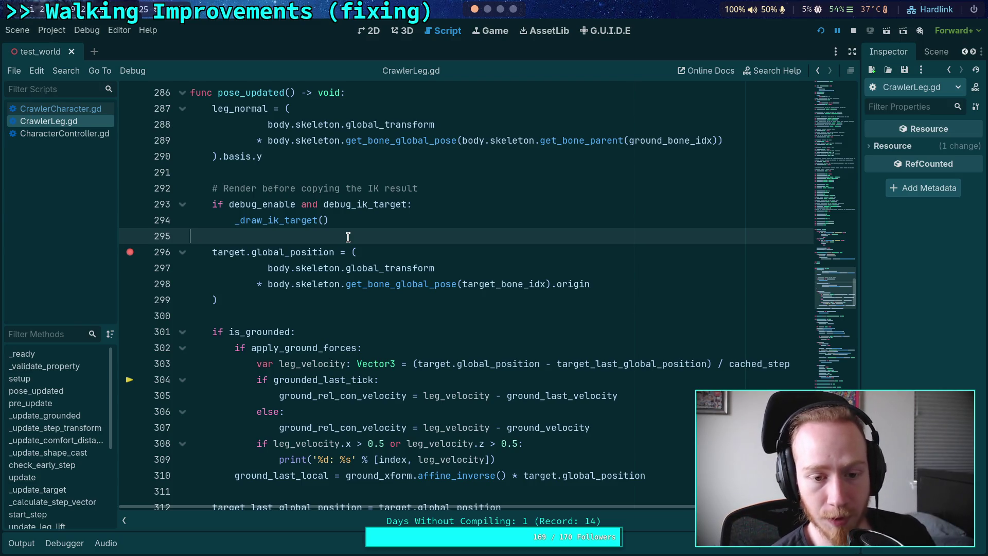
drag(309, 298, 352, 252)
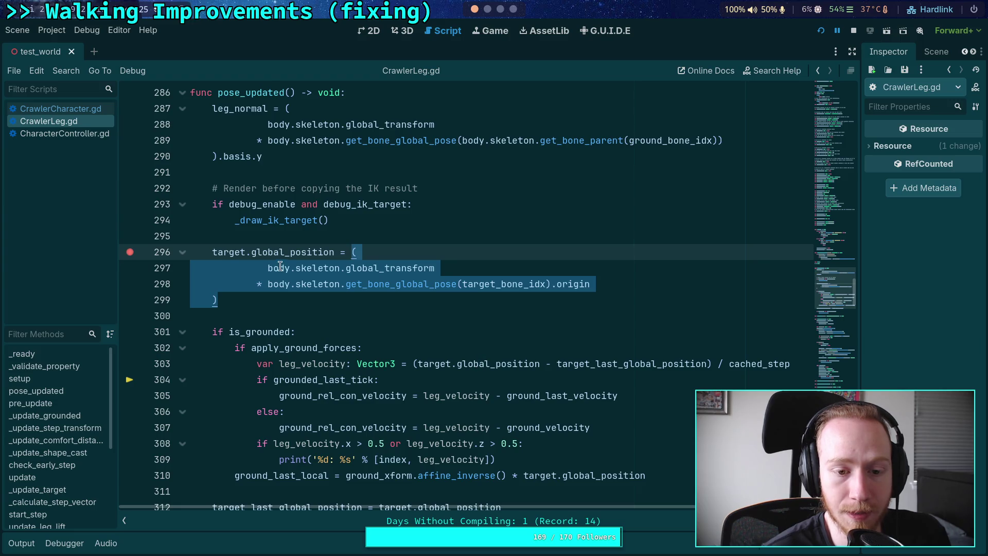
Step: Check the Output log of printed leg velocities, hide it, and switch to another workspace
mouse_move(327, 363)
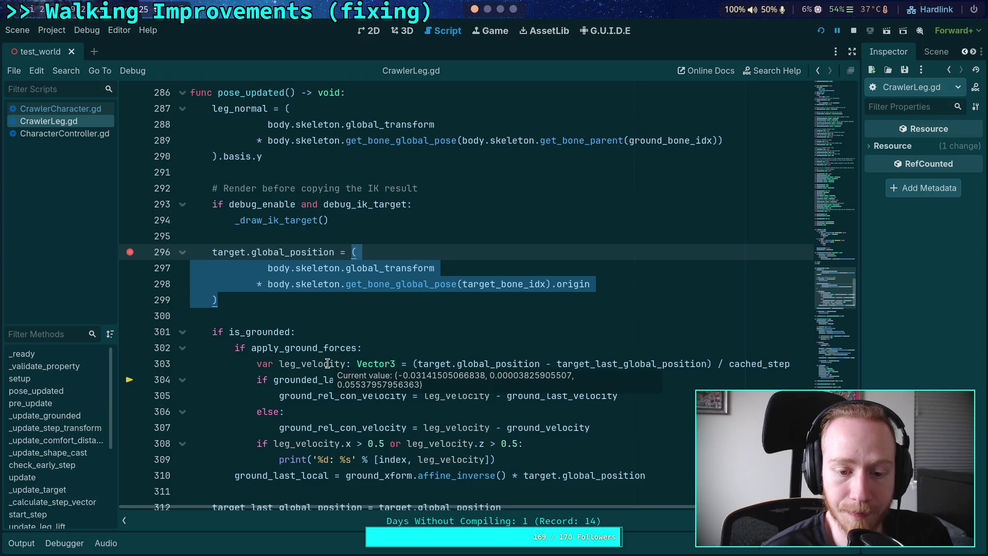
click(21, 543)
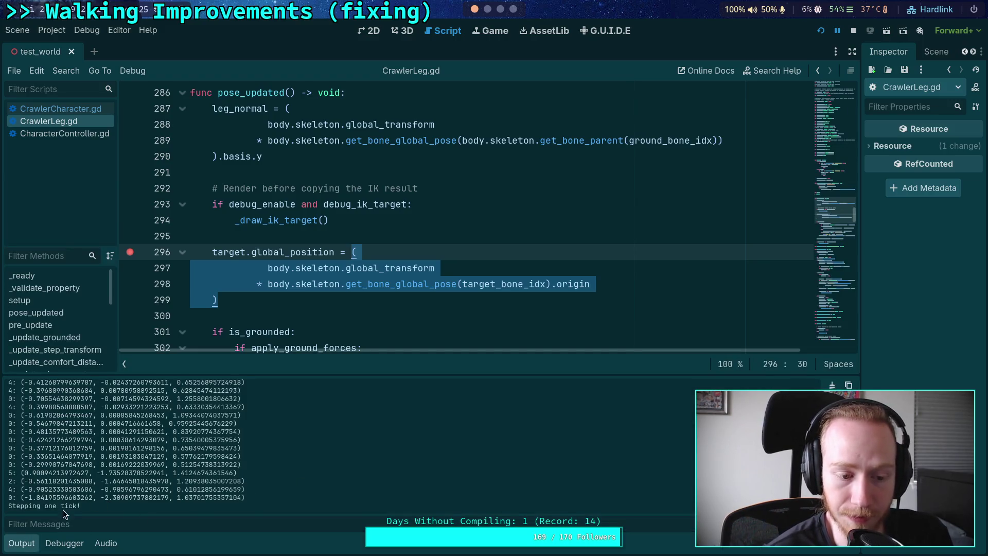
scroll(303, 278, down, 3)
click(22, 543)
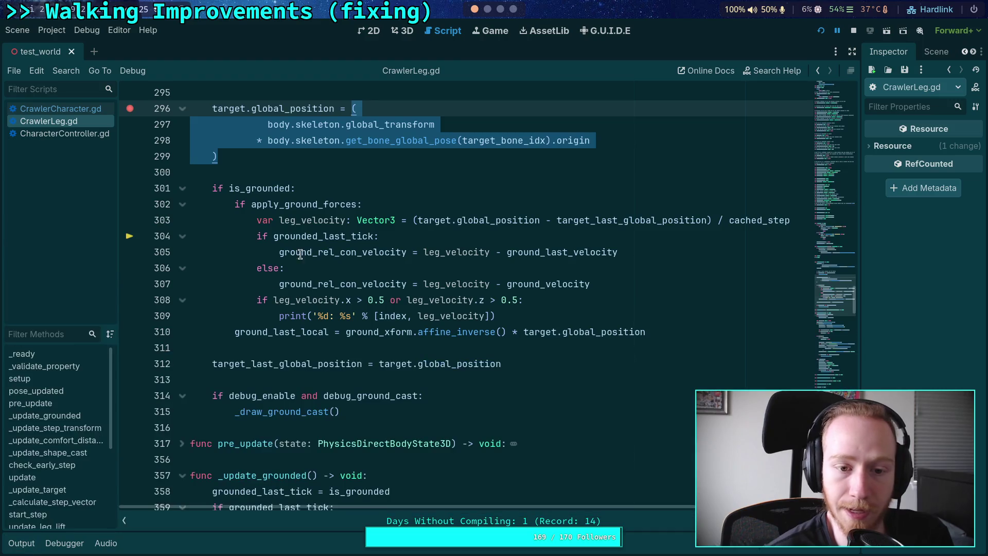
mouse_move(322, 225)
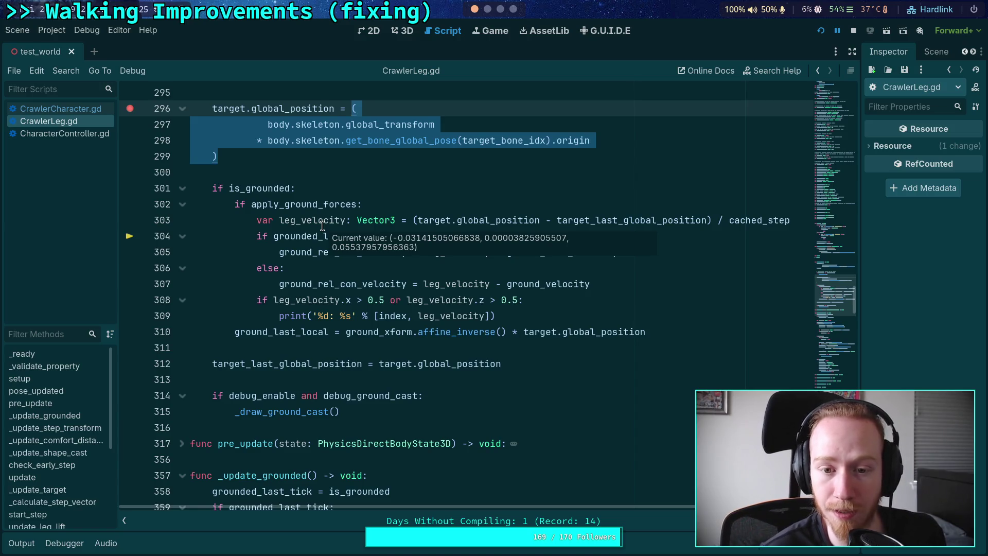
click(500, 10)
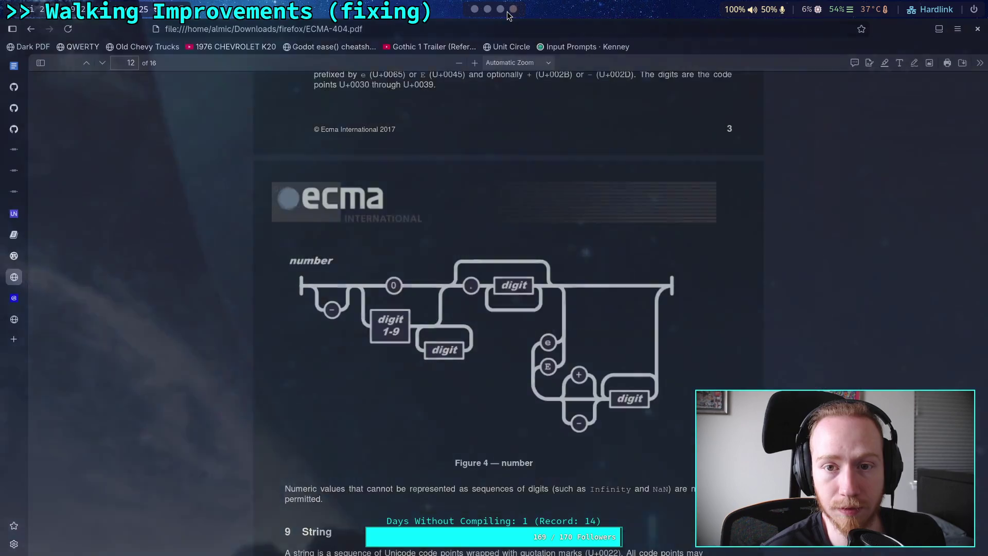
Step: Switch to the Python terminal workspace and clear the screen
key(super+2)
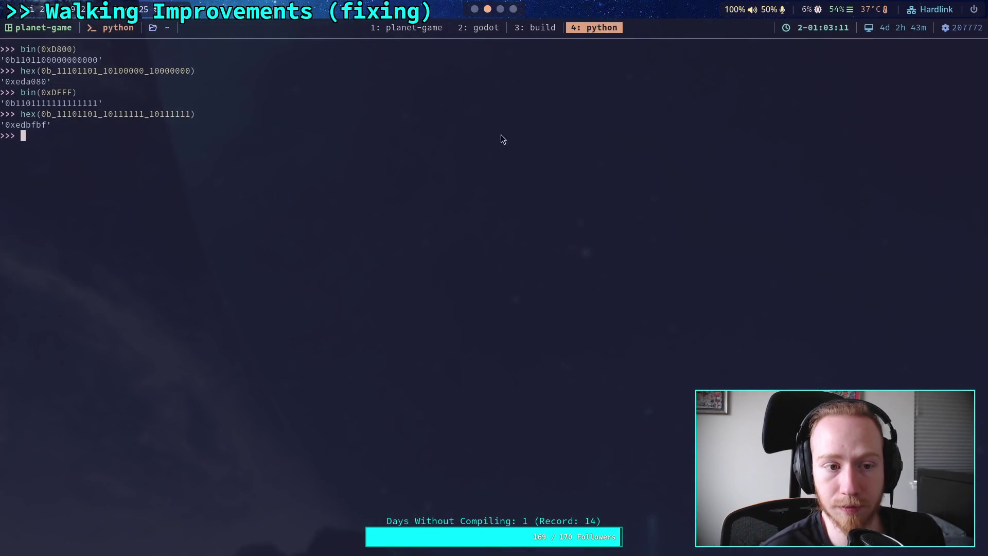
text(clear)
key(Return)
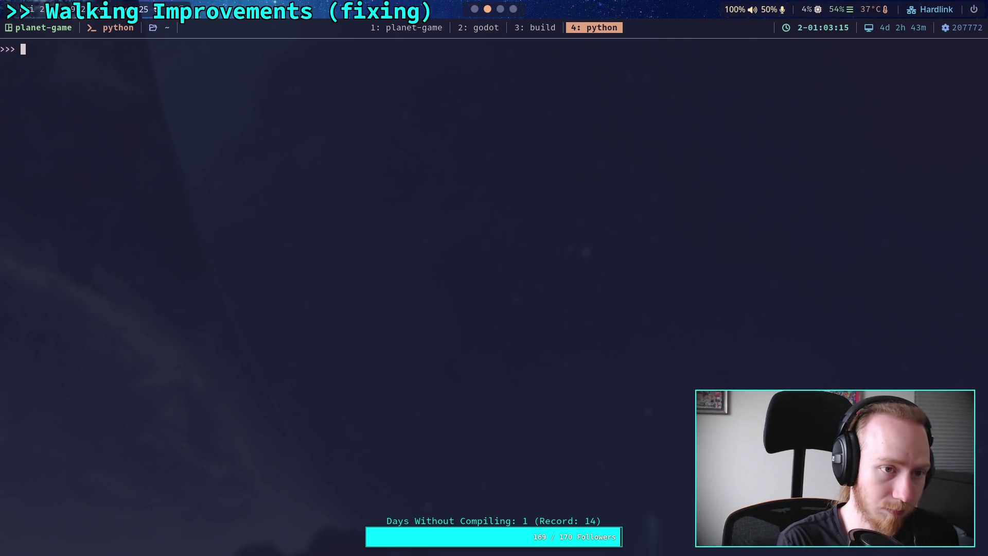
text(ex)
key(BackSpace)
key(BackSpace)
Step: Enter leg_velocity's x and z values -0.03142, 0.05538, checked against Godot, and evaluate them
text(-0.0)
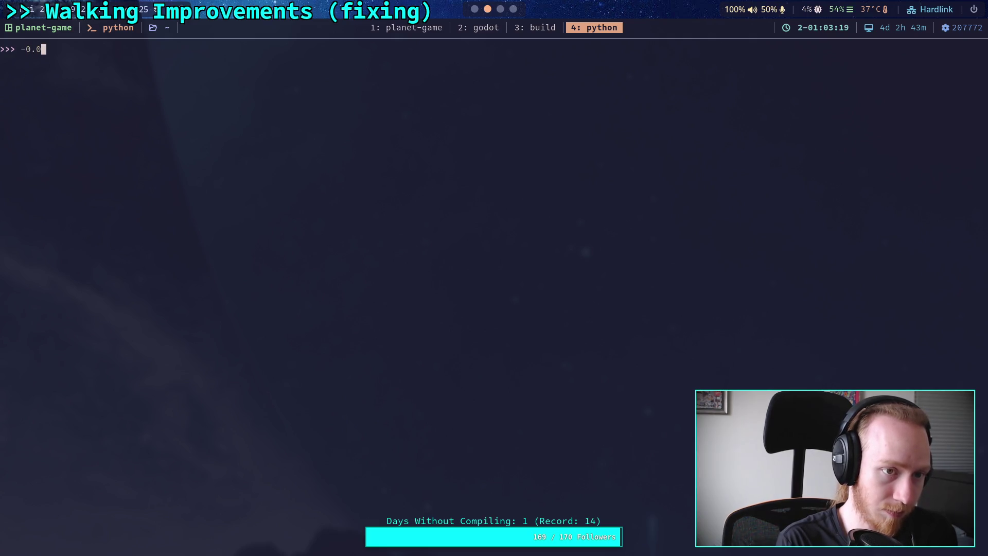
text(31)
text(01)
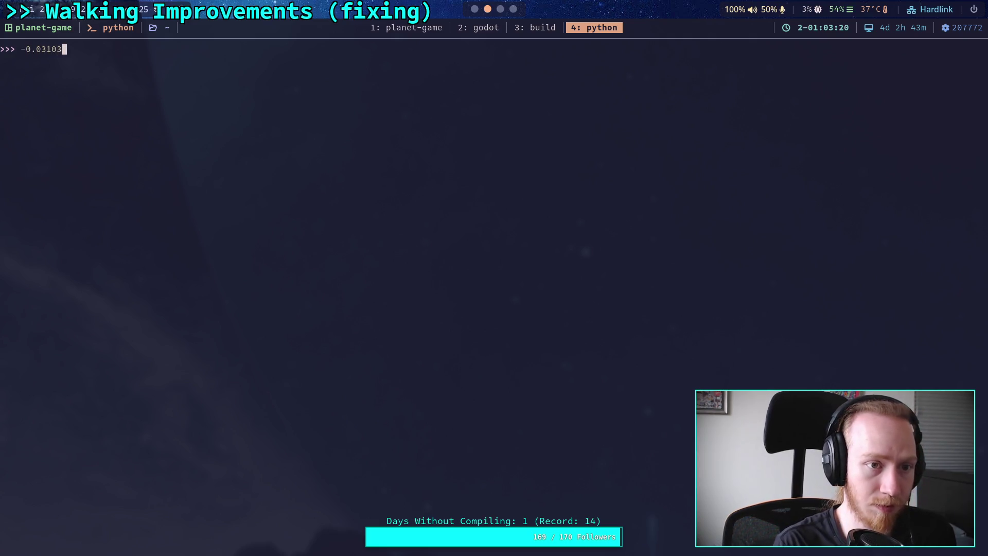
click(474, 8)
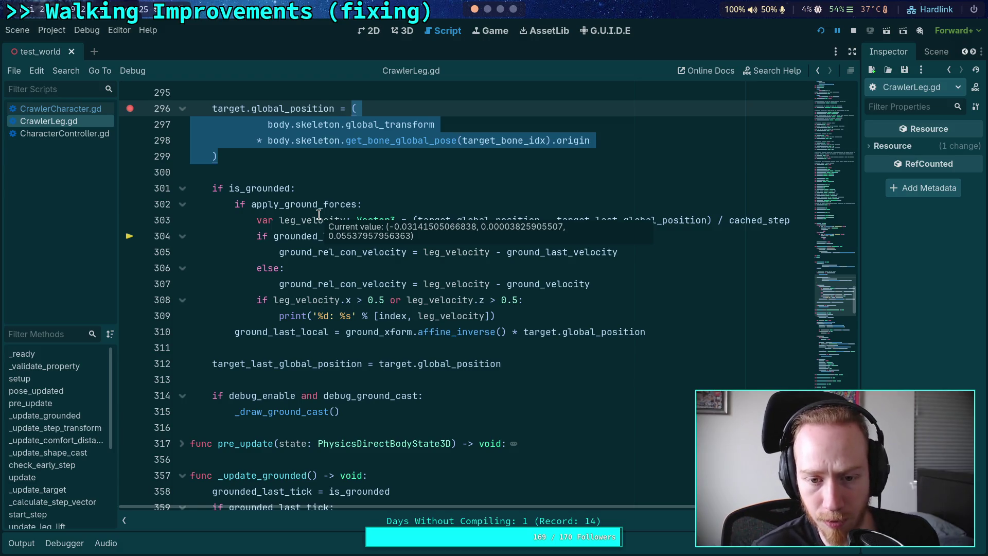
click(488, 9)
key(BackSpace)
key(BackSpace)
text(42,)
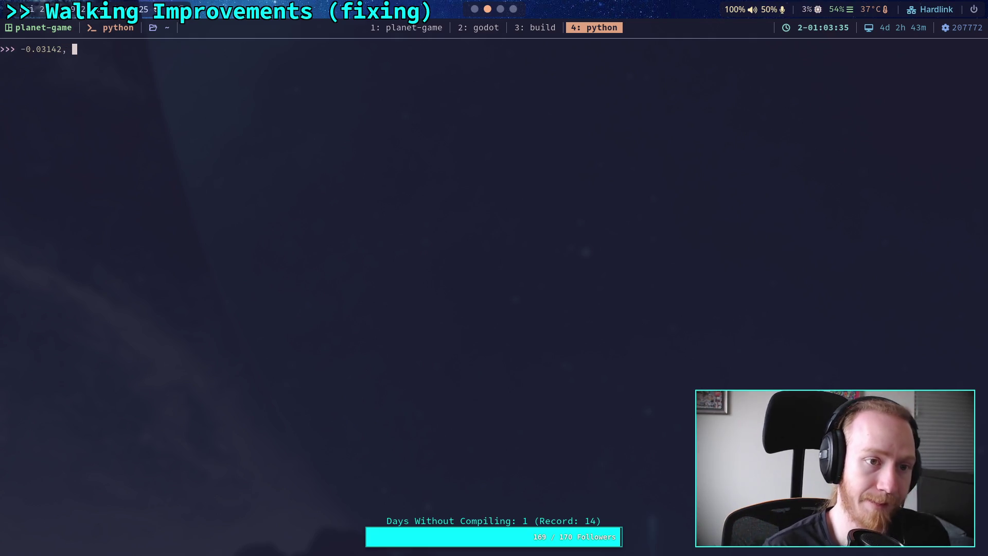
click(474, 10)
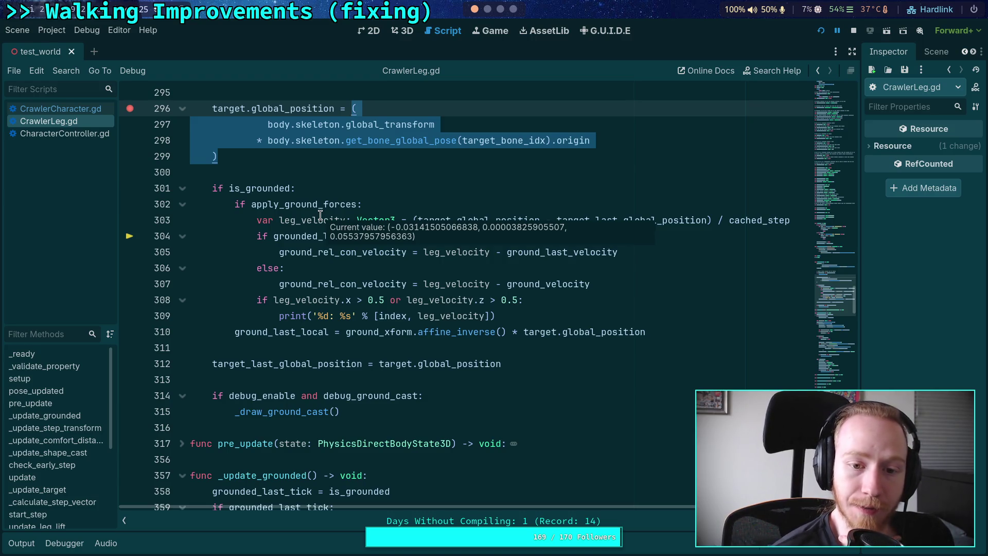
click(487, 9)
text(0.)
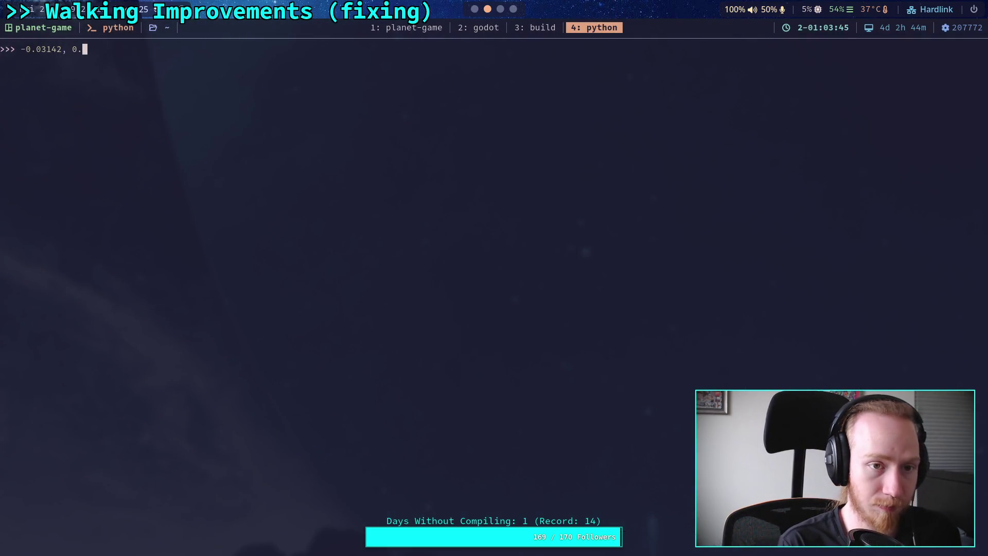
text(05537)
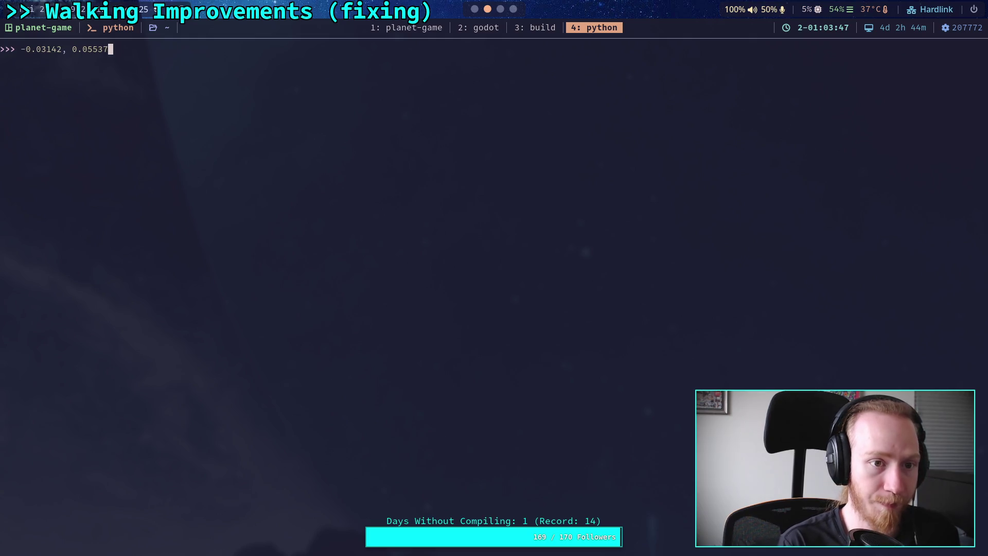
key(BackSpace)
text(8)
key(Return)
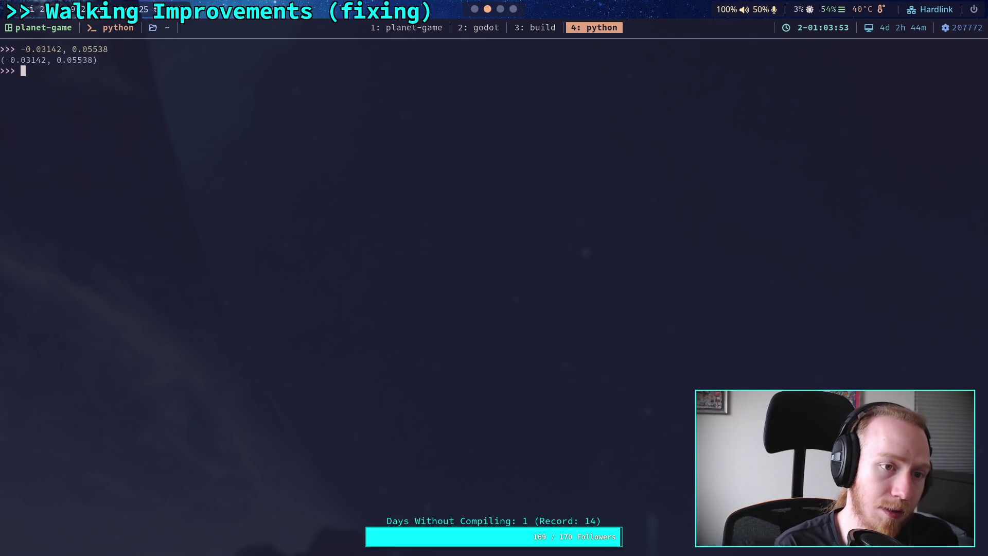
text(-0.03142)
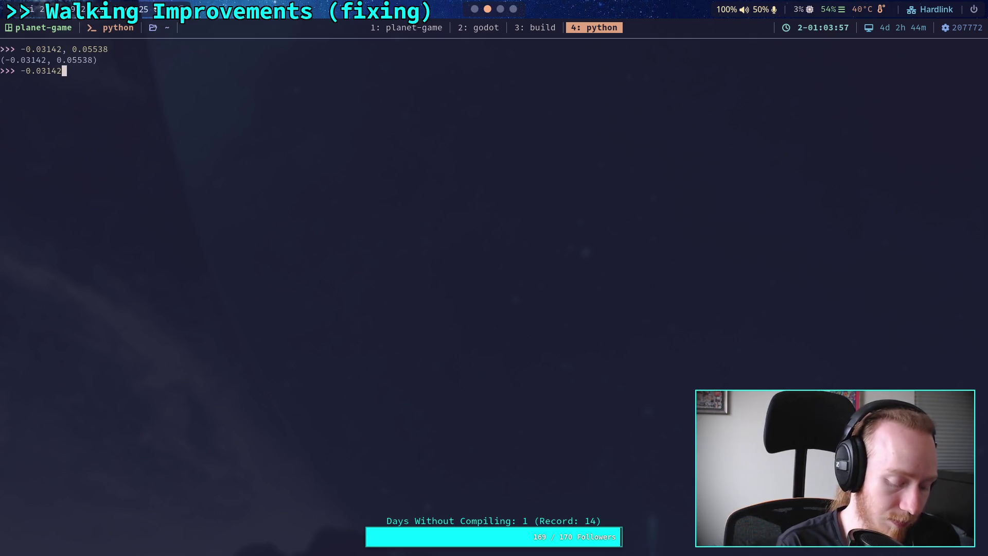
Step: Divide -0.03142 and 0.05538 by 100, getting -0.0003142 and 0.0005538, then return to Godot
text(/100)
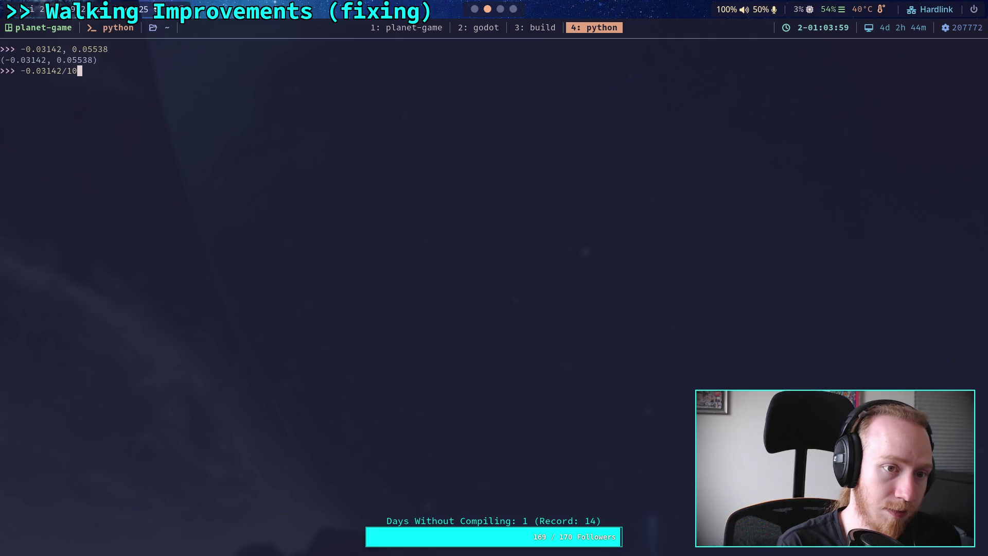
key(Return)
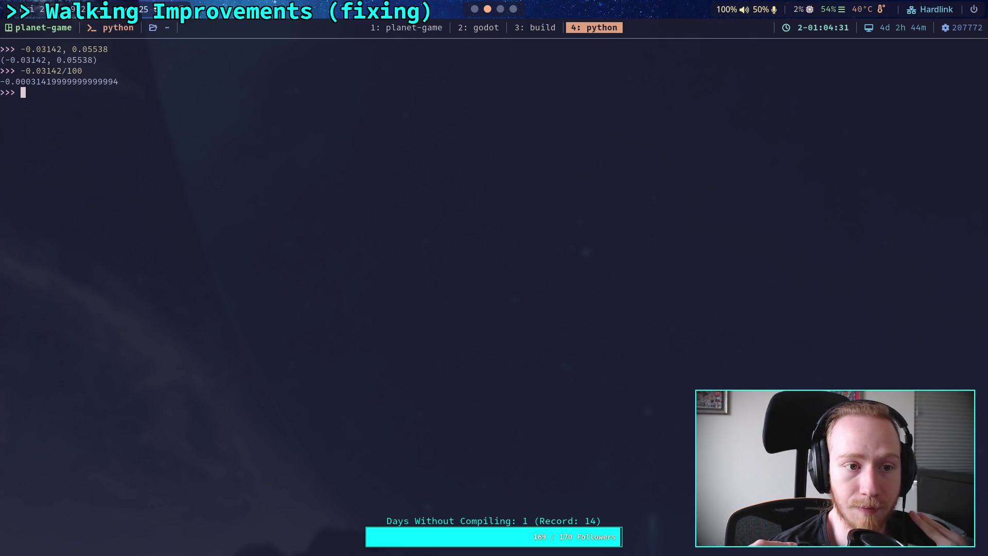
key(Up)
key(Left)
key(Left)
key(Left)
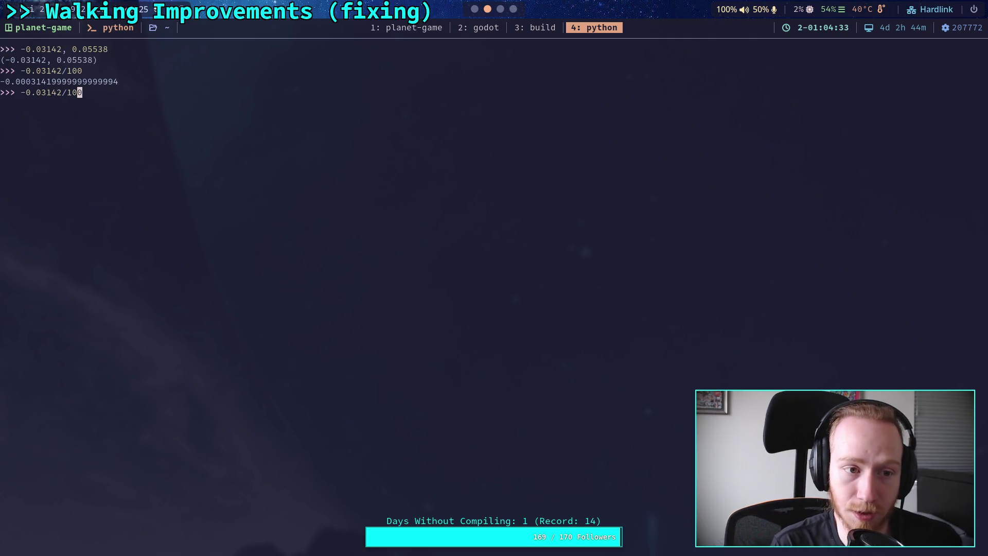
key(Right)
key(Right)
key(BackSpace)
key(BackSpace)
key(BackSpace)
key(BackSpace)
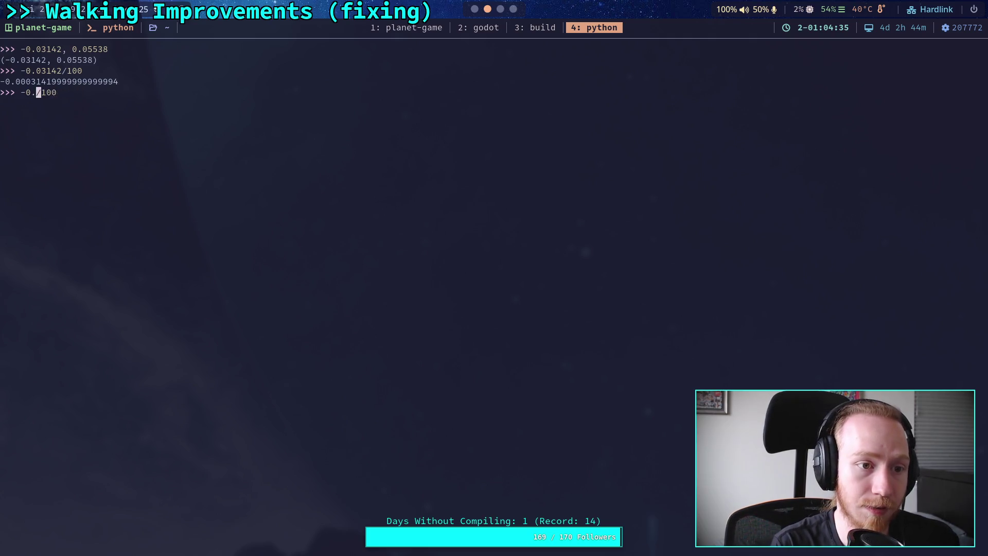
text(0.05)
text(538)
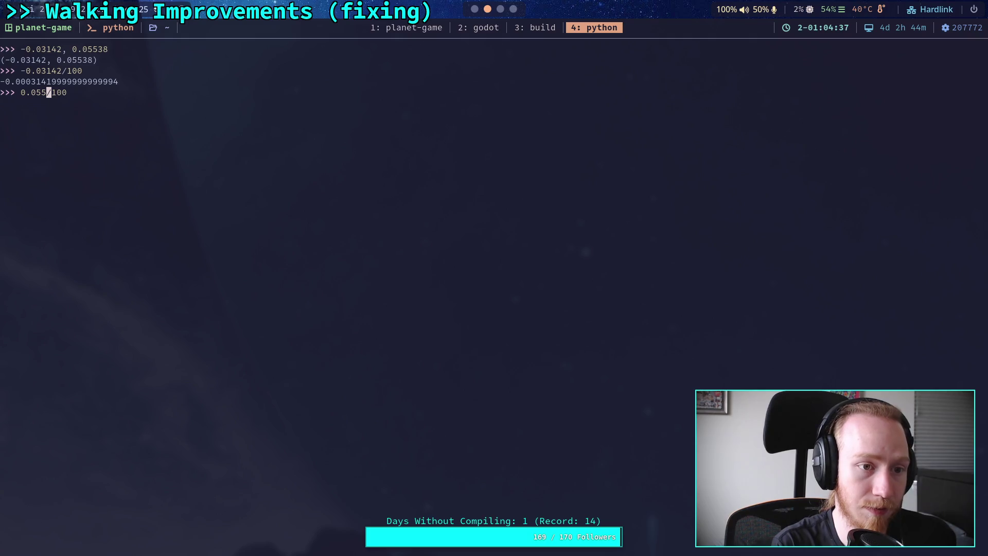
key(Return)
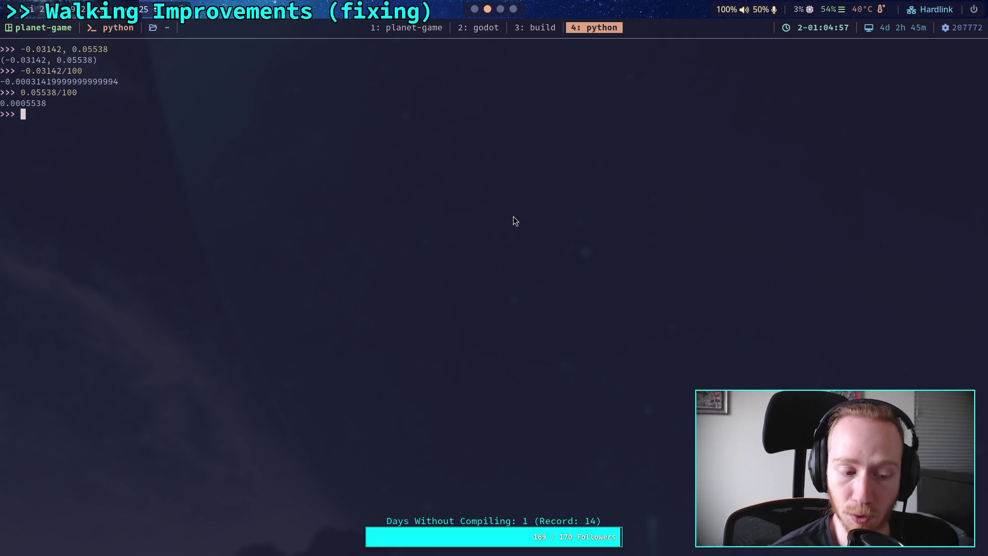
click(474, 9)
scroll(324, 252, up, 2)
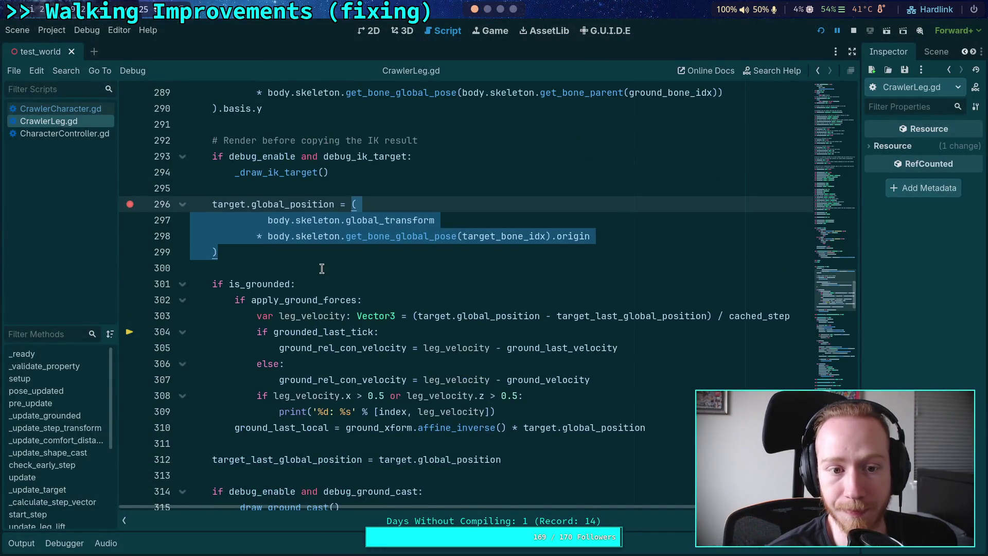
Step: Declare 'var bone_global: Vector3 =' holding the copied bone position expression above the target assignment
click(344, 192)
key(Return)
text(var b)
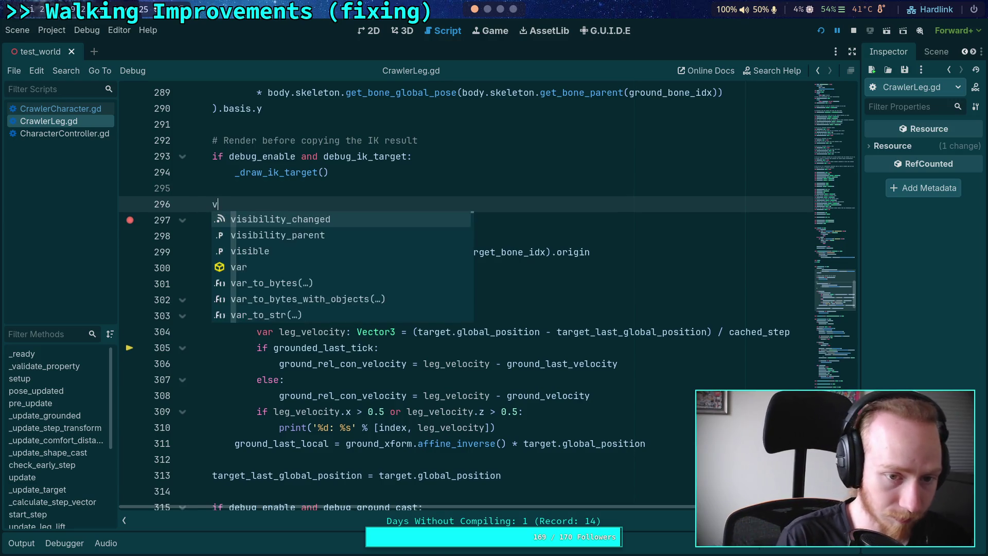
text(one_global)
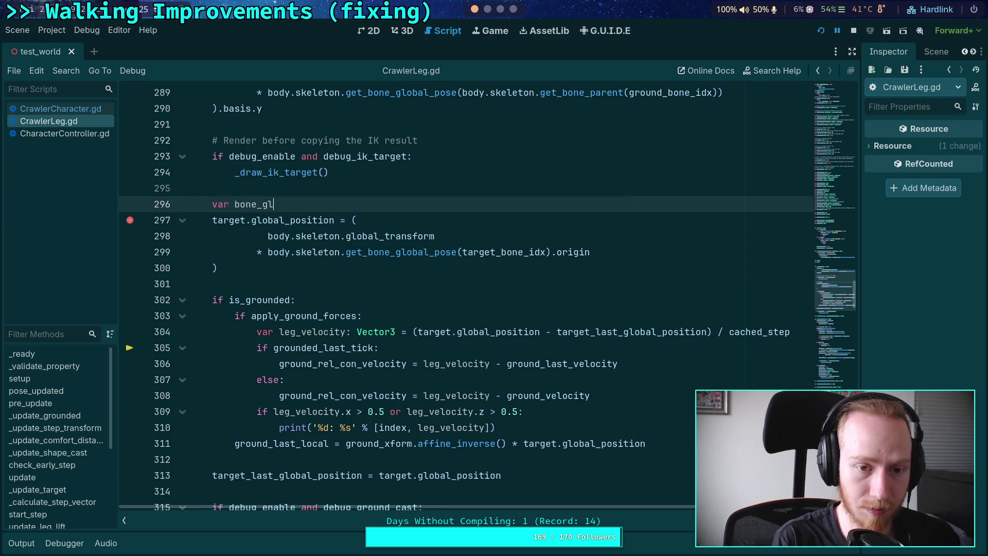
key(BackSpace)
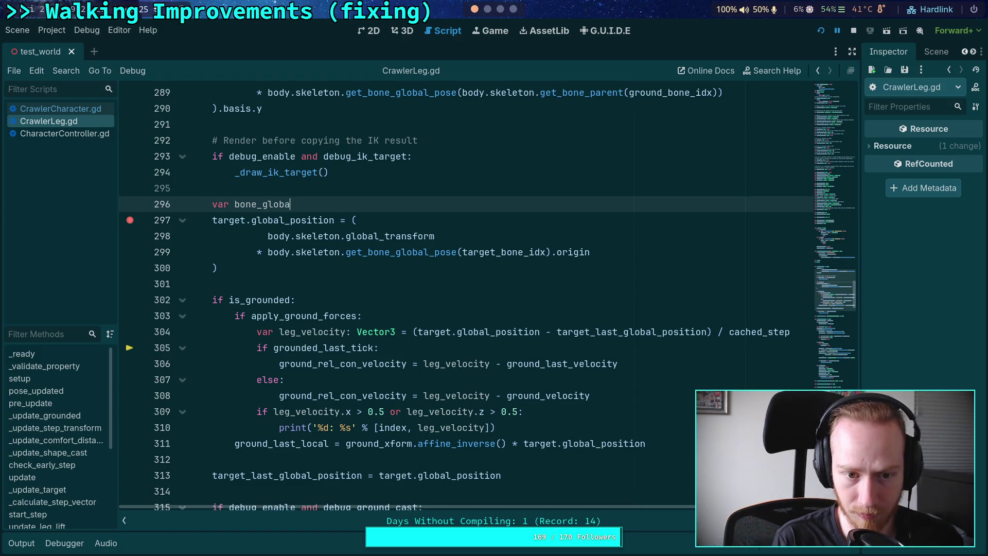
text(l)
mouse_move(218, 268)
mouse_down()
mouse_move(267, 236)
mouse_move(352, 220)
mouse_up()
right_click(355, 222)
click(394, 281)
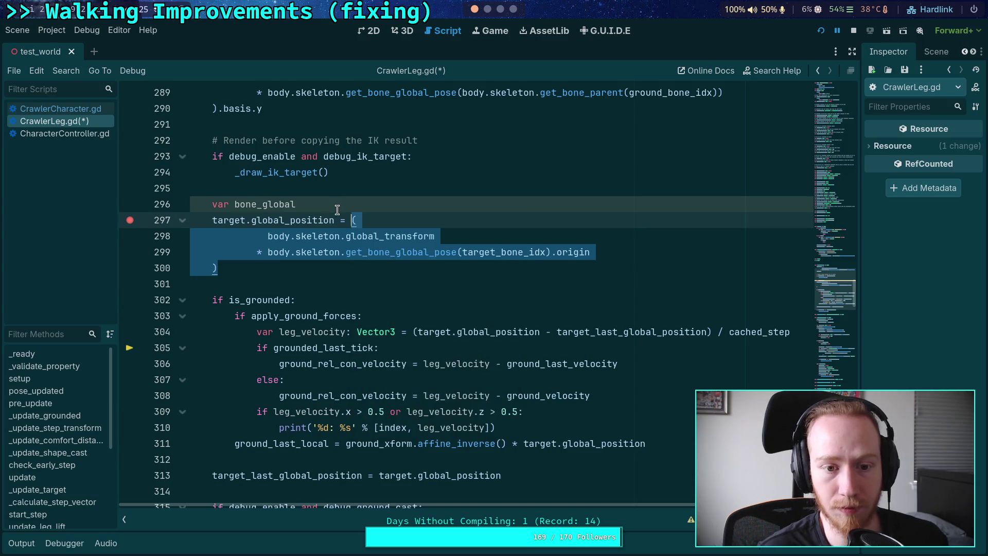
click(298, 204)
text(: Vector3 =)
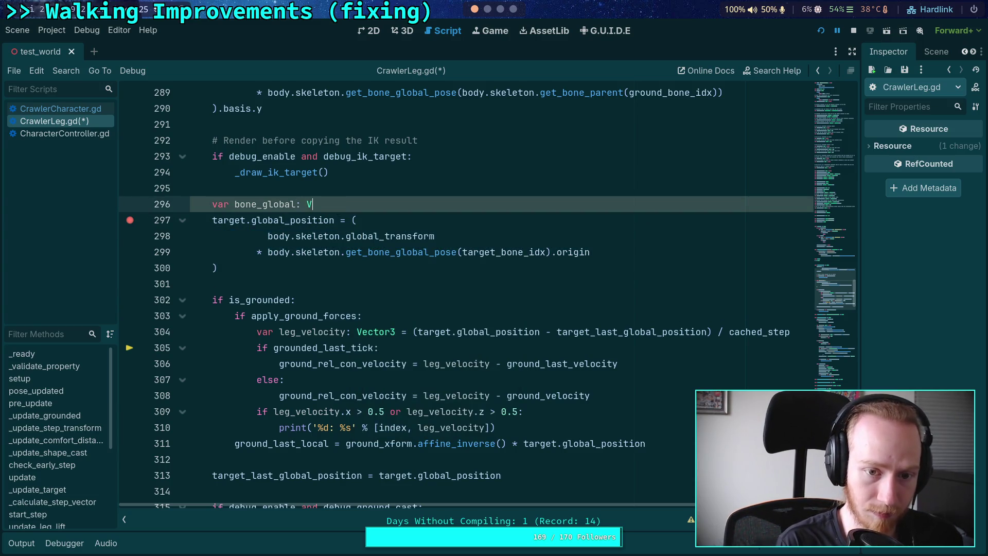
key(ctrl+v)
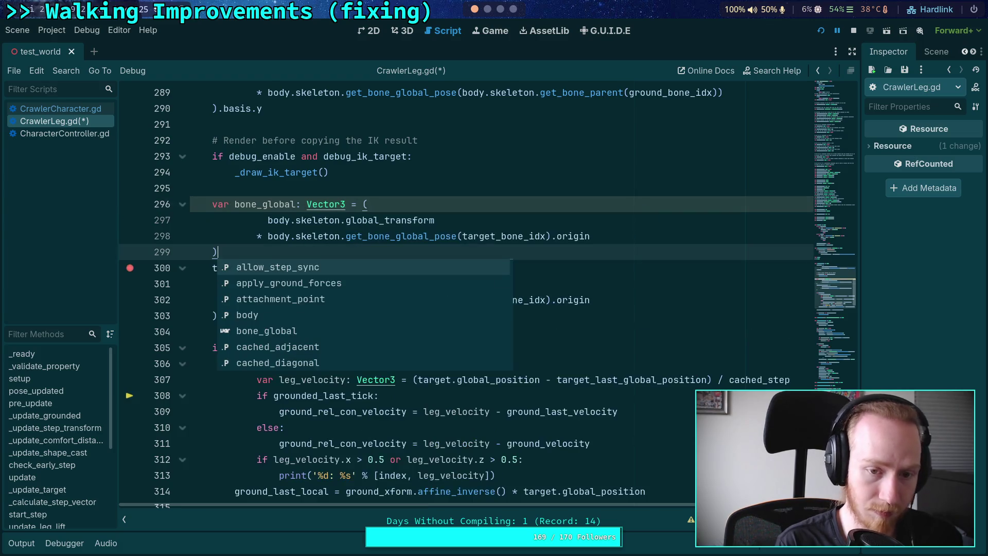
drag(360, 188, 360, 248)
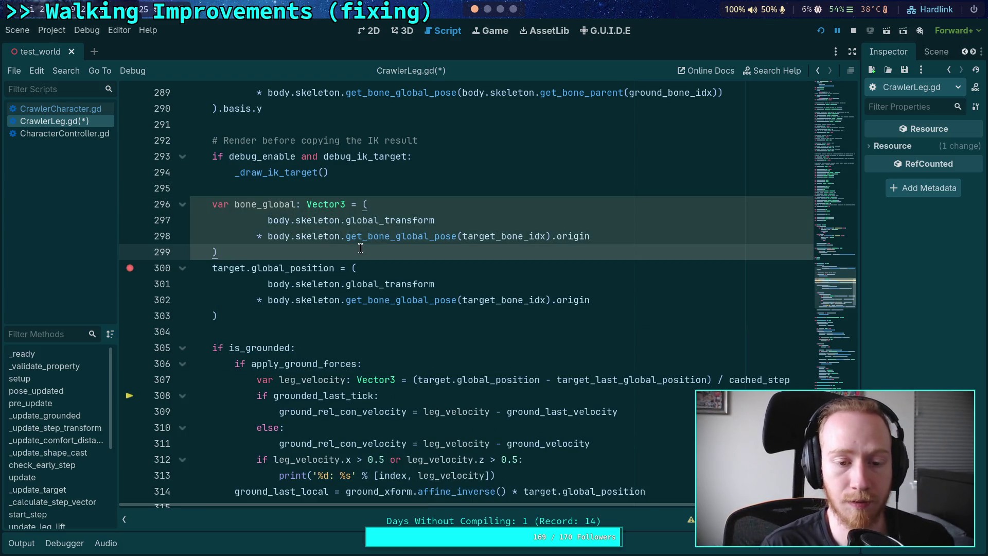
key(Return)
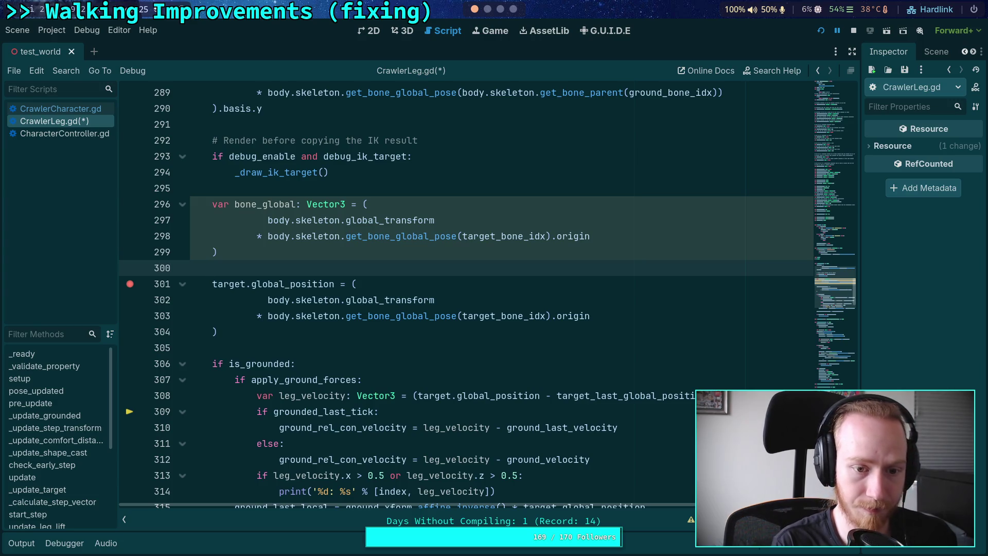
Step: Add an 'if apply_ground_forces:' line headed by the comment '# Resist small deviations from IK'
text(if apply)
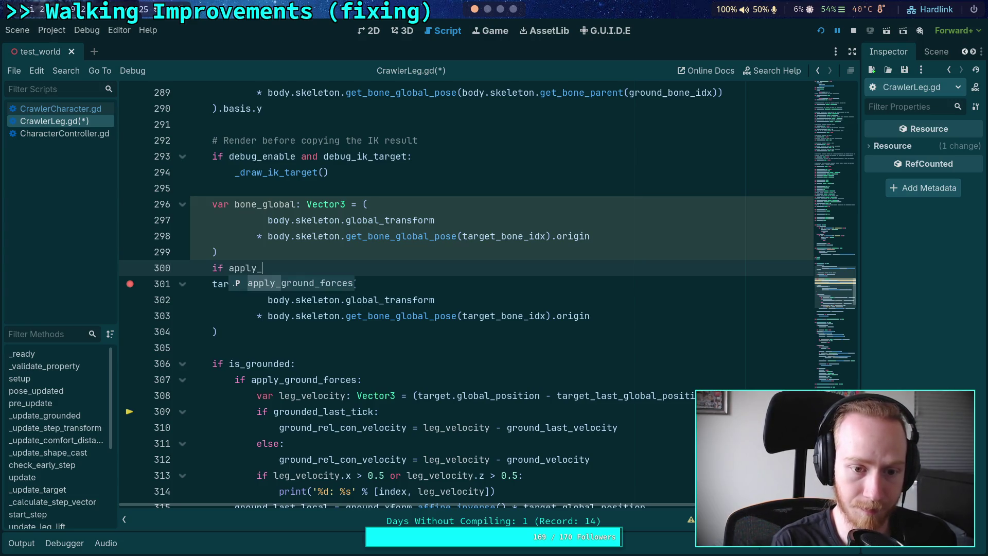
text(_)
key(Return)
text(:)
key(Up)
key(Return)
text(# )
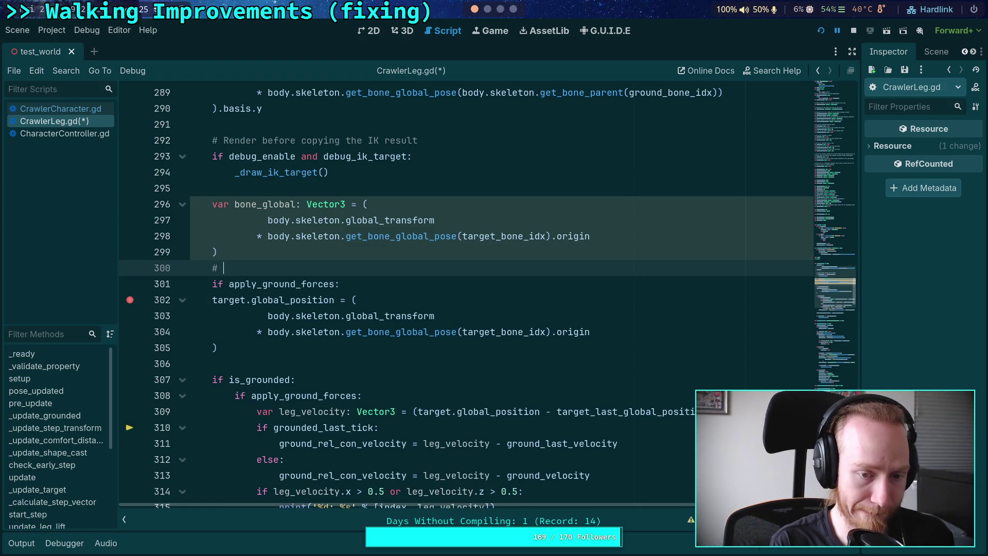
text(Resist)
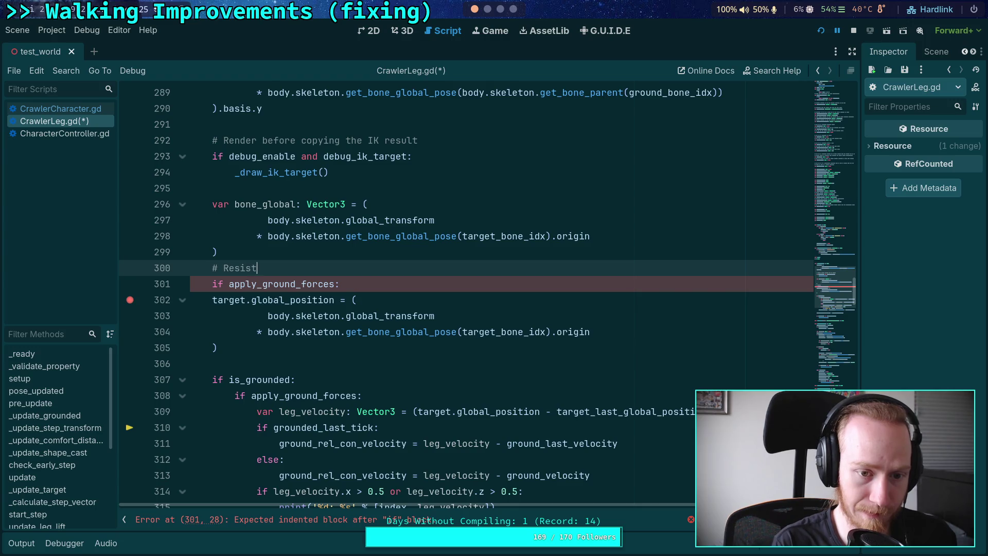
text( IK)
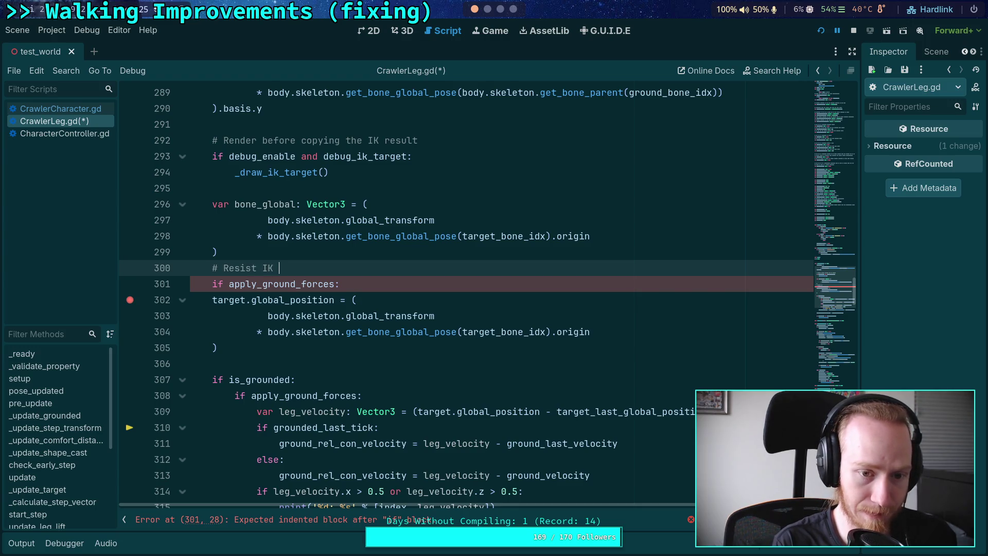
key(BackSpace)
key(BackSpace)
key(BackSpace)
text(small )
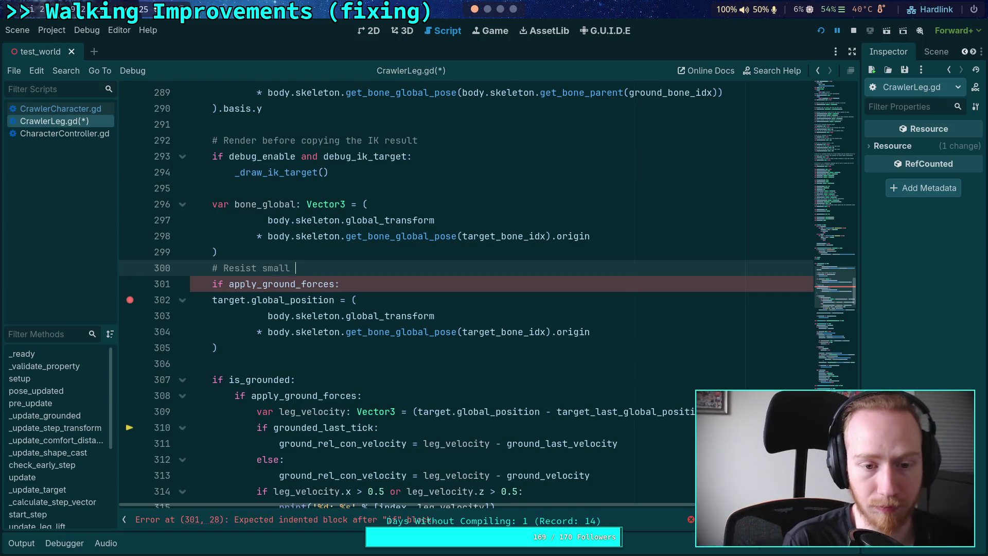
text(deviations from IK)
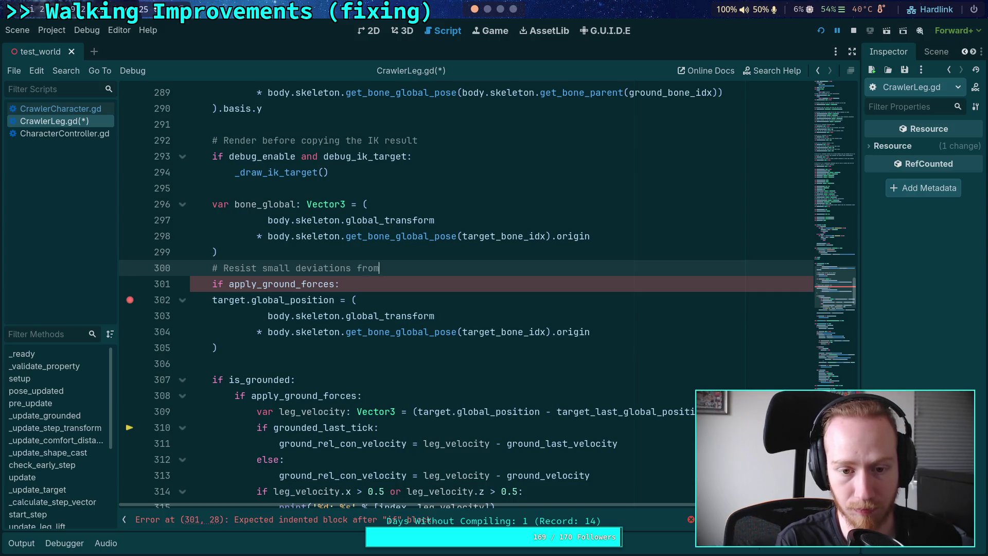
key(Down)
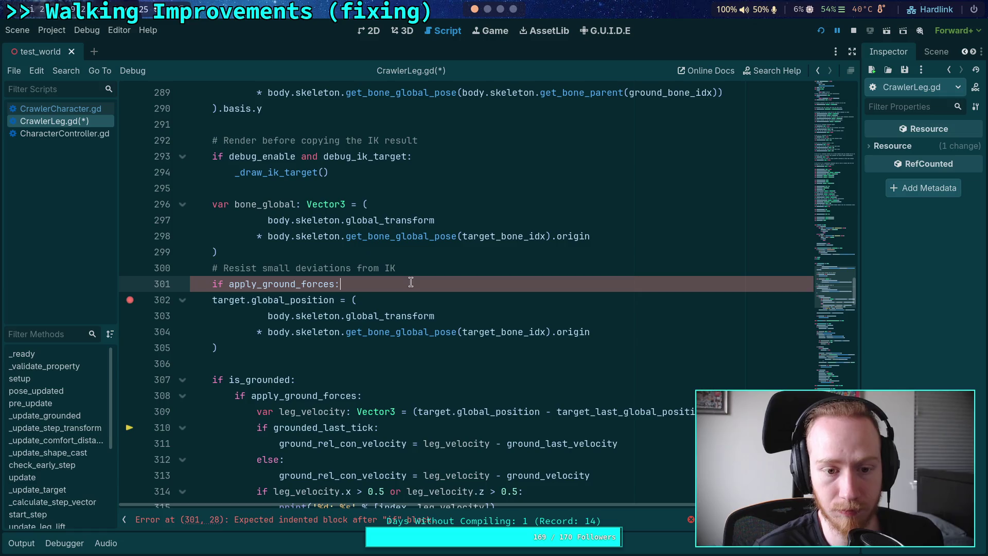
Step: Extend the condition with 'and bone_global.distance_squared_to(target.global_position) <', removing stray parentheses
click(335, 284)
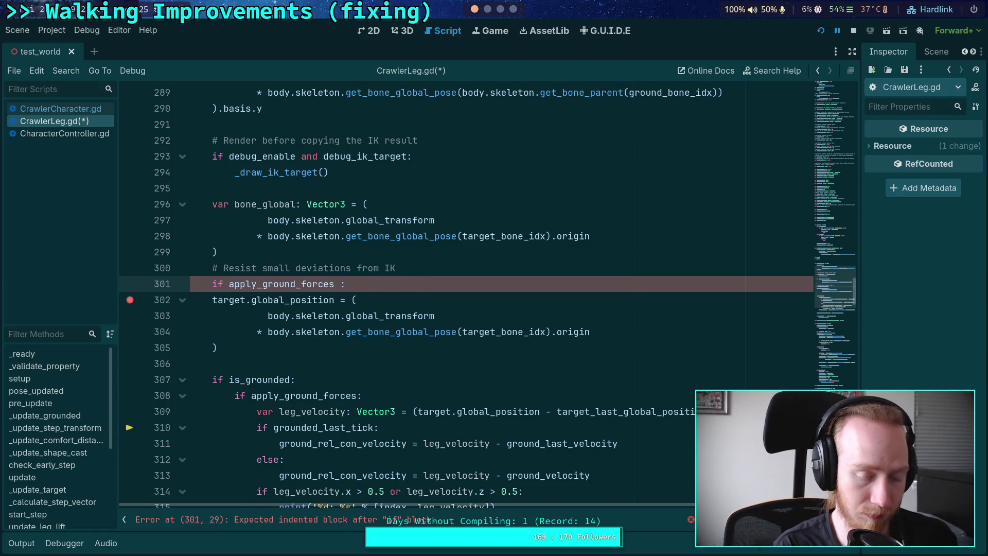
text(and )
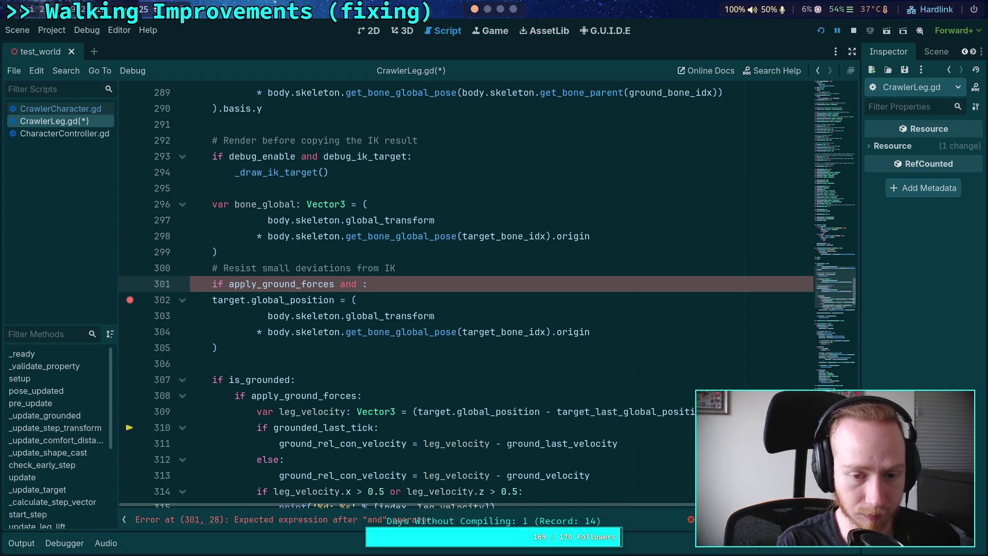
text((bony)
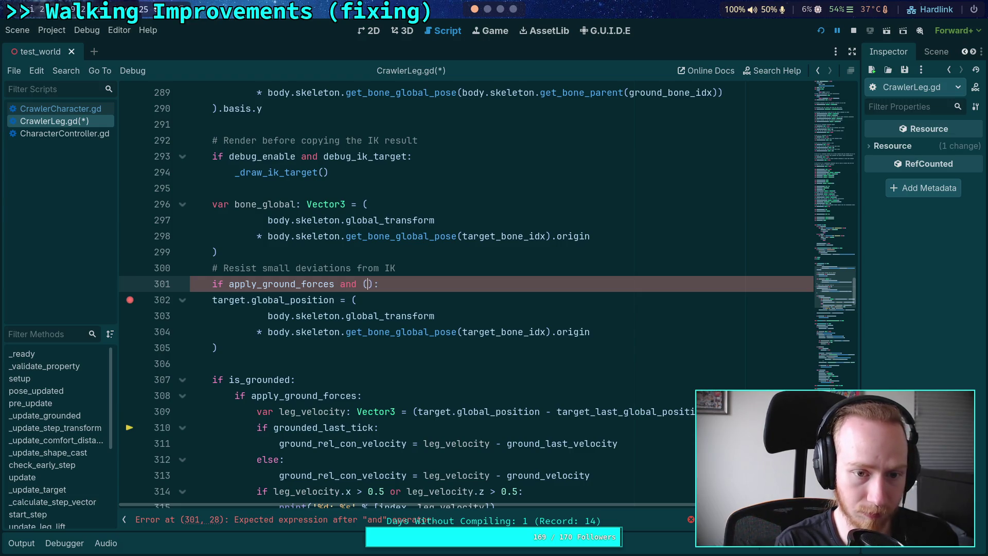
key(BackSpace)
text(e_gl)
key(Return)
text(.)
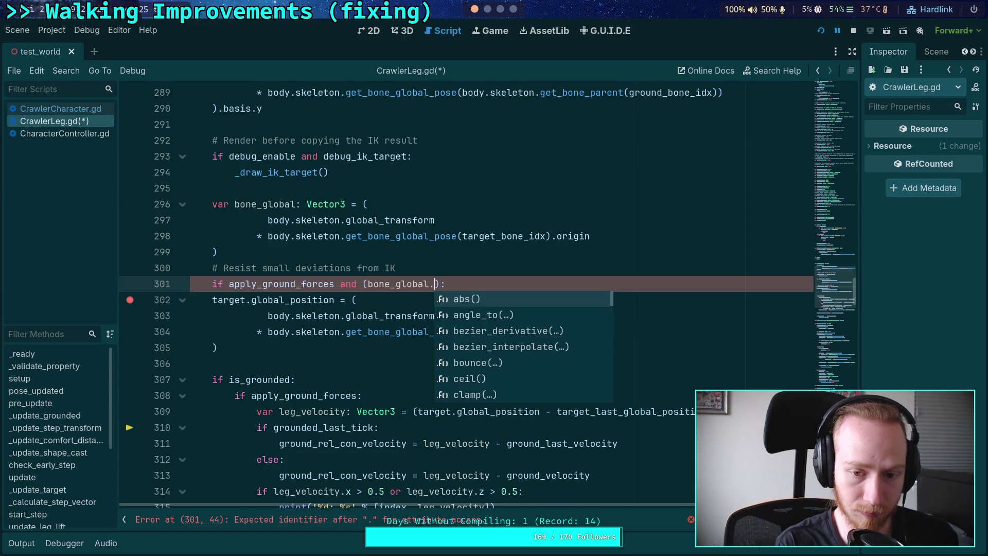
text(dis)
key(Return)
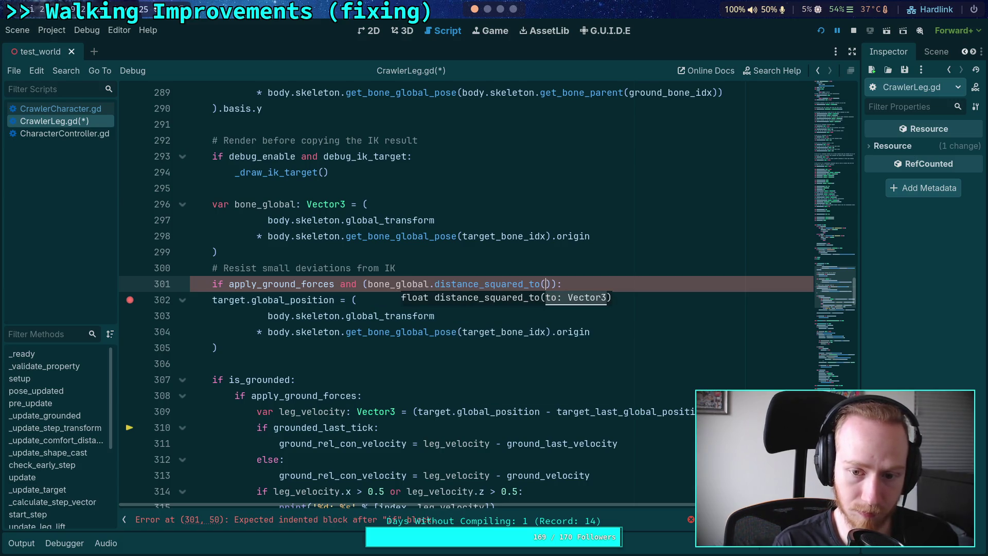
text(target.glo)
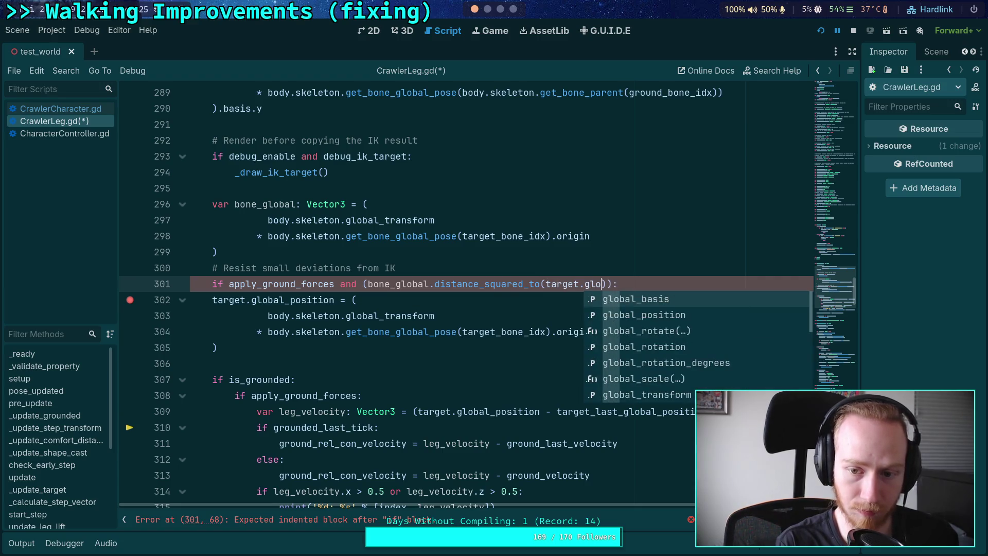
key(Return)
key(Right)
key(Right)
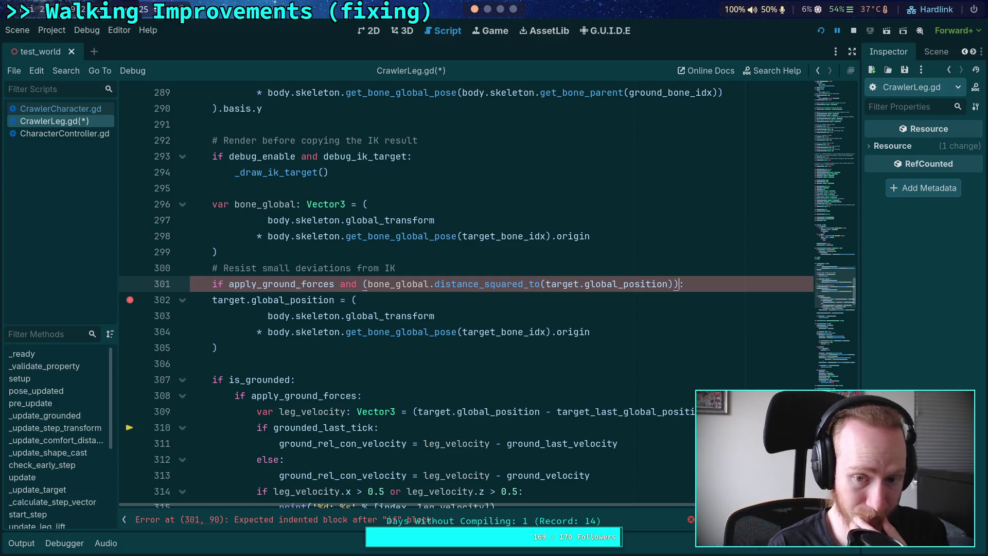
click(368, 283)
key(BackSpace)
click(669, 284)
key(BackSpace)
text(<)
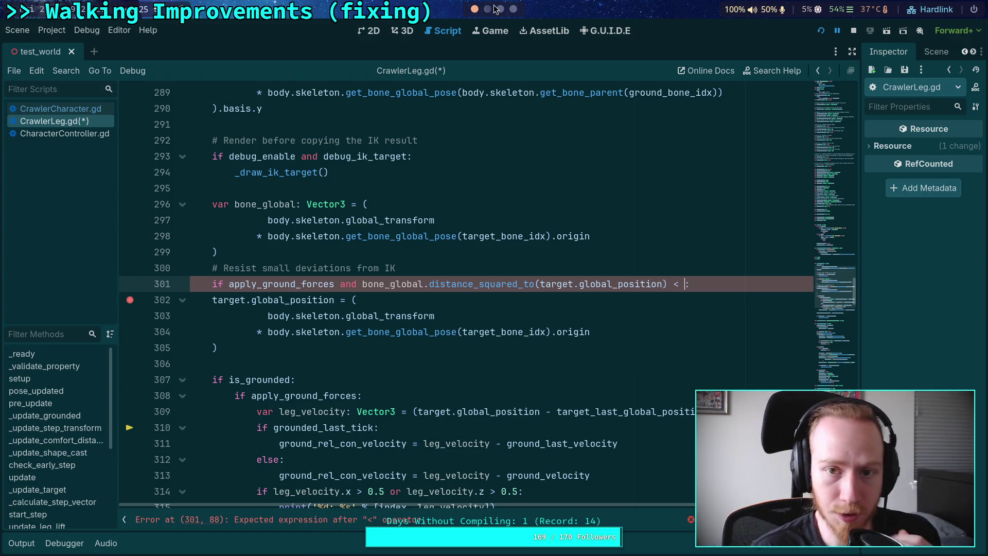
Step: Evaluate 0.001*0.001 in the Python terminal, then return to Godot
click(489, 16)
text(0.0)
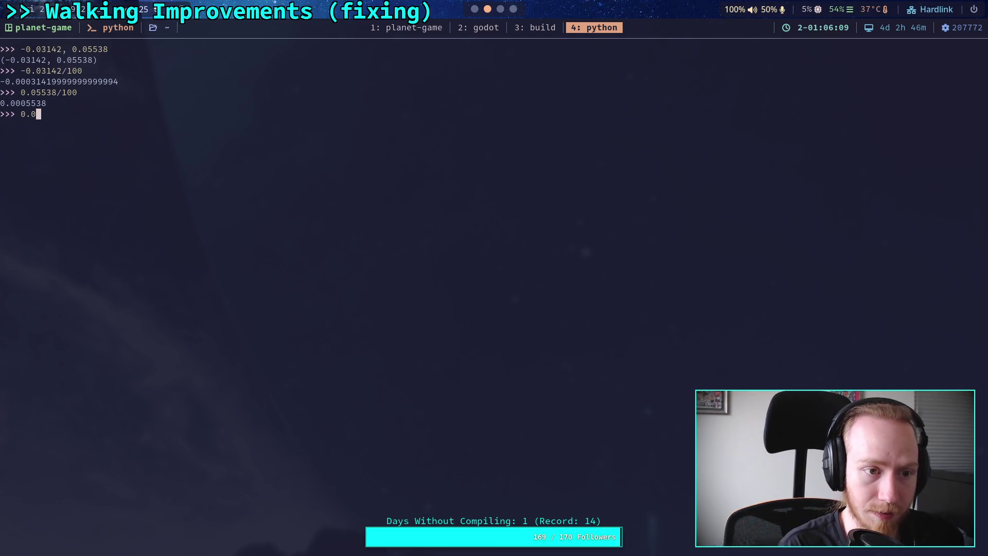
text(01*0.001*)
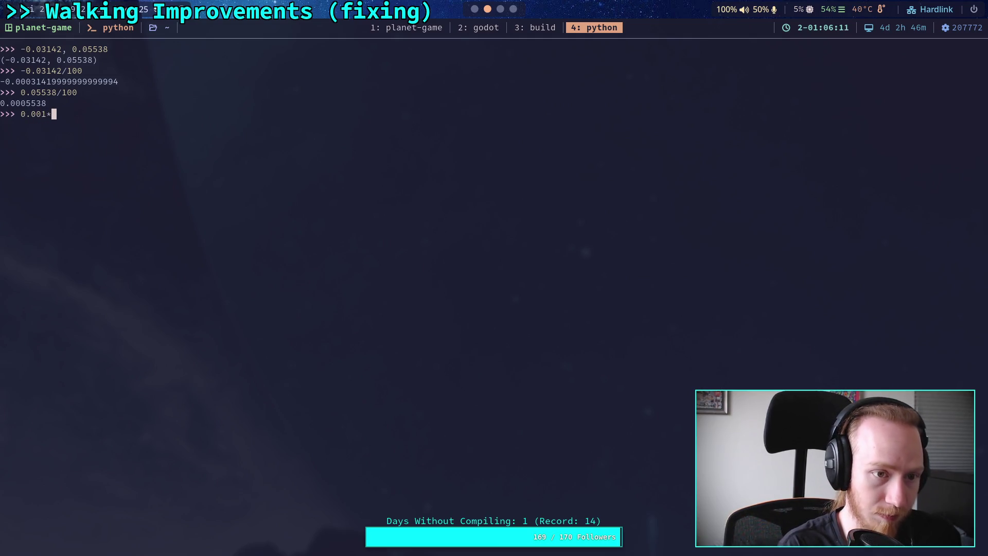
key(Return)
click(475, 10)
Step: Enter the 1.e-6 threshold on line 301, discarding a half-typed bone_global assignment
text(1.:)
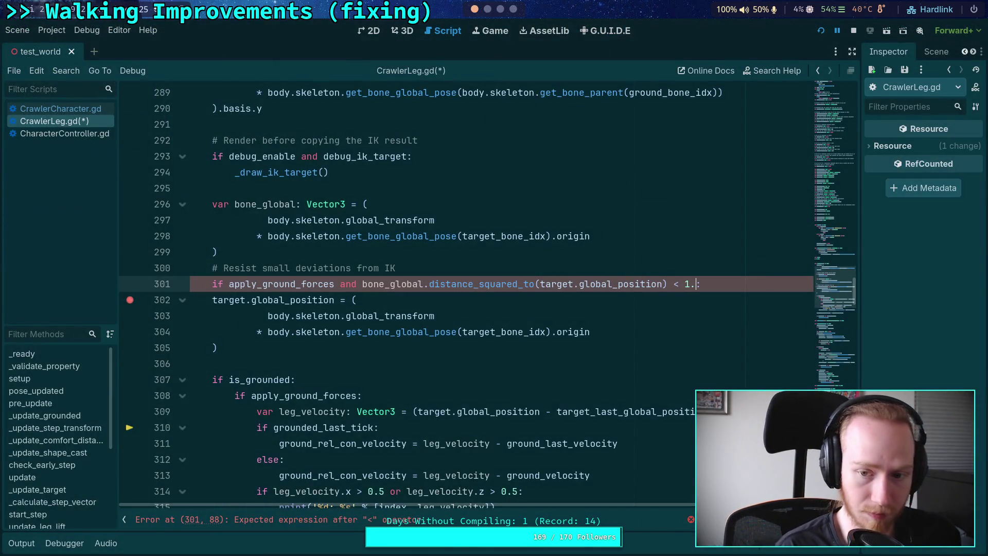
text(e-6)
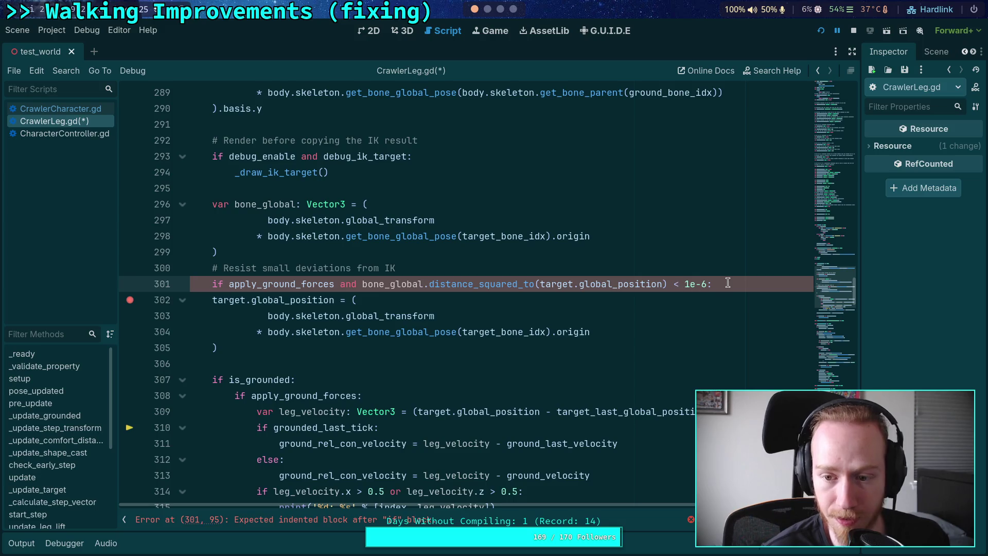
click(679, 284)
text(=)
click(713, 236)
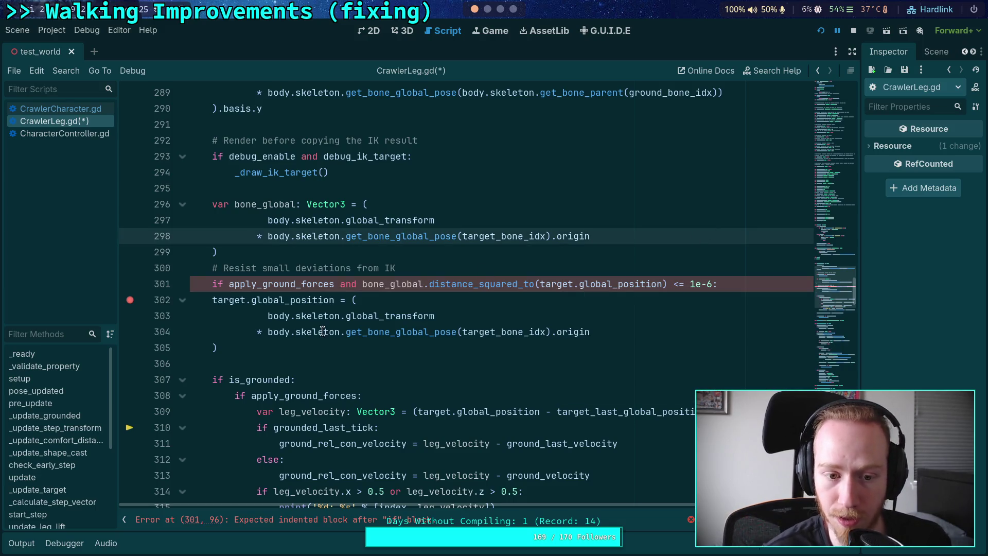
drag(684, 283, 668, 286)
click(613, 315)
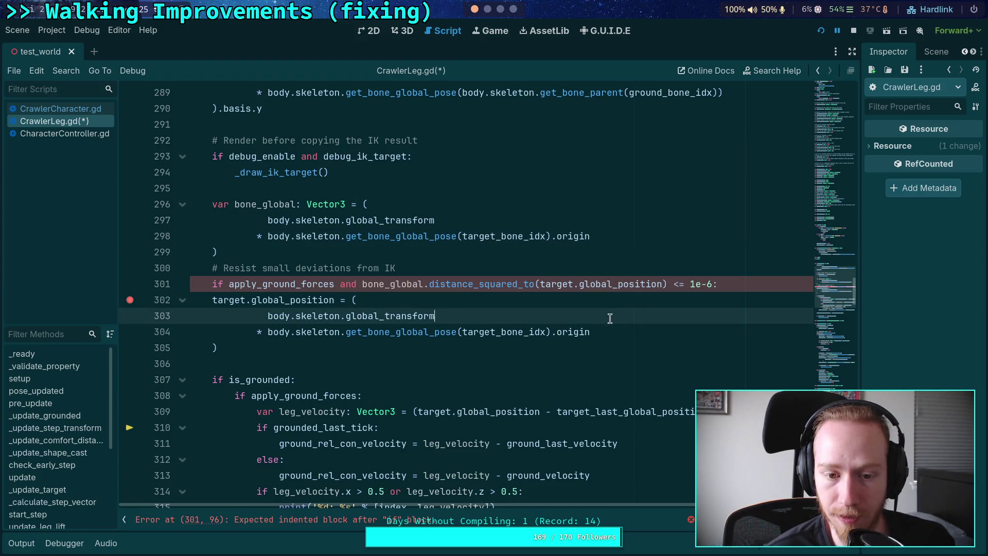
click(769, 287)
key(Return)
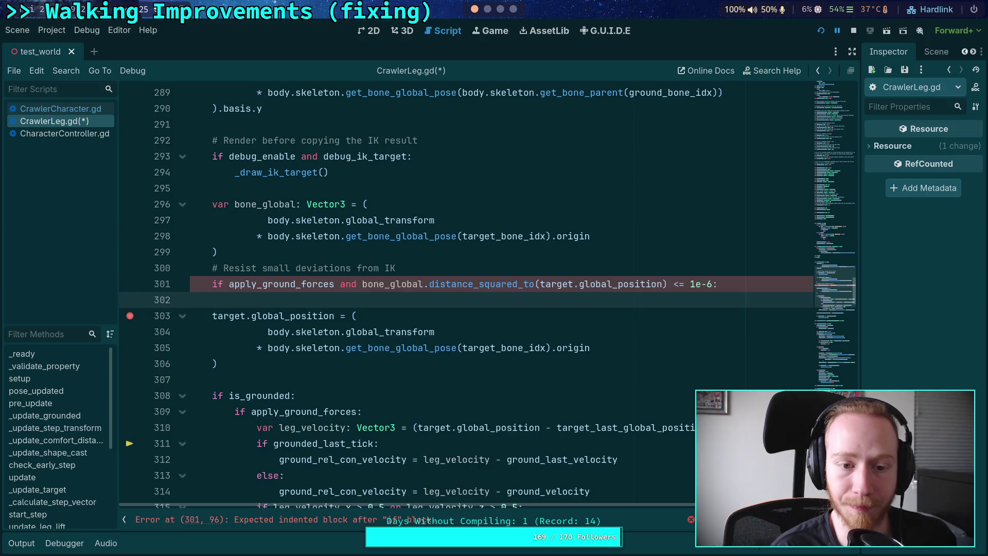
text(bone_global = target)
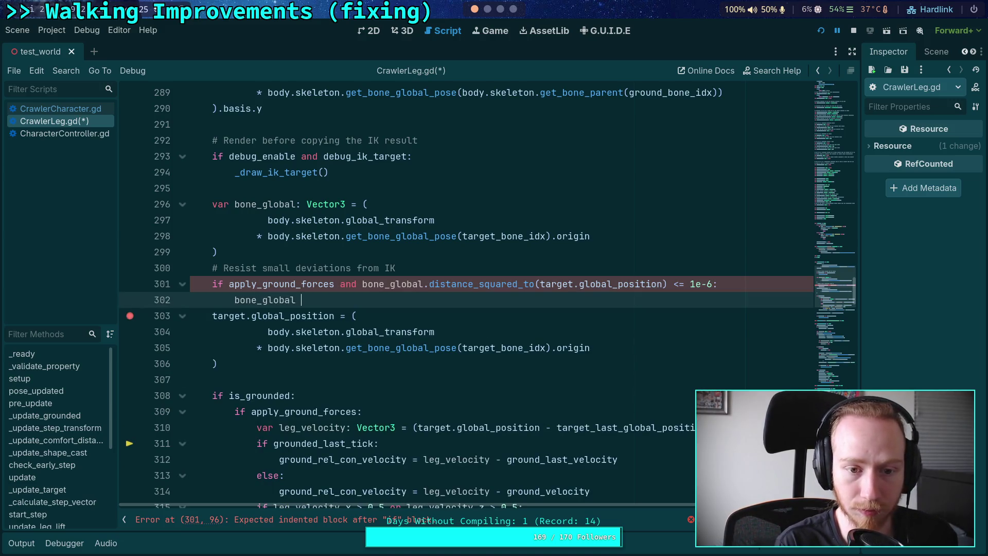
text(.glo)
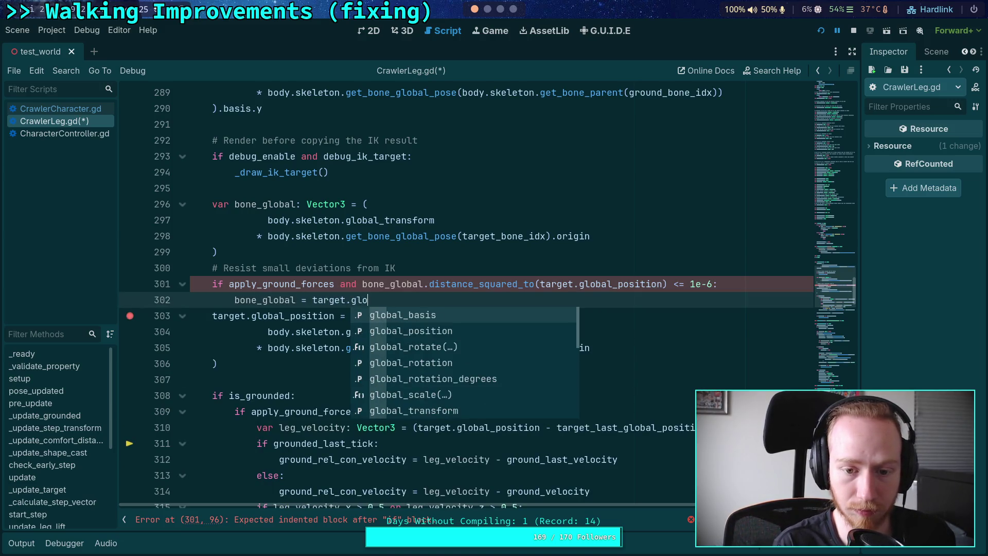
click(596, 255)
drag(369, 300, 234, 299)
key(BackSpace)
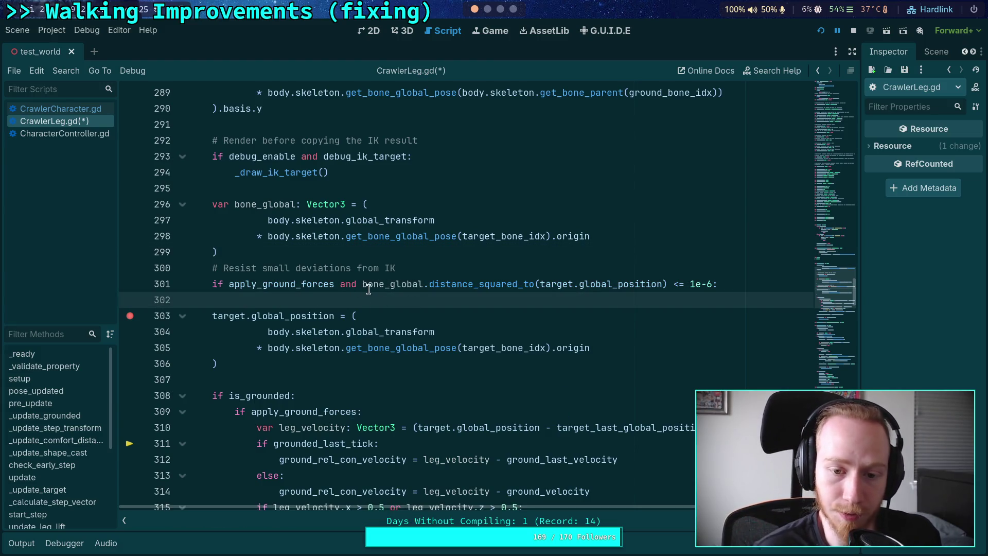
Step: Rewrite the condition as '(not apply_ground_forces) or ... > 1.e-6'
click(228, 286)
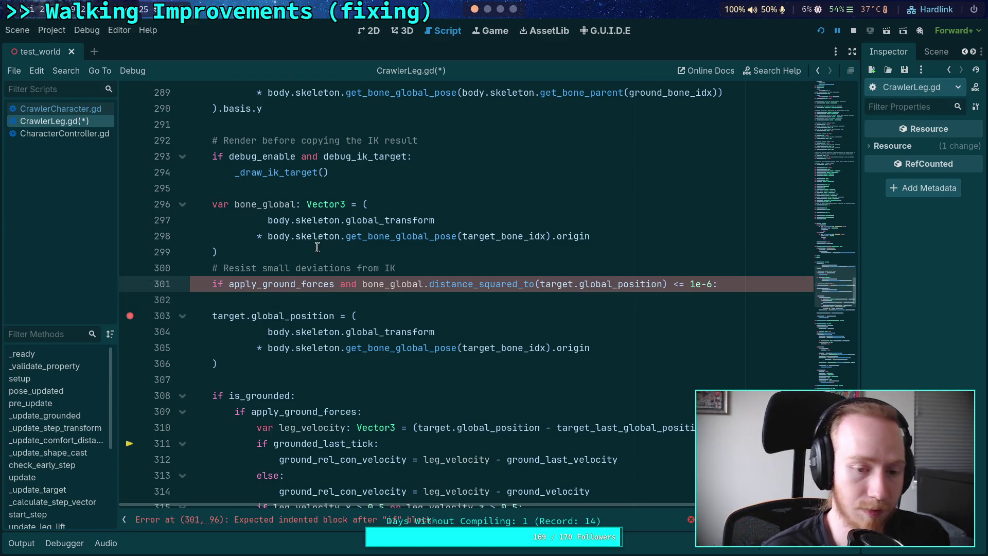
drag(229, 284, 334, 285)
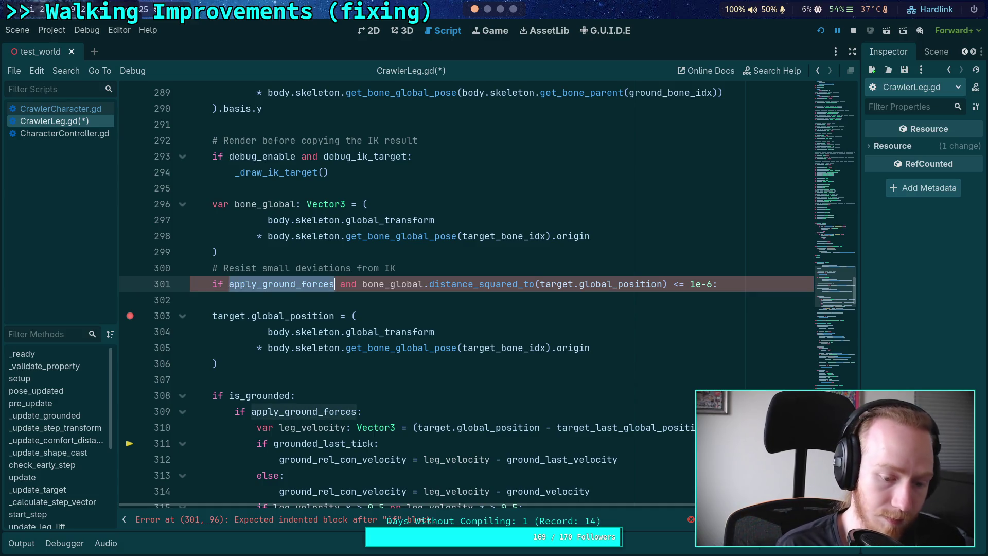
text(()
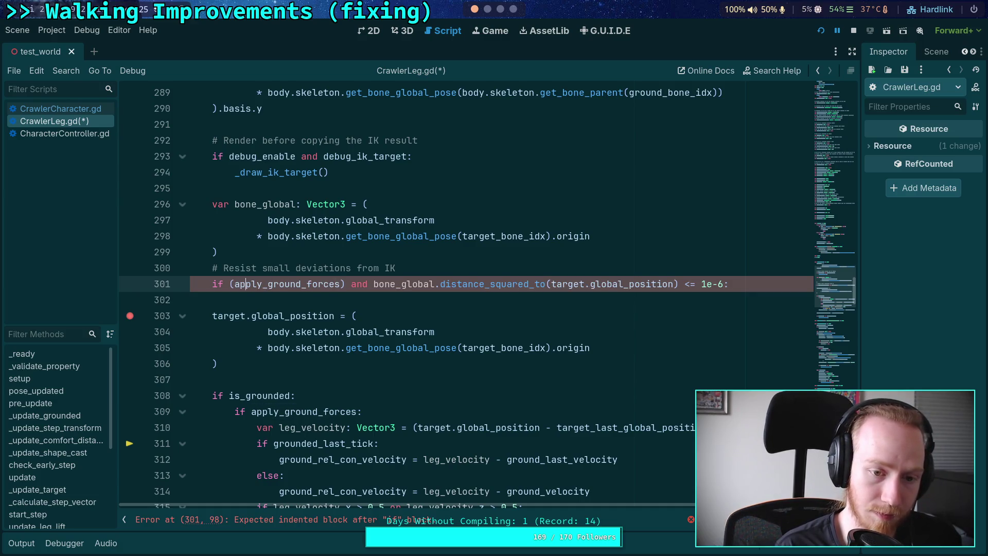
text(not)
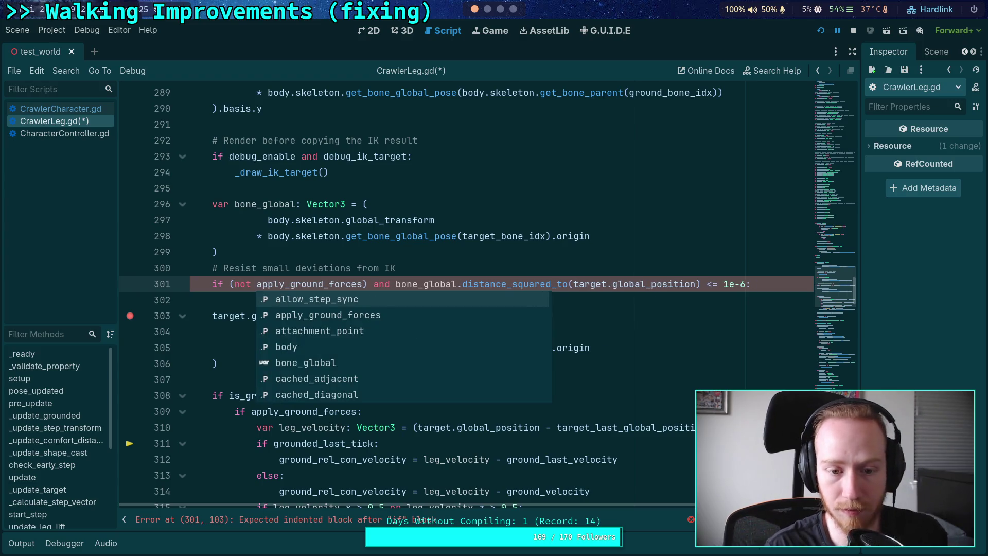
double_click(381, 284)
text(or)
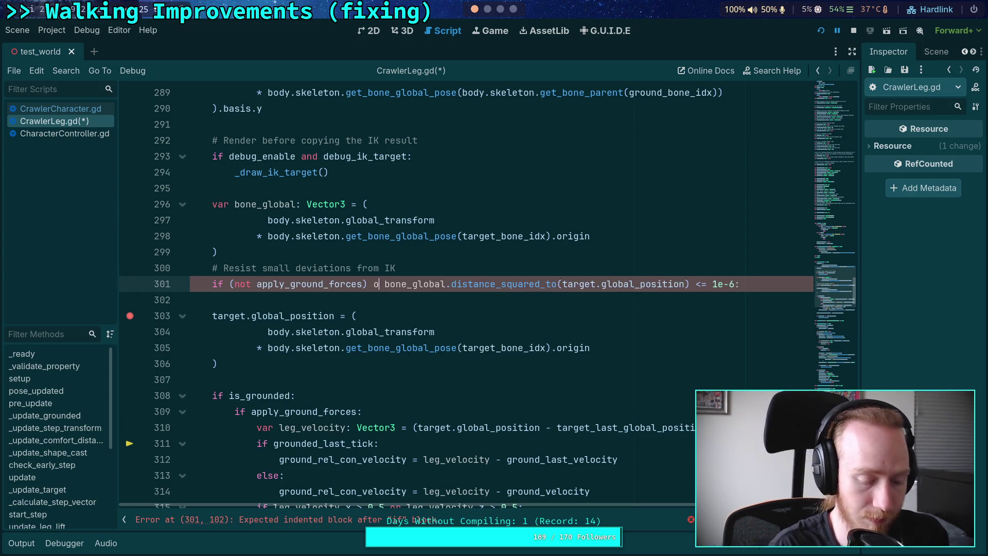
double_click(706, 284)
text(>)
Step: Indent 'target.global_position = bone_global' under the condition and save CrawlerLeg.gd
mouse_move(212, 315)
mouse_down()
mouse_move(225, 356)
mouse_move(374, 300)
mouse_up()
key(Tab)
click(325, 299)
key(BackSpace)
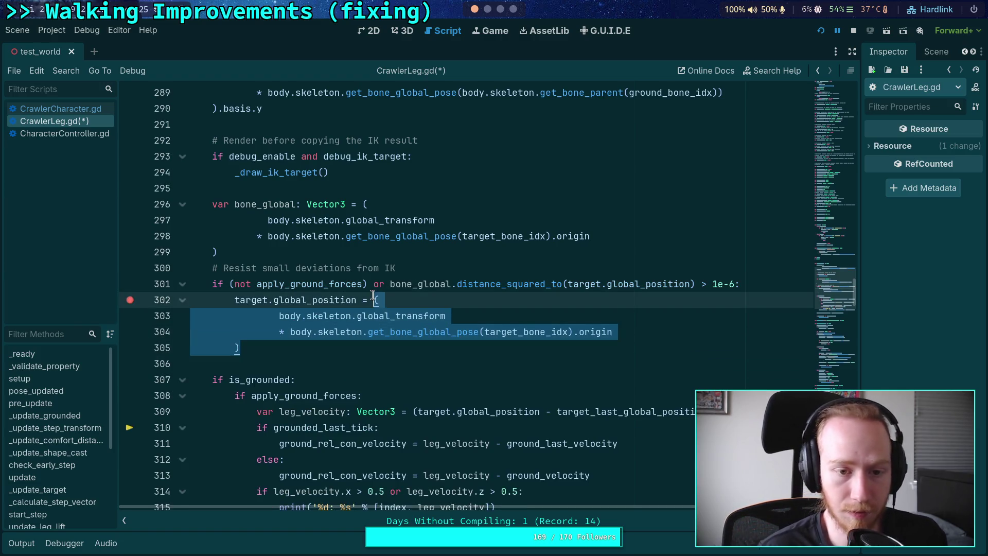
text(bone_glo)
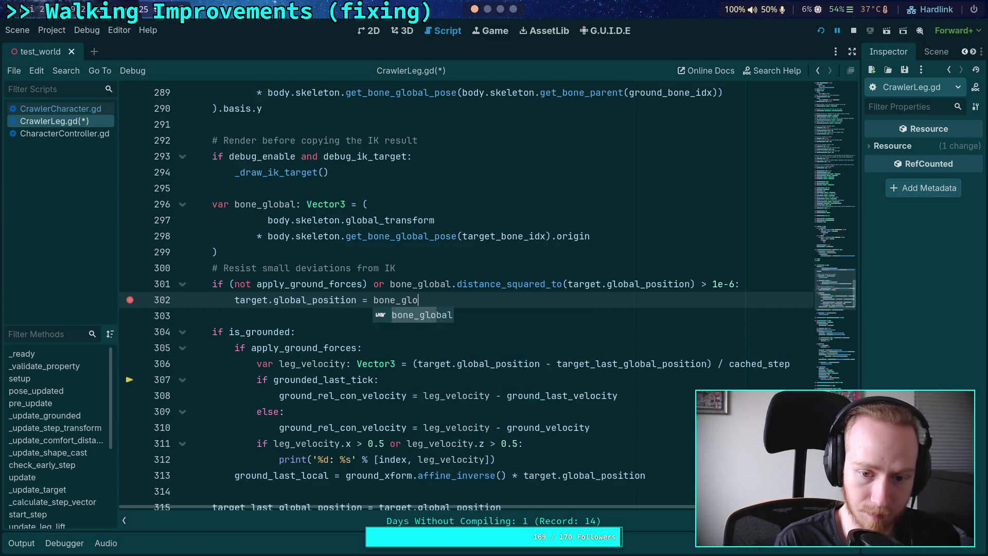
key(Return)
key(ctrl+s)
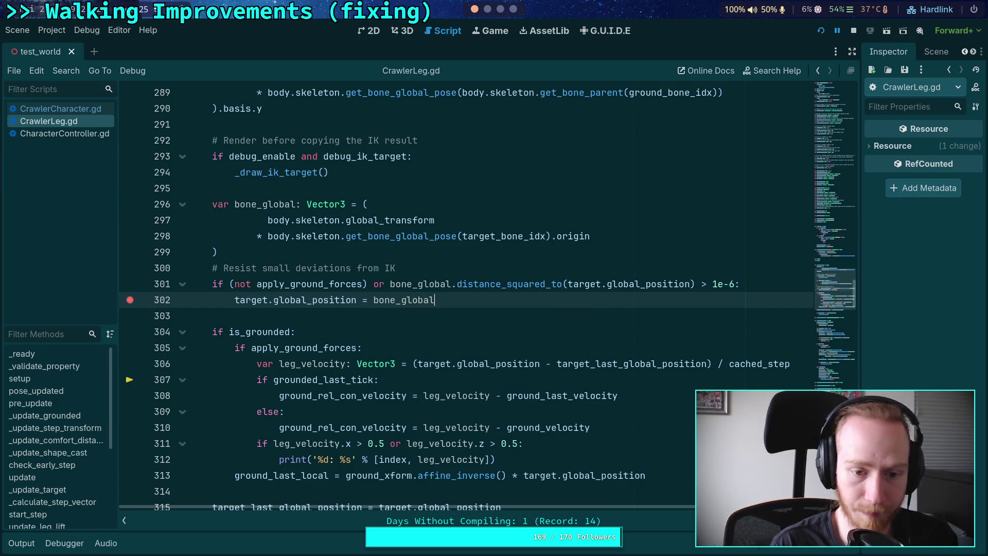
Step: Insert a blank line after the bone_global definition on line 299
scroll(365, 291, down, 1)
click(334, 204)
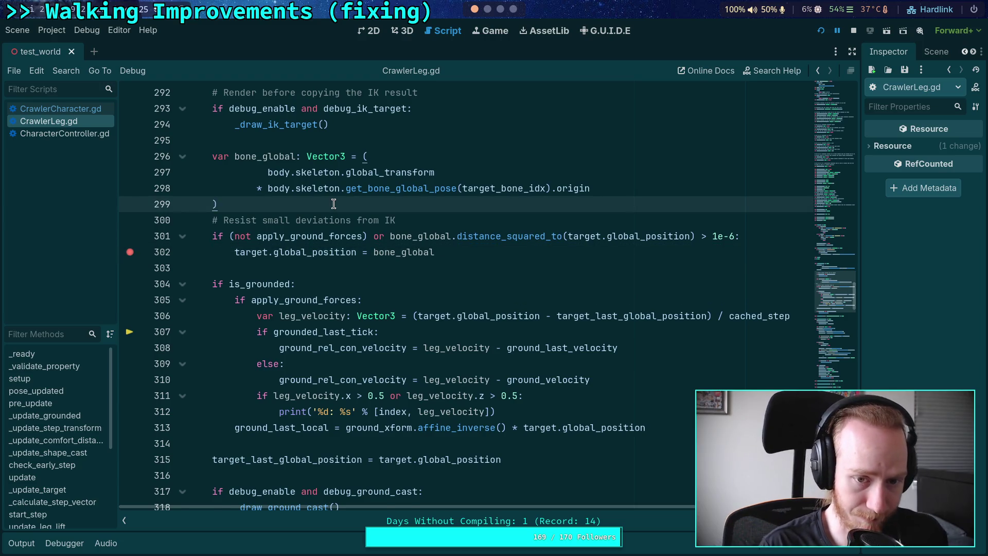
key(Return)
Step: Stop the previous debug session and collapse the debugger panel
click(853, 30)
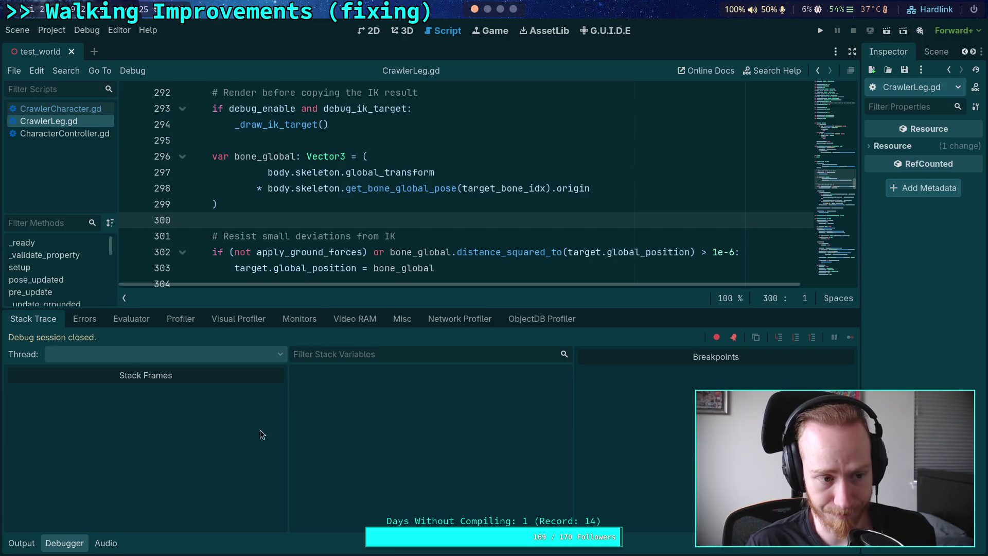
click(61, 542)
scroll(412, 250, up, 1)
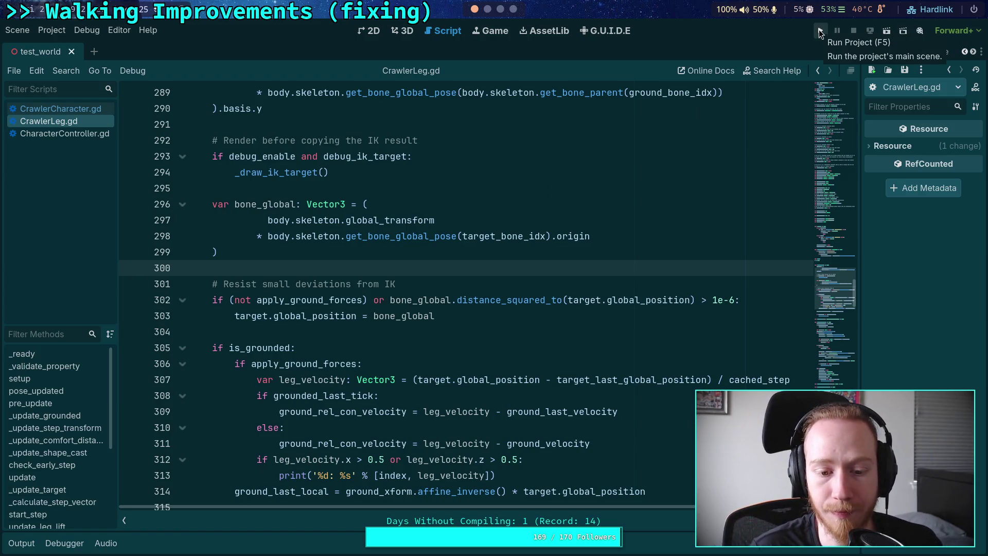
Step: Run the project windowed, walk the crawler forward with W, then stop the game
click(820, 33)
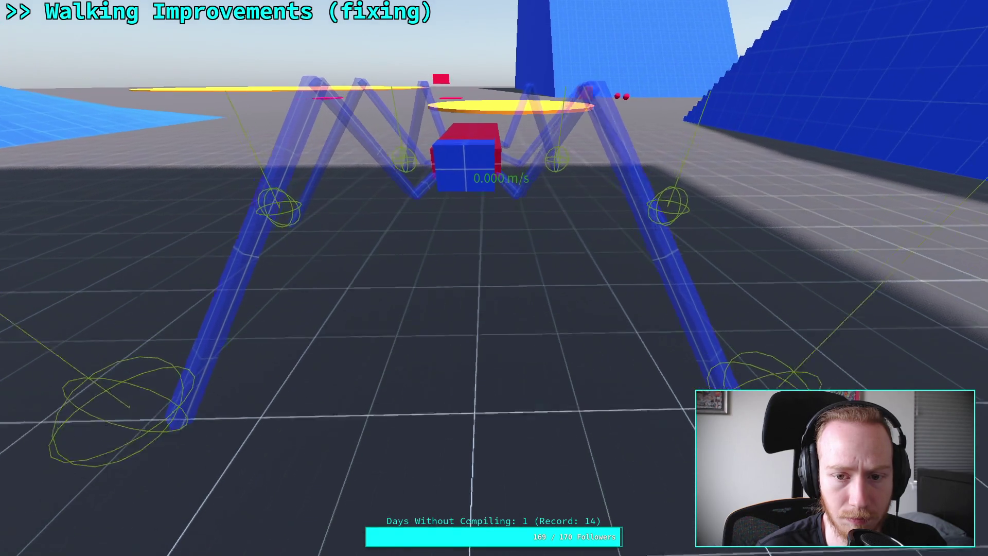
key(super+f)
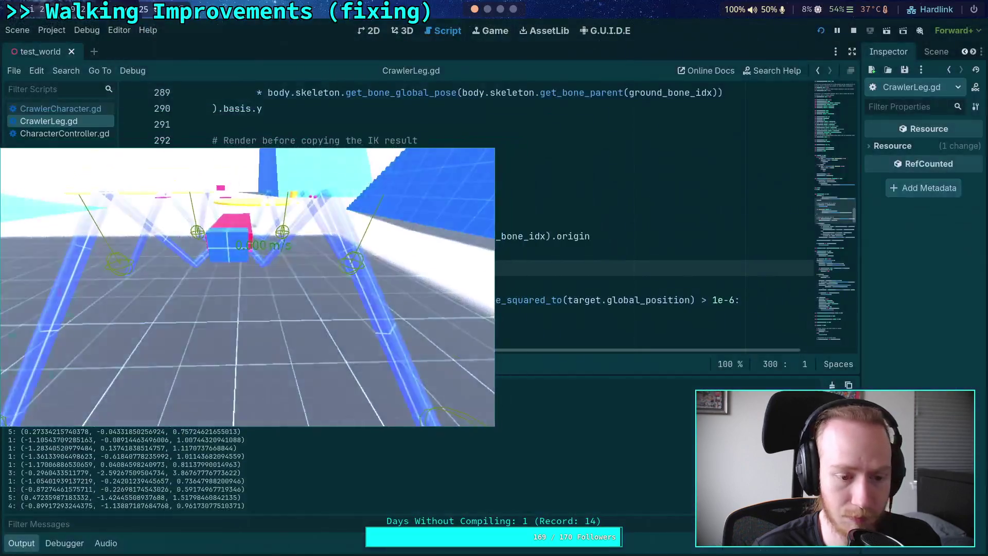
scroll(823, 387, up, 15)
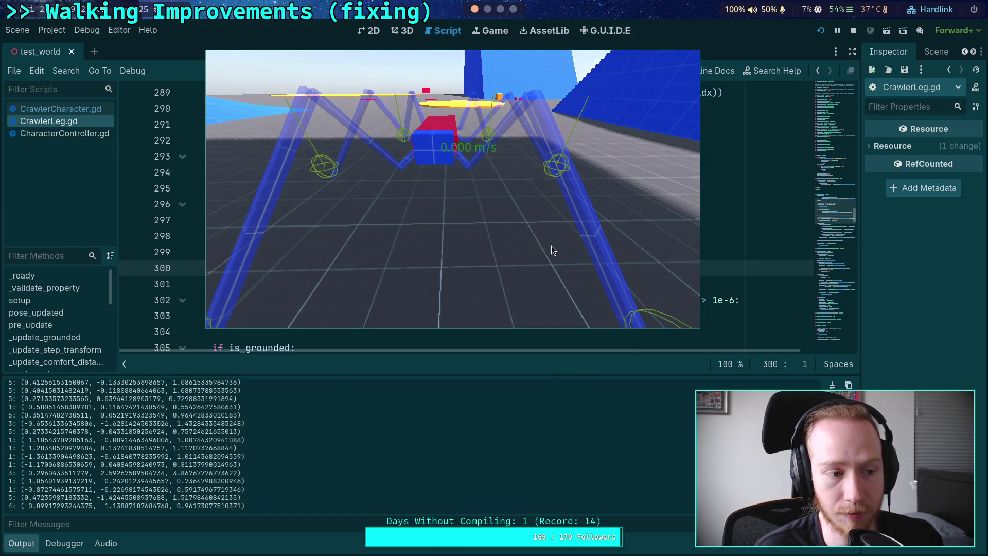
click(431, 221)
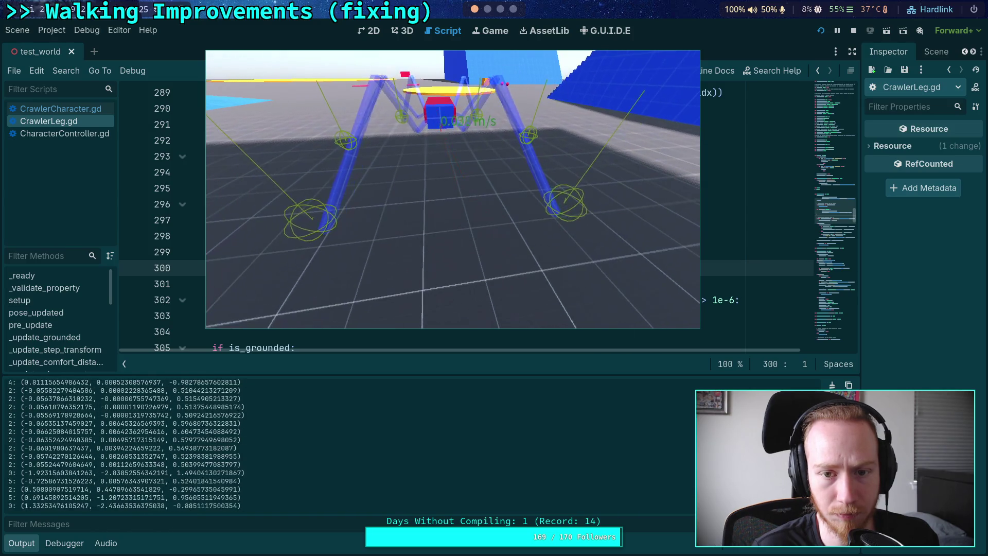
key(w)
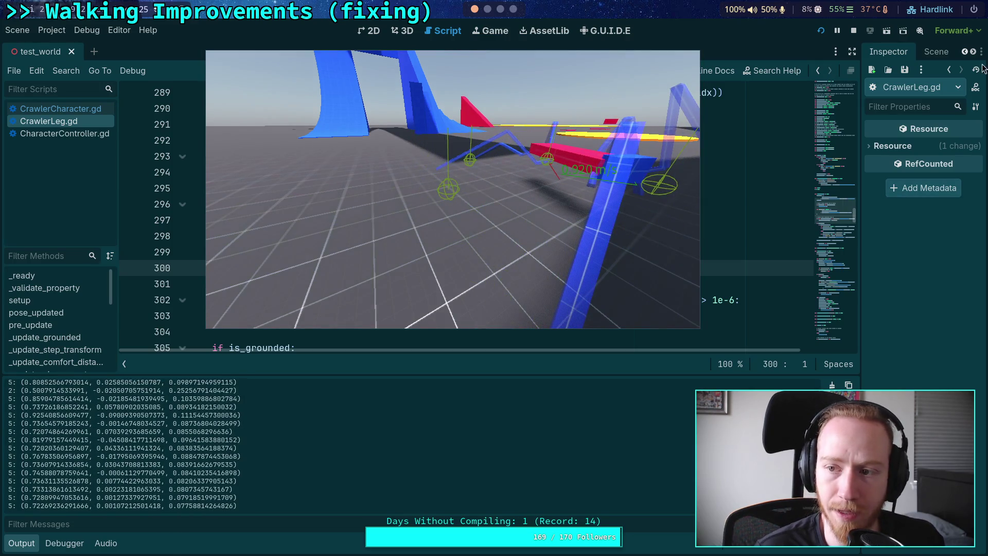
click(854, 32)
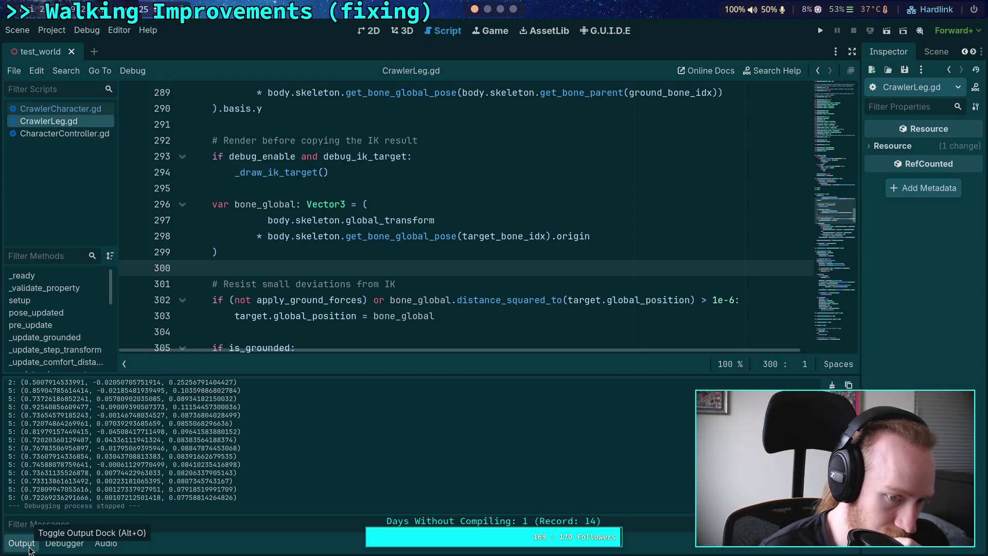
Step: Collapse the Output panel to show more of CrawlerLeg.gd, placing the caret on lines 303–304
scroll(118, 471, up, 2)
scroll(104, 452, up, 10)
scroll(104, 453, up, 10)
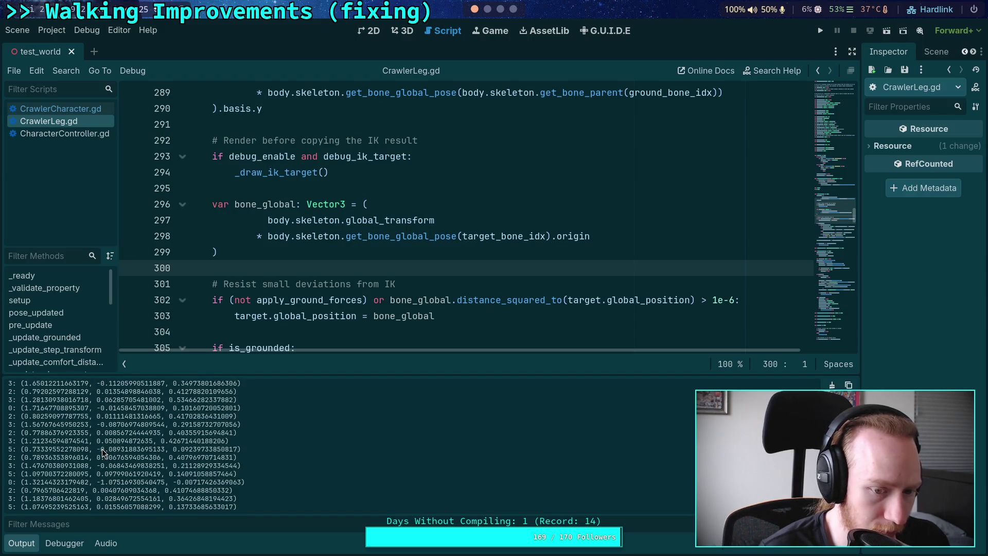
click(20, 543)
click(268, 319)
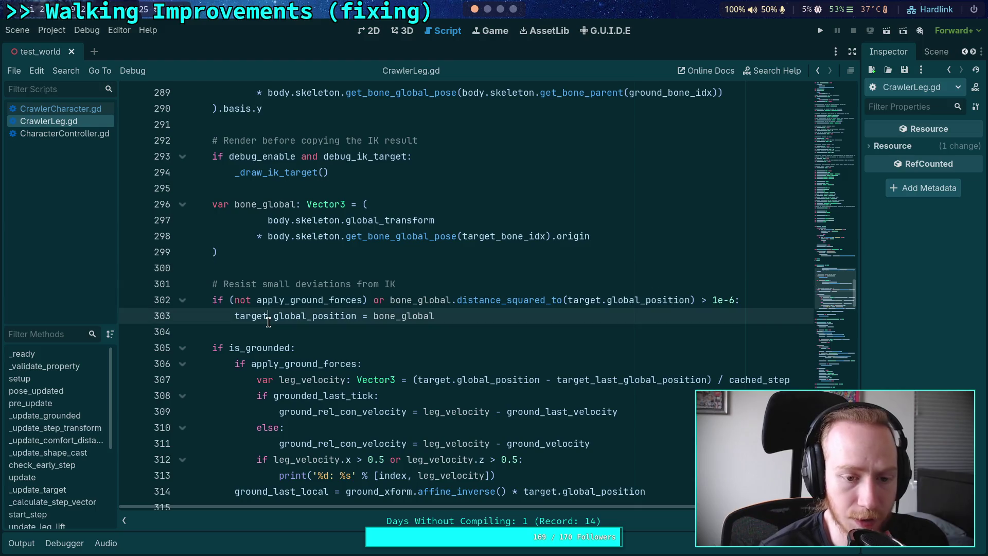
click(267, 333)
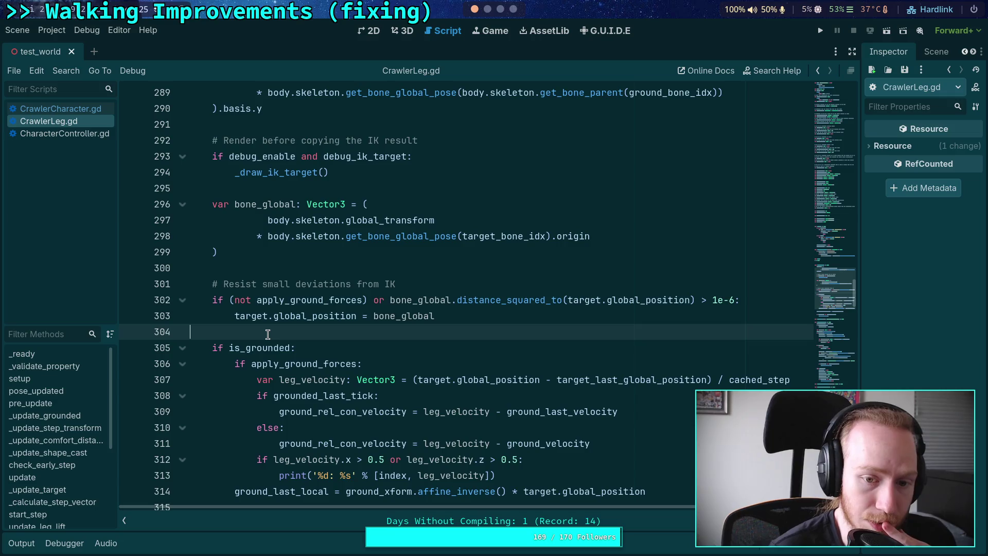
Step: Put the caret on empty line 300, then back on empty line 304
mouse_move(304, 323)
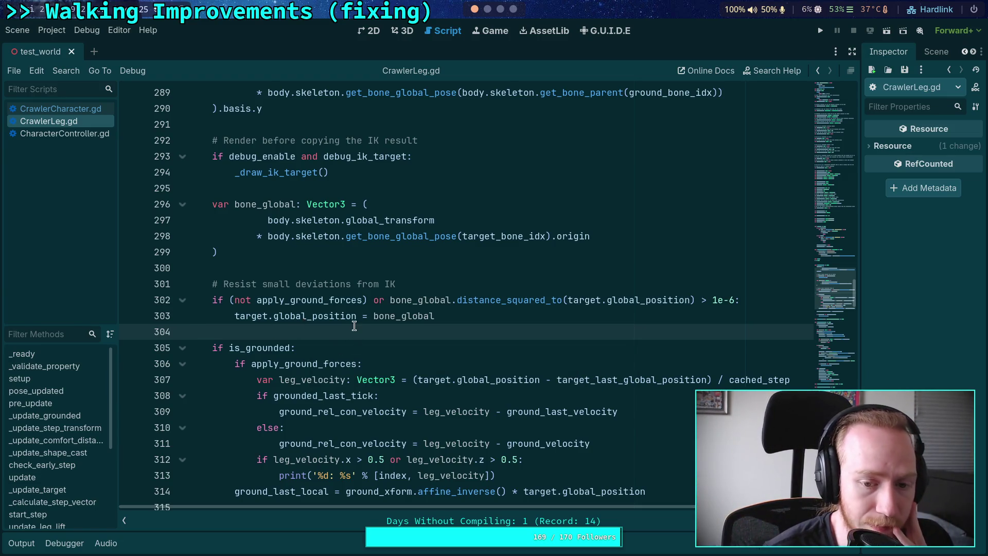
scroll(352, 327, up, 1)
click(359, 318)
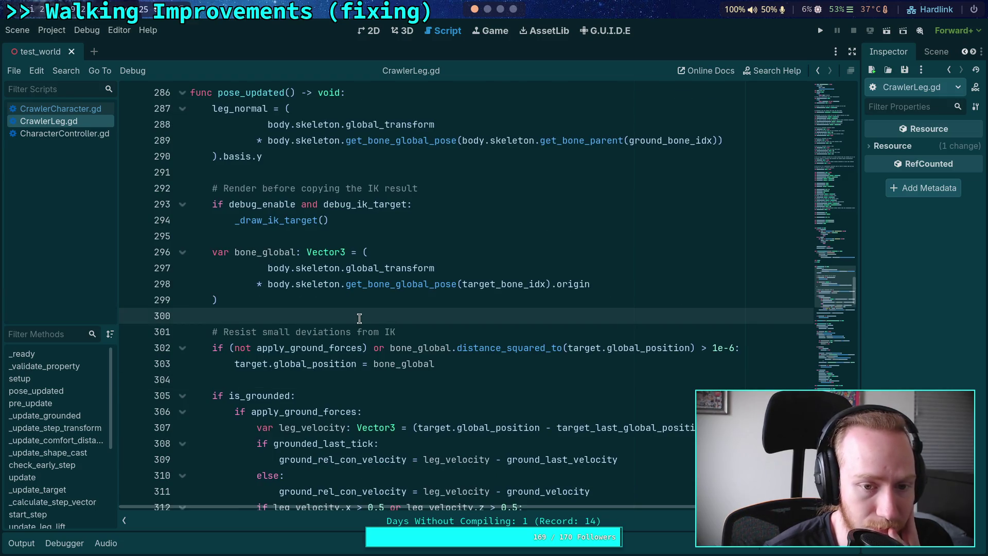
scroll(359, 317, down, 2)
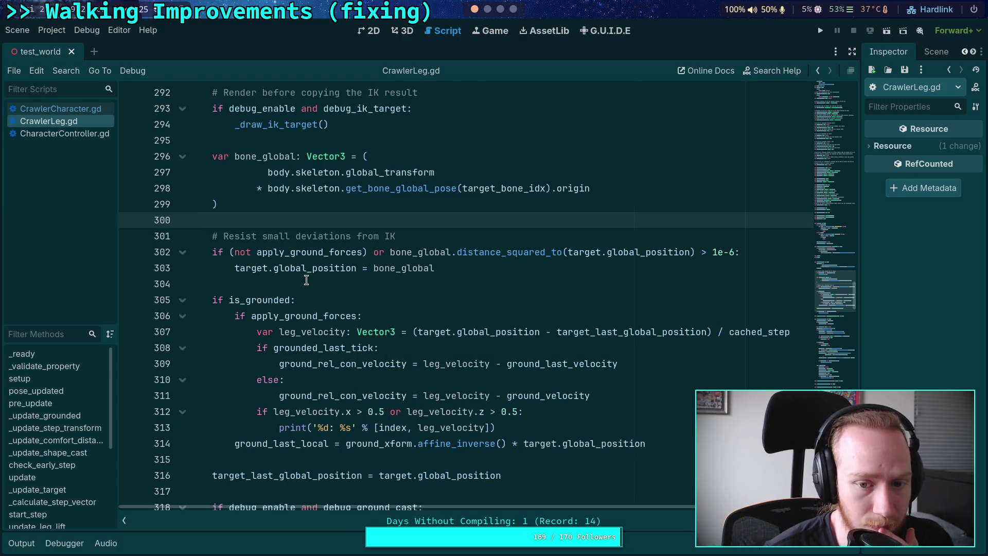
click(303, 281)
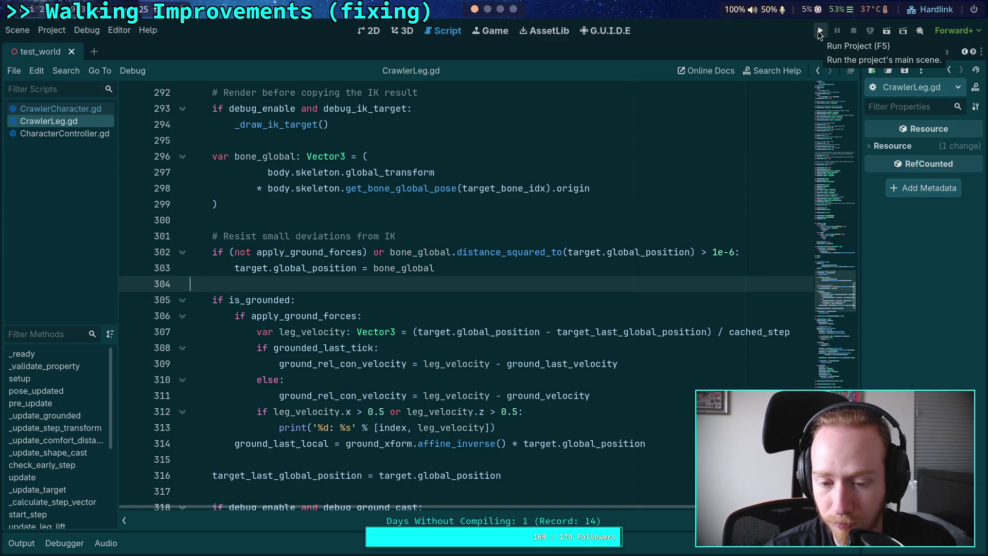
Step: Run the project and select a block of printed leg velocities in the Output panel
click(820, 32)
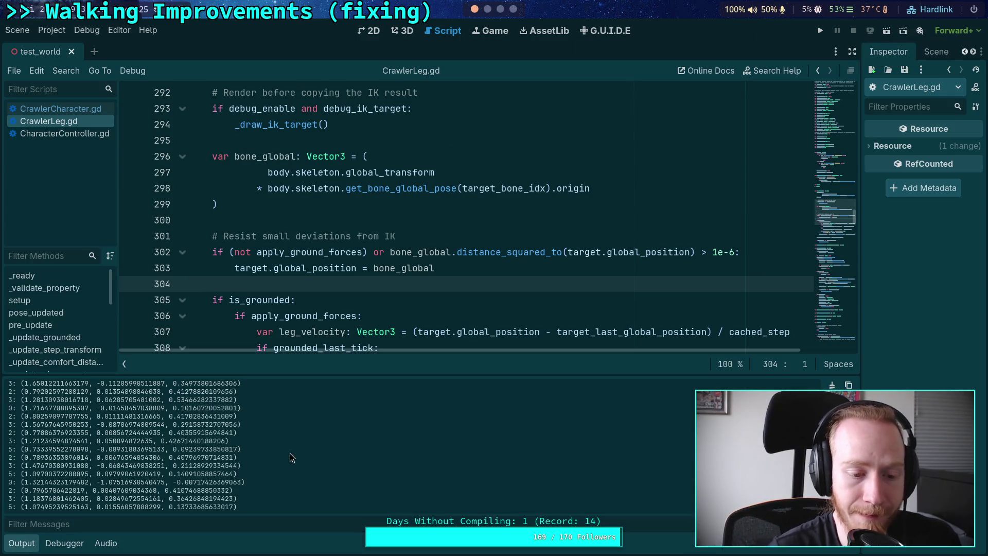
mouse_move(24, 441)
mouse_down()
mouse_move(45, 439)
mouse_move(10, 443)
mouse_move(229, 473)
mouse_move(247, 501)
mouse_up()
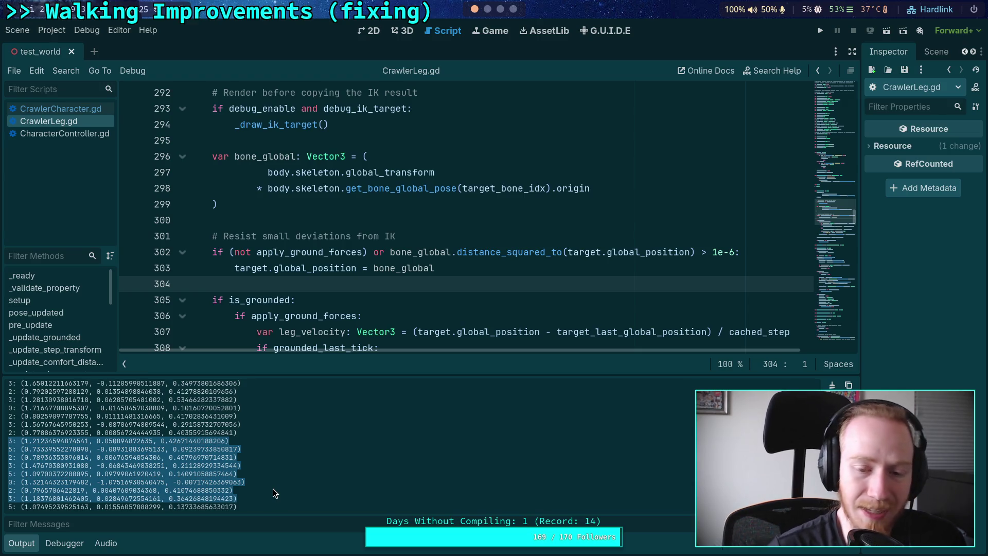
scroll(435, 278, down, 2)
mouse_move(543, 302)
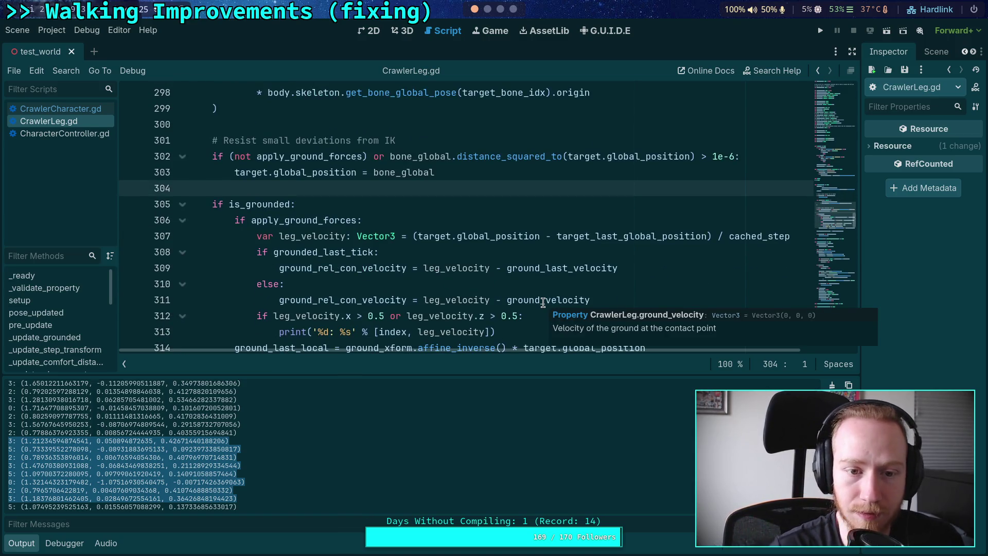
scroll(574, 328, down, 1)
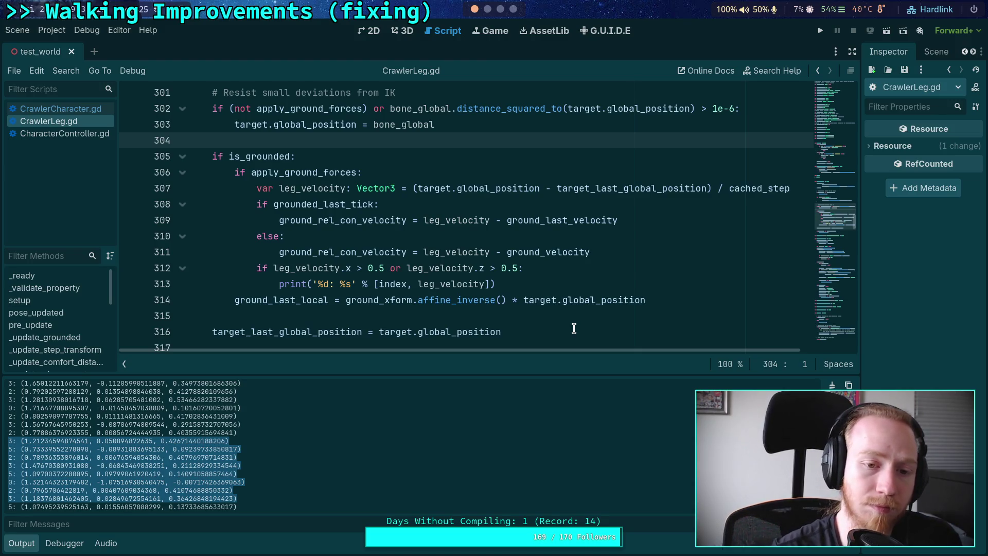
Step: Scroll CrawlerLeg.gd down to the update() stepping and friction code, then switch to the notes workspace
scroll(545, 309, down, 8)
scroll(502, 298, up, 3)
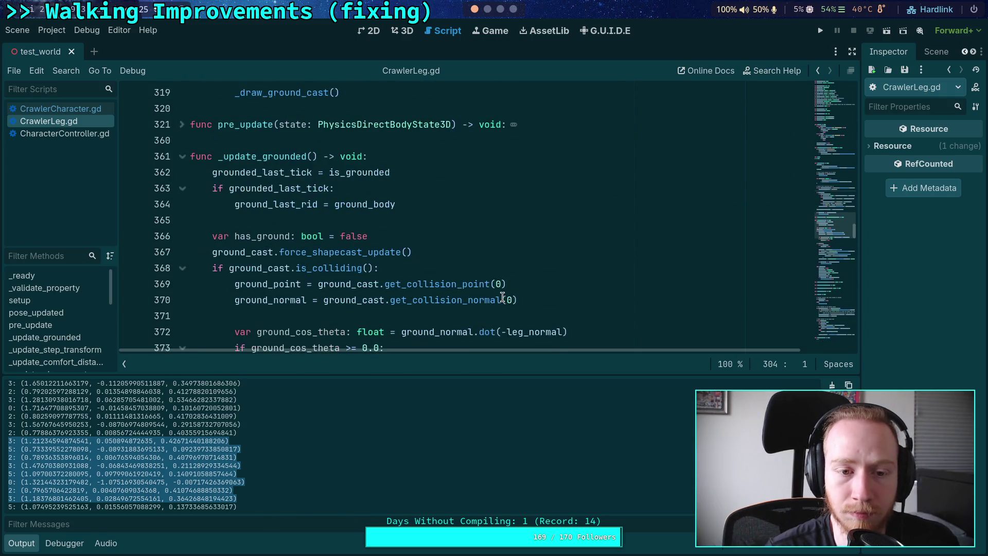
scroll(502, 297, down, 6)
scroll(502, 297, down, 20)
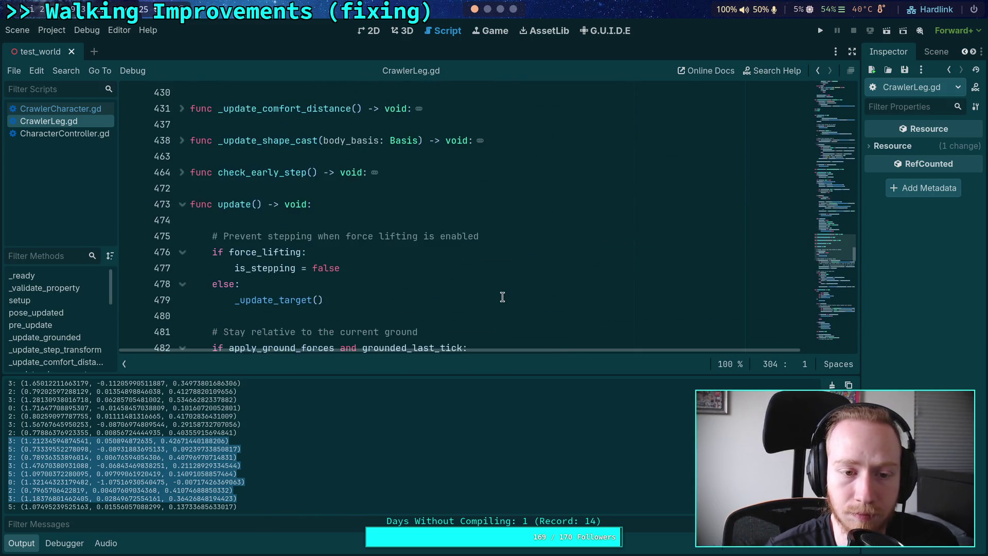
scroll(502, 298, down, 4)
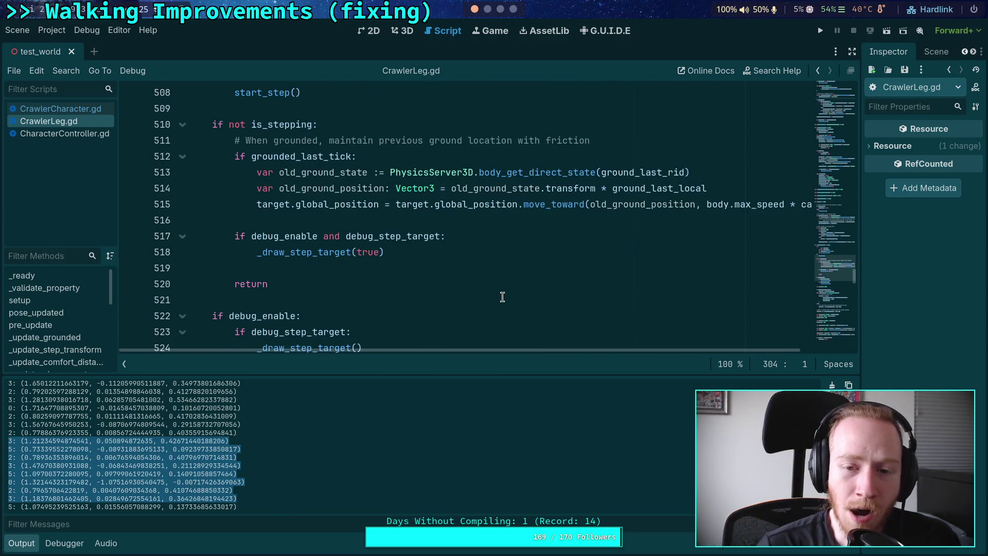
scroll(503, 297, down, 1)
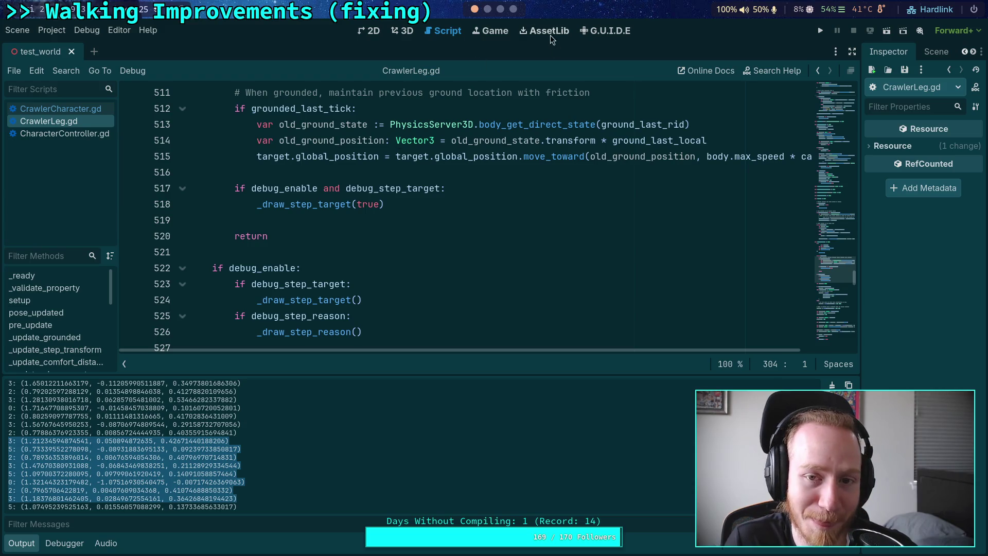
scroll(503, 11, down, 3)
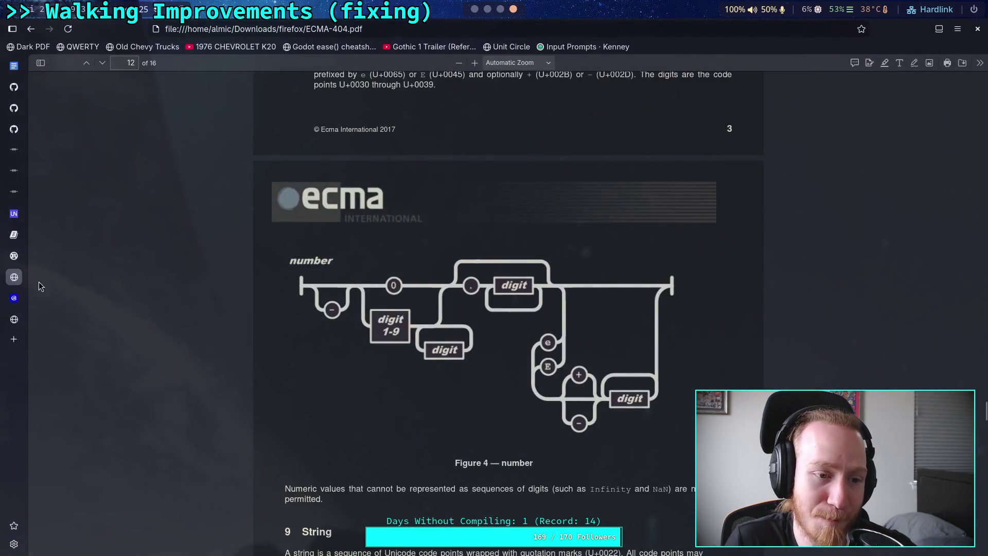
Step: Load 'The Chicken & Cat Talk to Each Other' YouTube video in a new browser tab
click(14, 338)
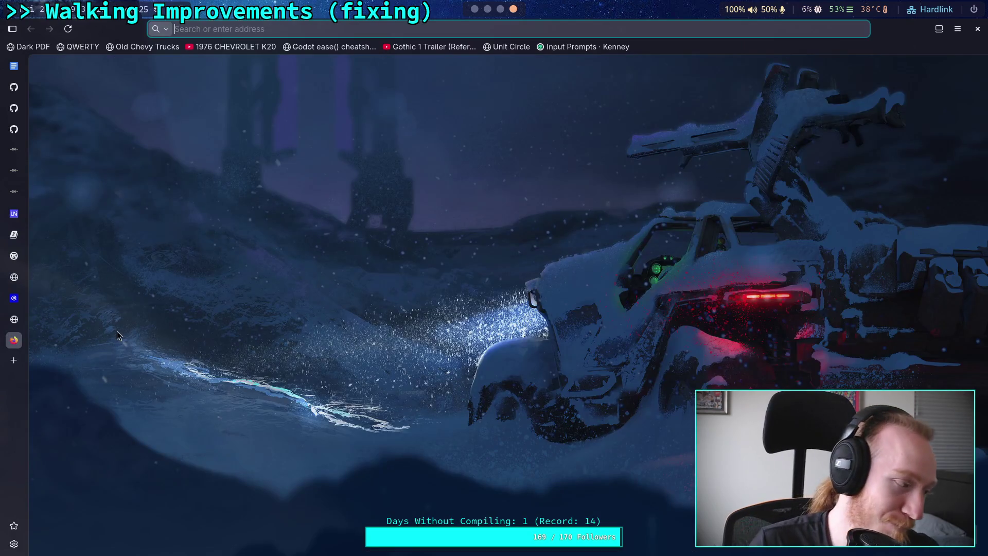
text(https://www.youtube.com/watch?v=B5zs9IGb8AQ)
key(Return)
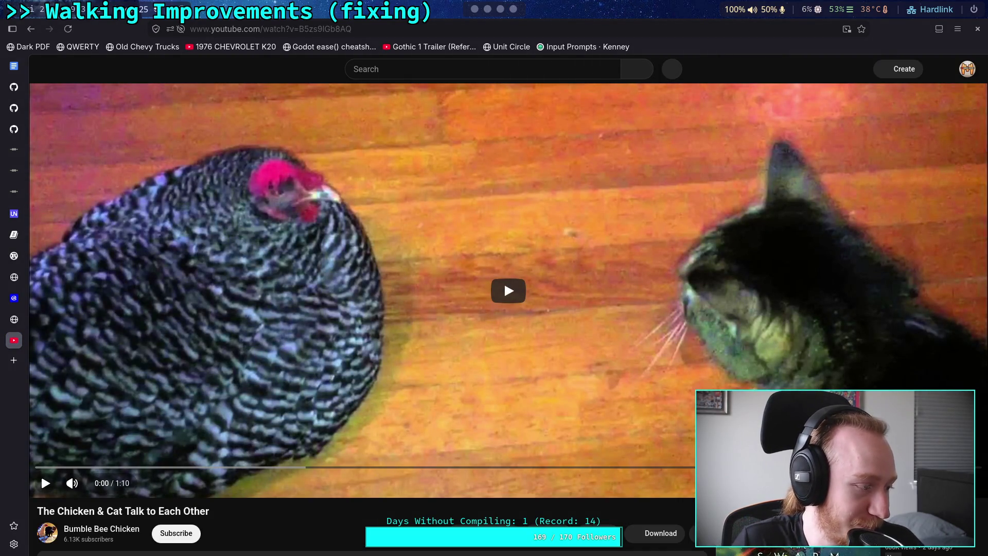
mouse_move(92, 486)
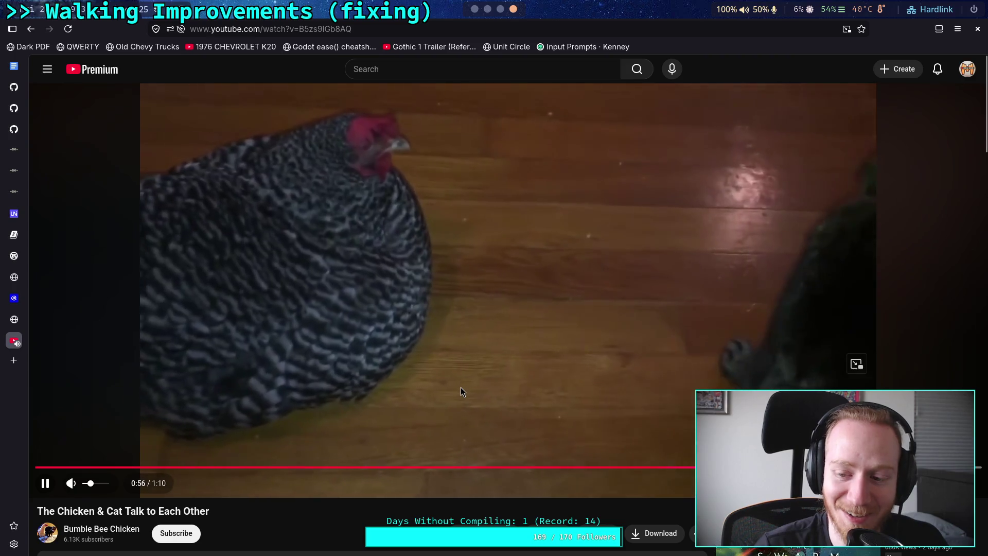
Step: Pause and rewind the video around 0:49–0:56, watch to the end, then close it and return to the terminal
click(461, 387)
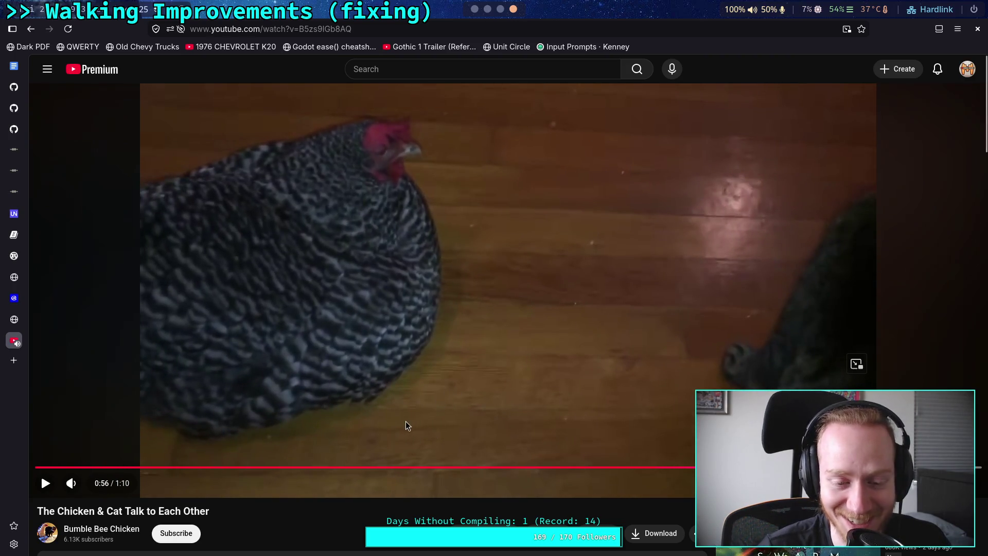
click(679, 442)
click(774, 467)
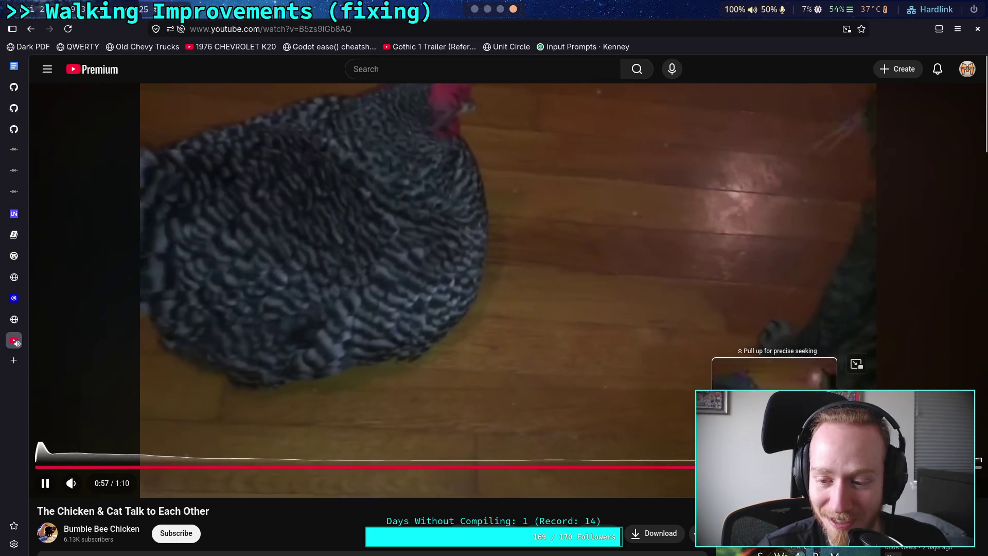
mouse_move(686, 467)
mouse_down()
mouse_move(651, 467)
mouse_move(659, 458)
mouse_move(689, 467)
mouse_up()
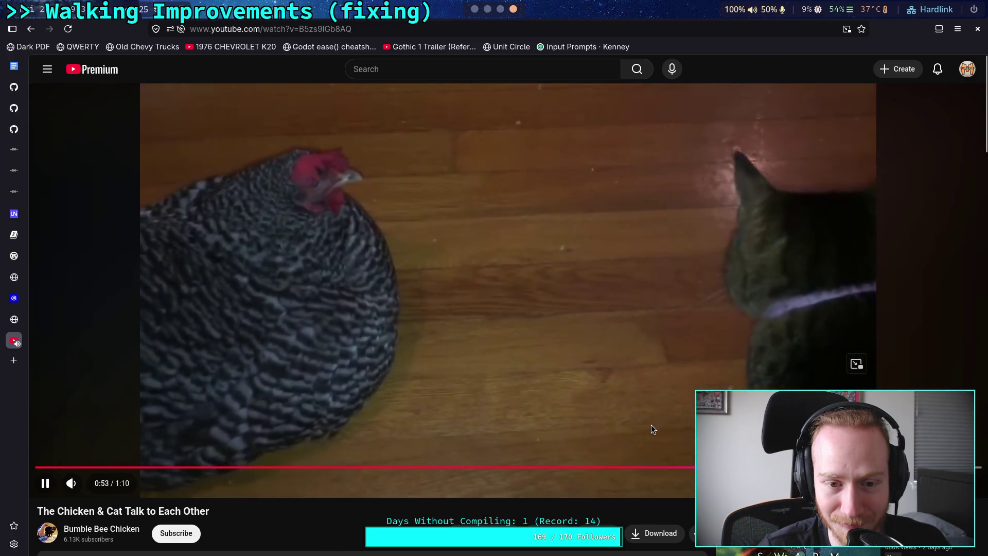
click(635, 424)
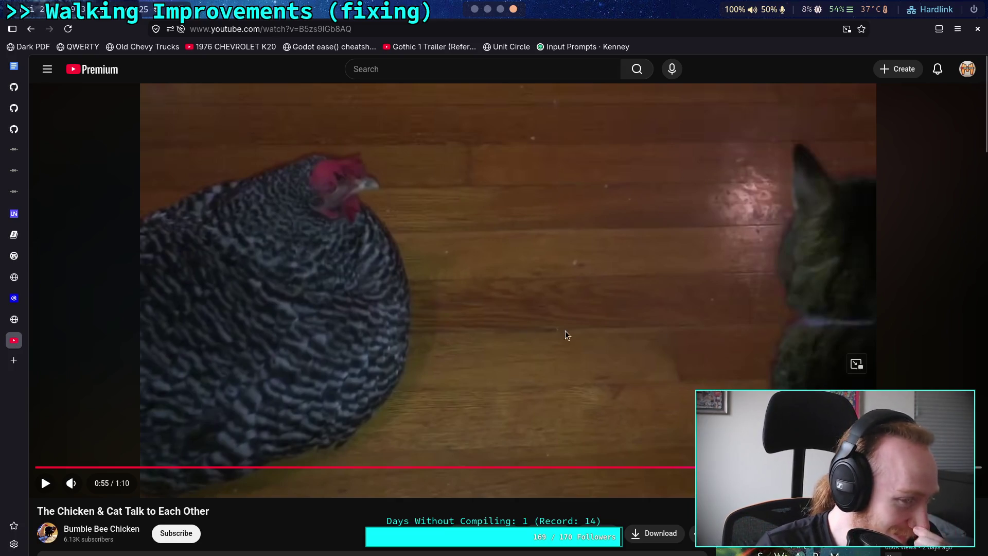
click(482, 328)
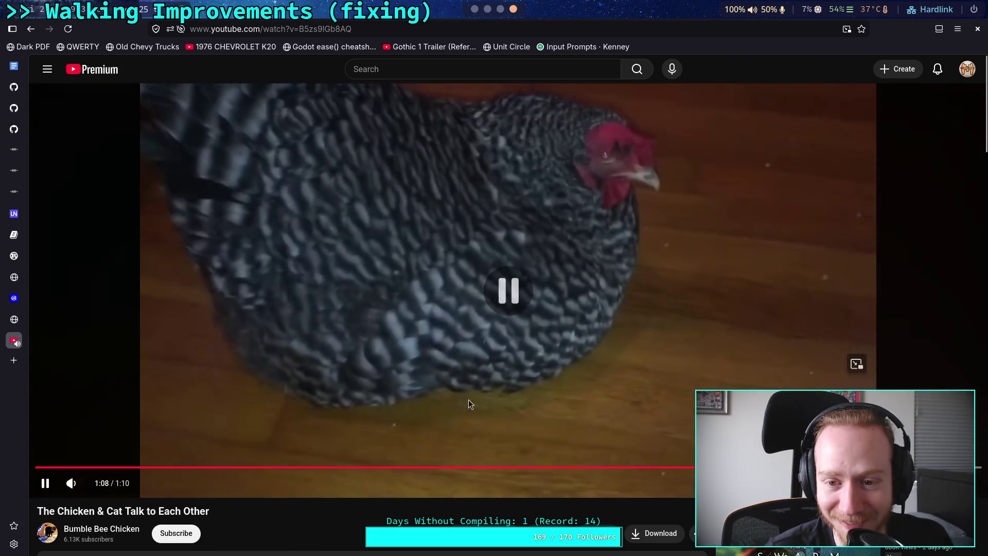
click(468, 399)
middle_click(5, 337)
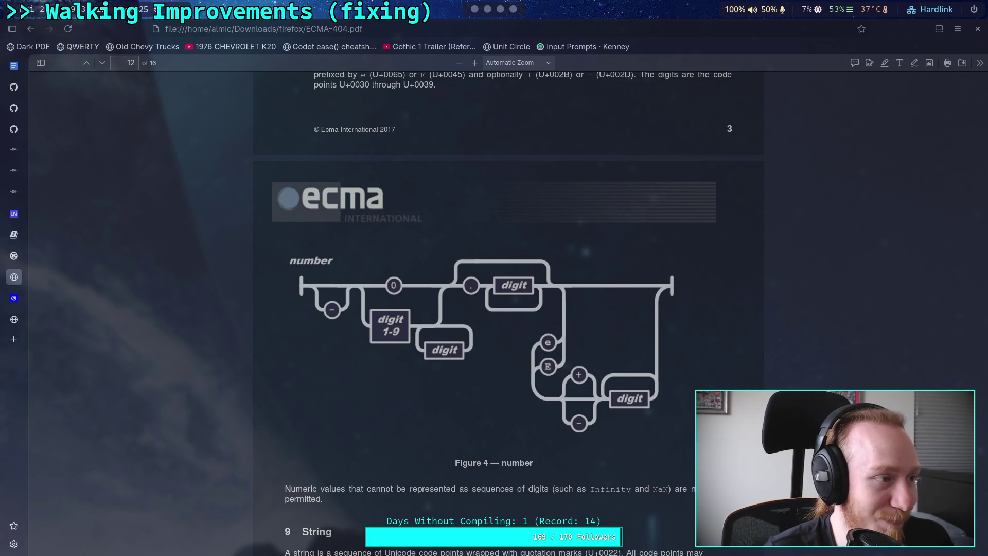
click(473, 11)
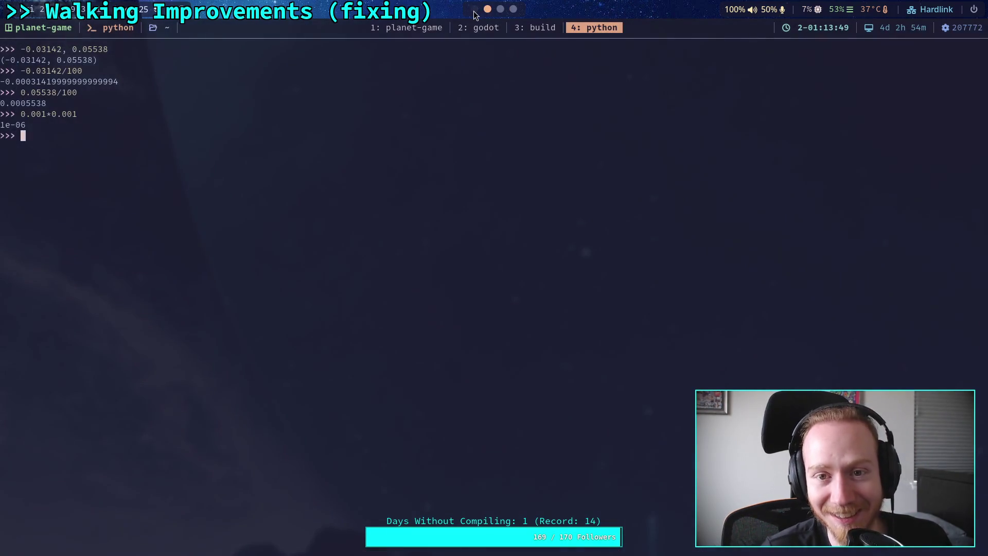
Step: Switch from the Python terminal back to the Godot workspace
click(476, 16)
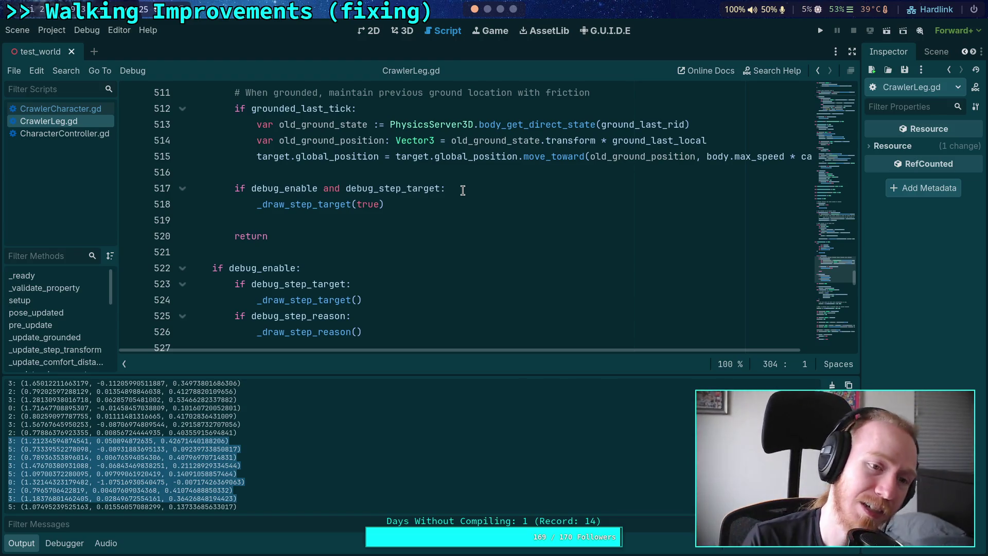
Step: Scroll to the '# Resist small deviations from IK' block near line 301 and click after the comment
scroll(417, 203, up, 10)
scroll(410, 208, up, 20)
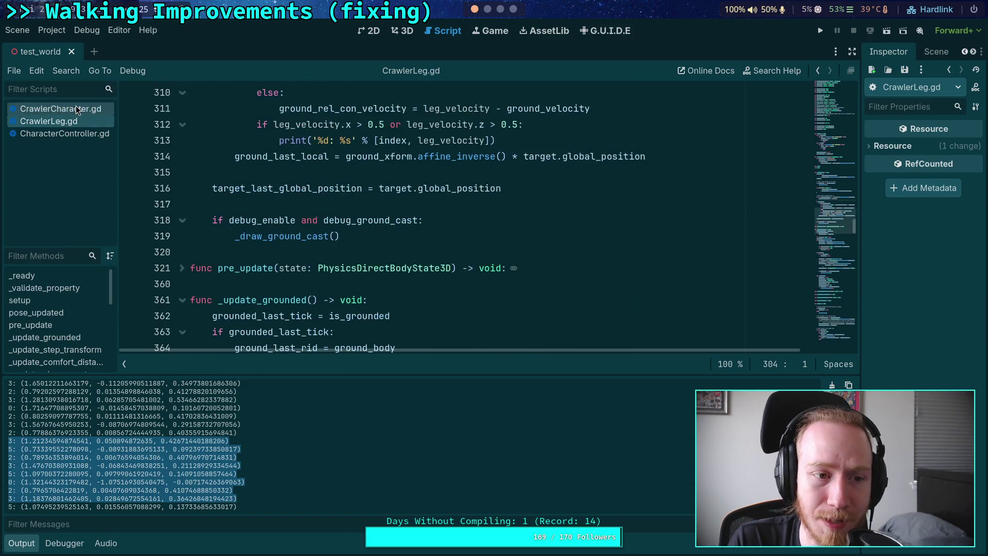
scroll(391, 216, down, 20)
scroll(401, 236, down, 20)
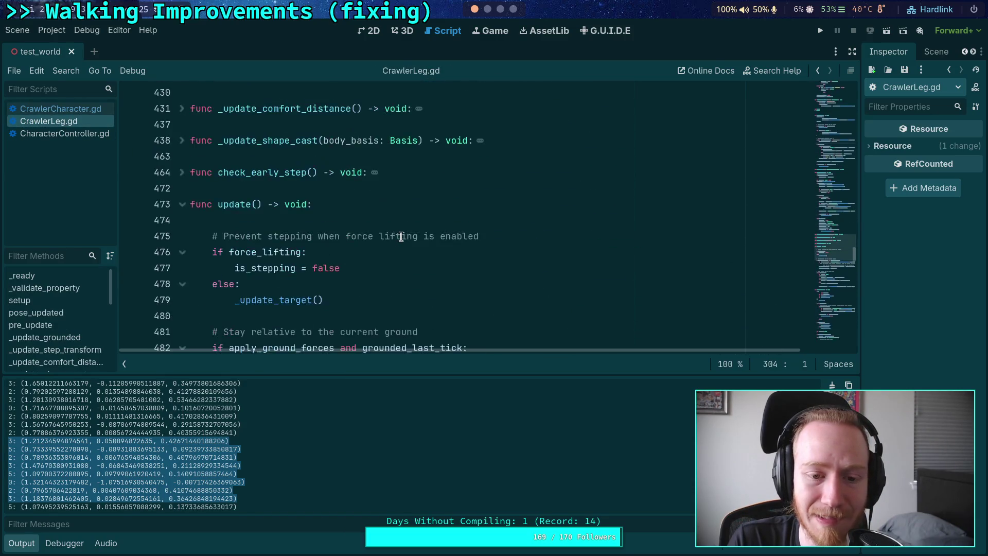
scroll(401, 236, down, 20)
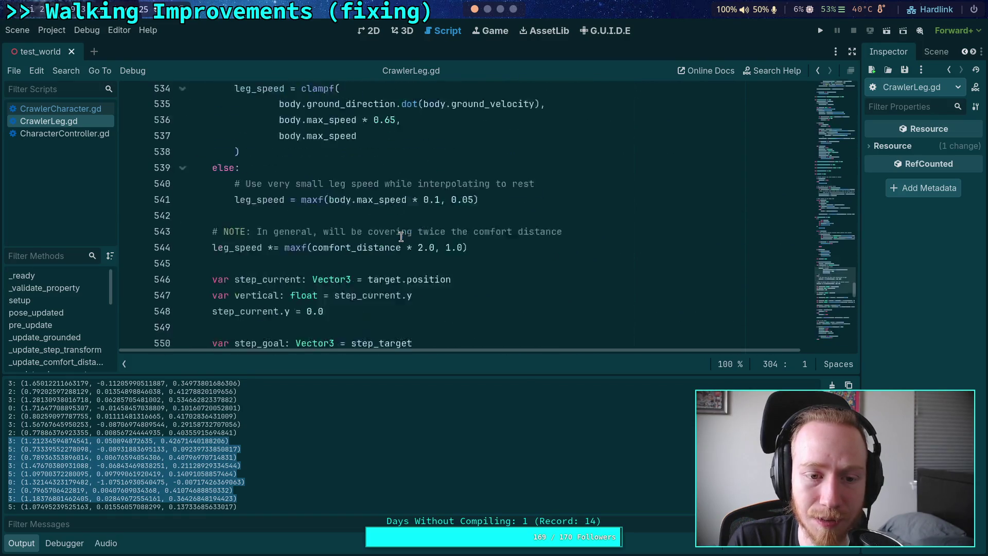
scroll(401, 236, down, 20)
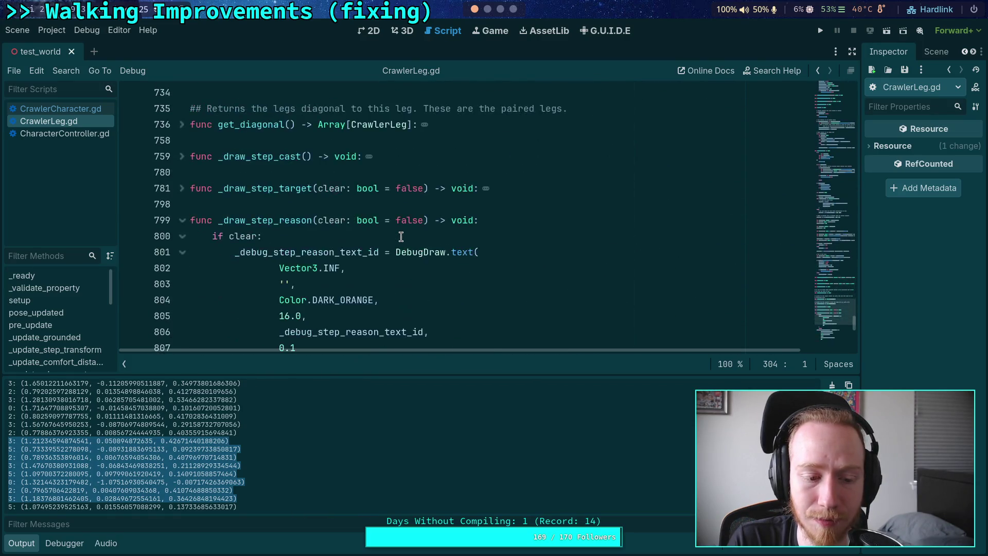
scroll(400, 236, up, 15)
scroll(401, 236, up, 20)
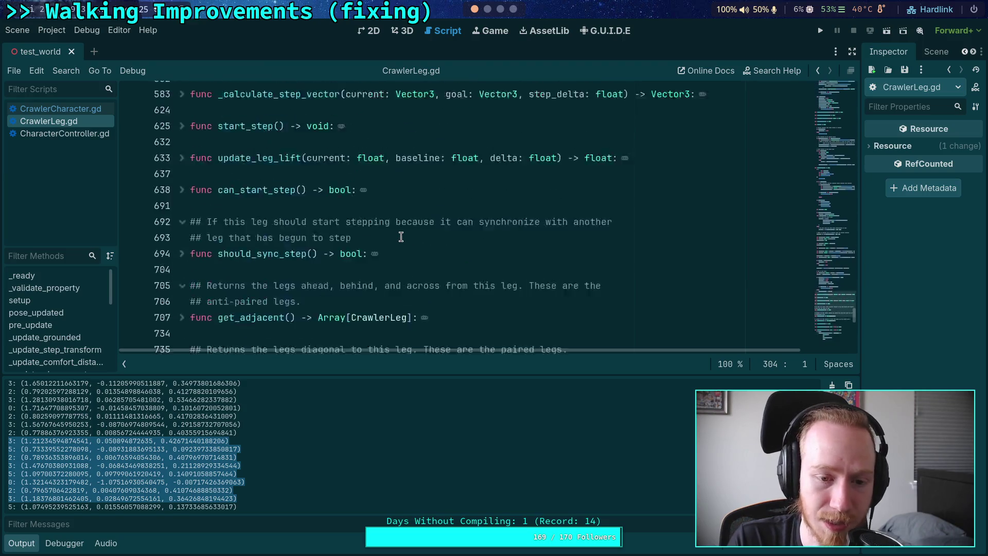
scroll(401, 236, up, 20)
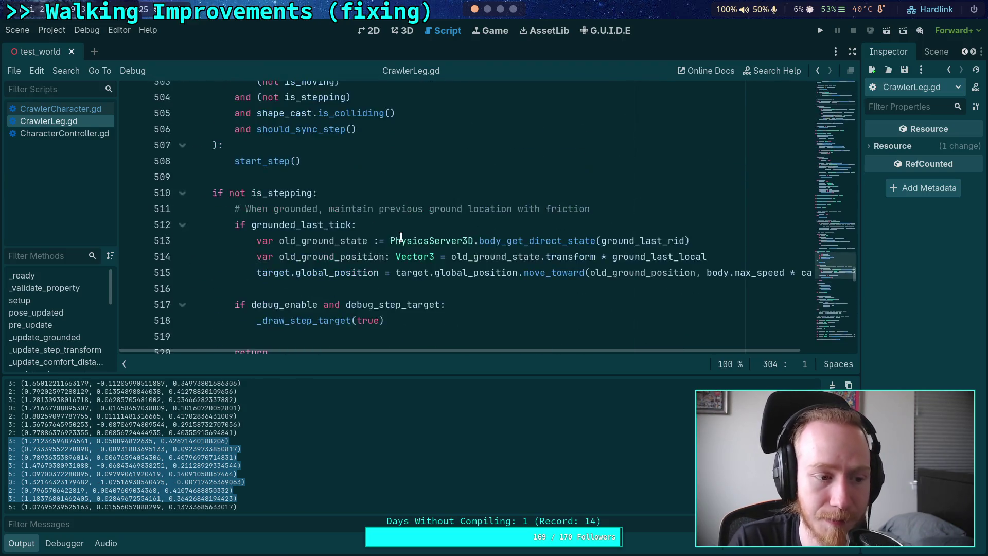
scroll(411, 219, up, 15)
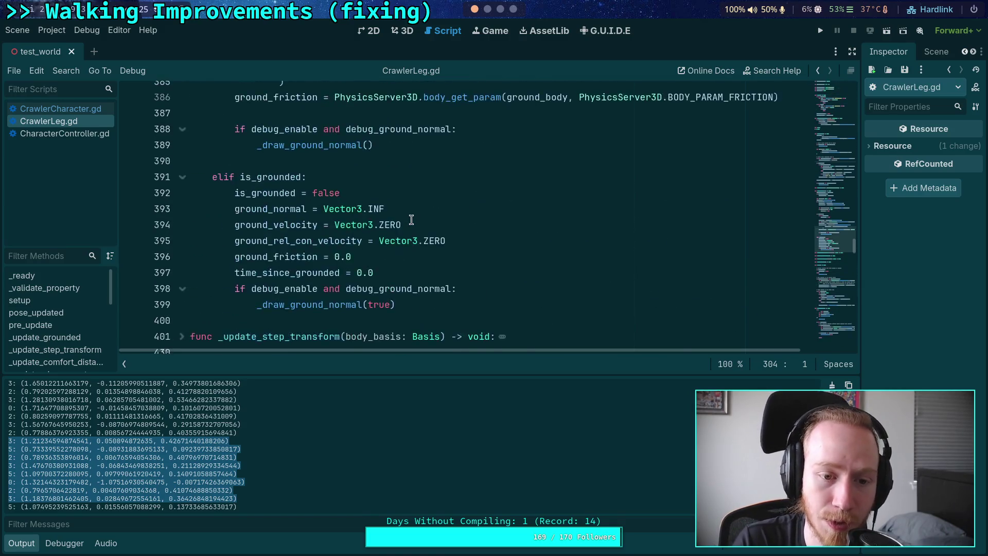
scroll(411, 220, up, 4)
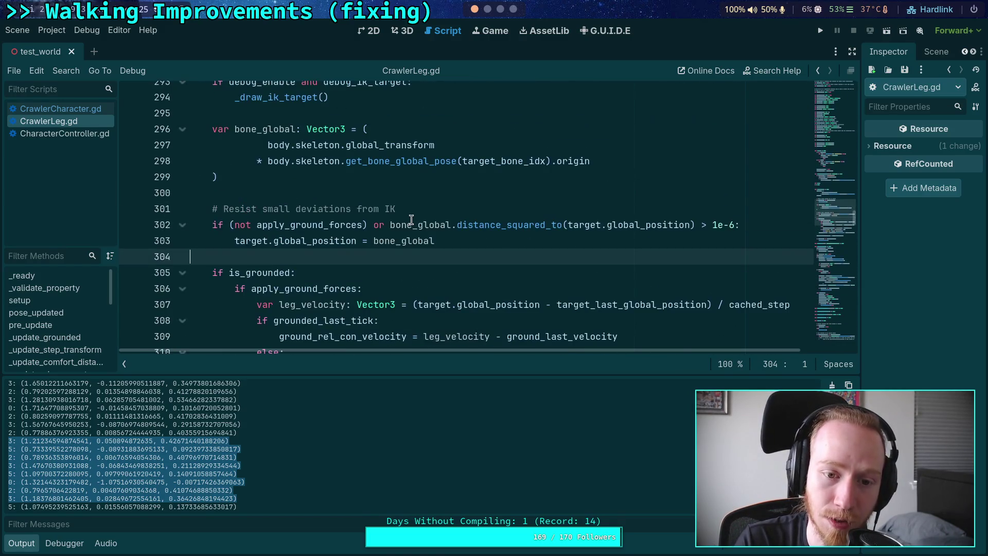
scroll(411, 219, down, 2)
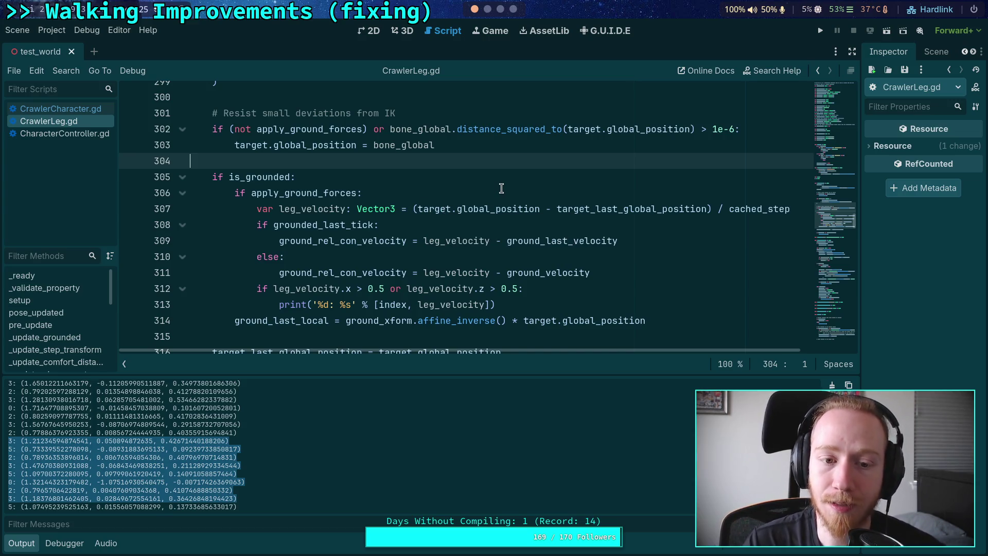
scroll(502, 188, up, 2)
scroll(494, 260, up, 1)
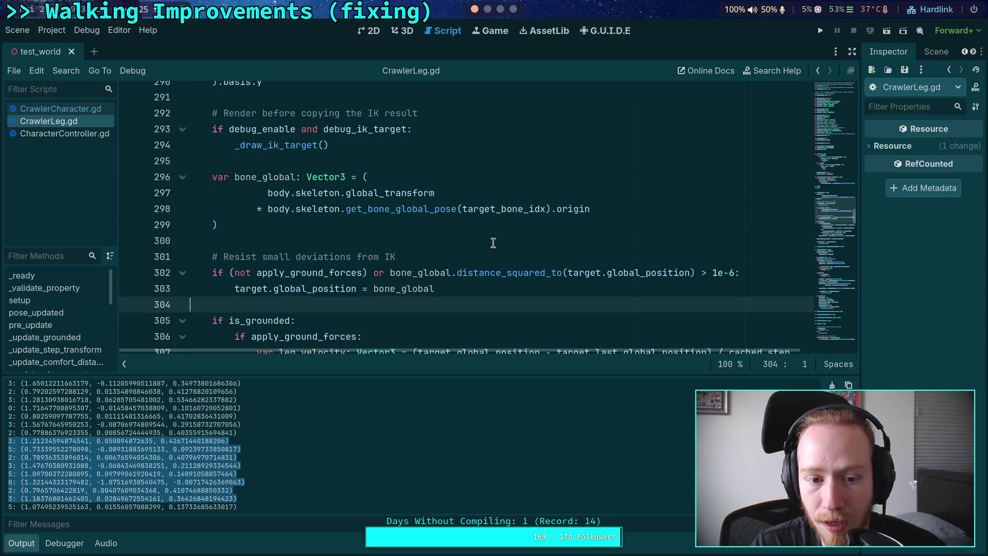
scroll(465, 227, up, 1)
scroll(466, 227, down, 4)
click(720, 126)
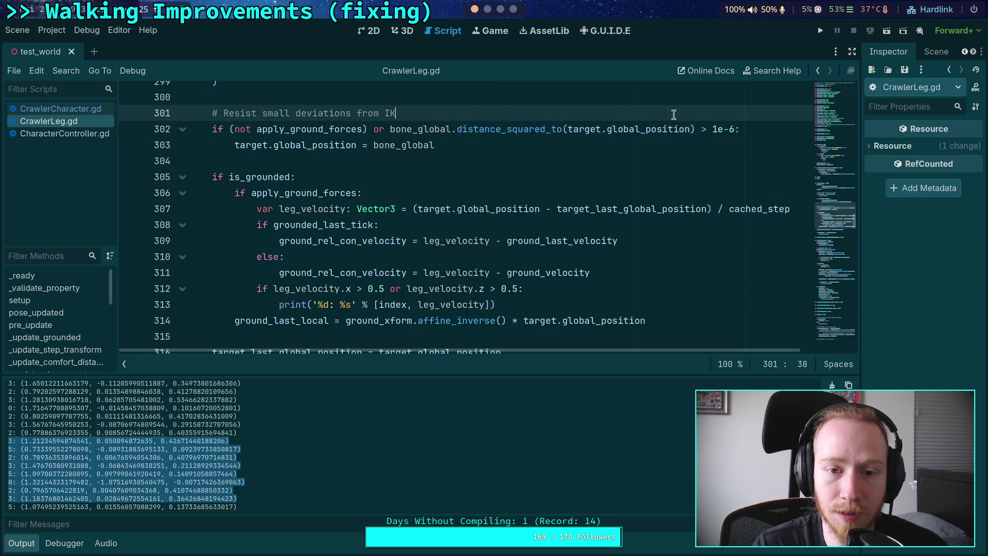
Step: Declare 'var snapped: bool = true' on a new line below the IK comment
click(767, 129)
key(Up)
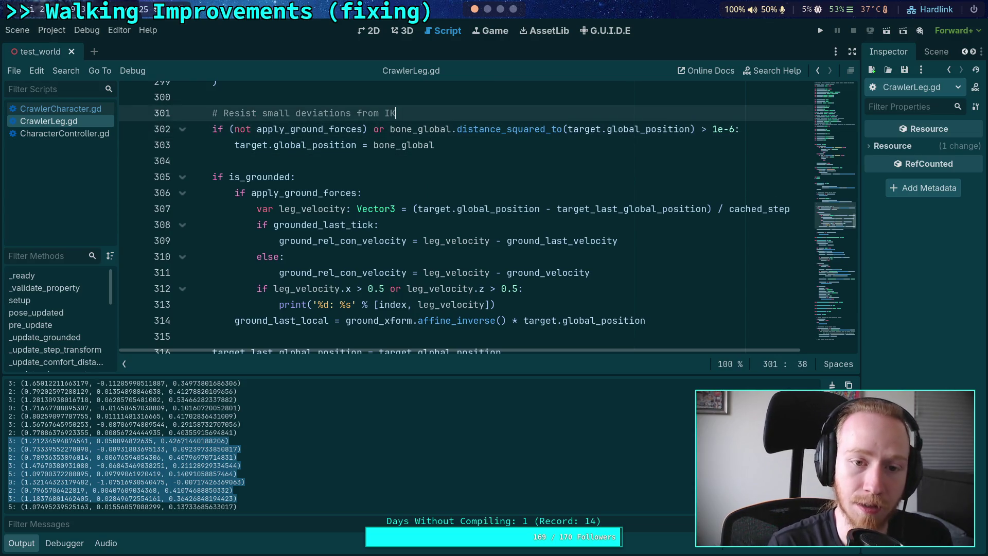
key(Return)
text(var snapped: bool)
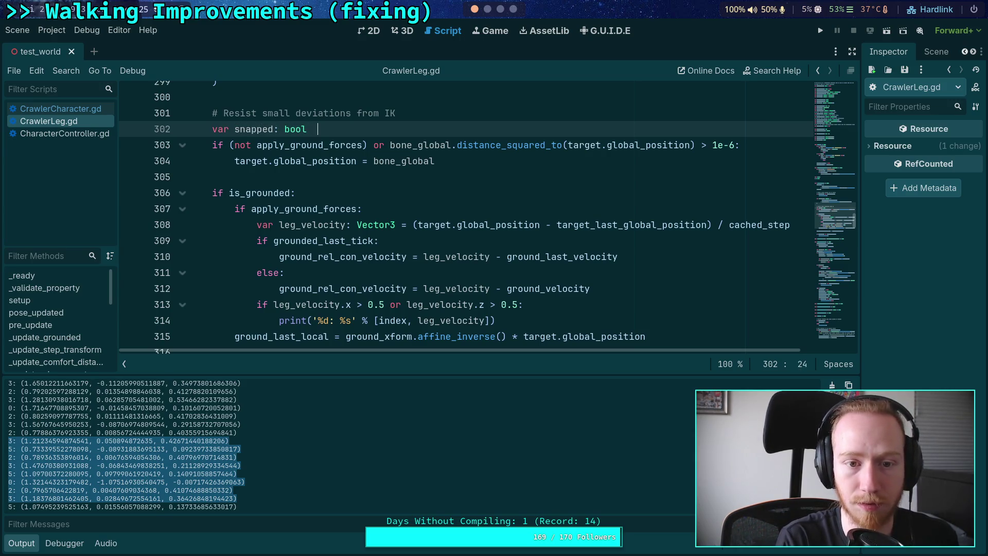
key(BackSpace)
text(= false)
click(435, 161)
key(Return)
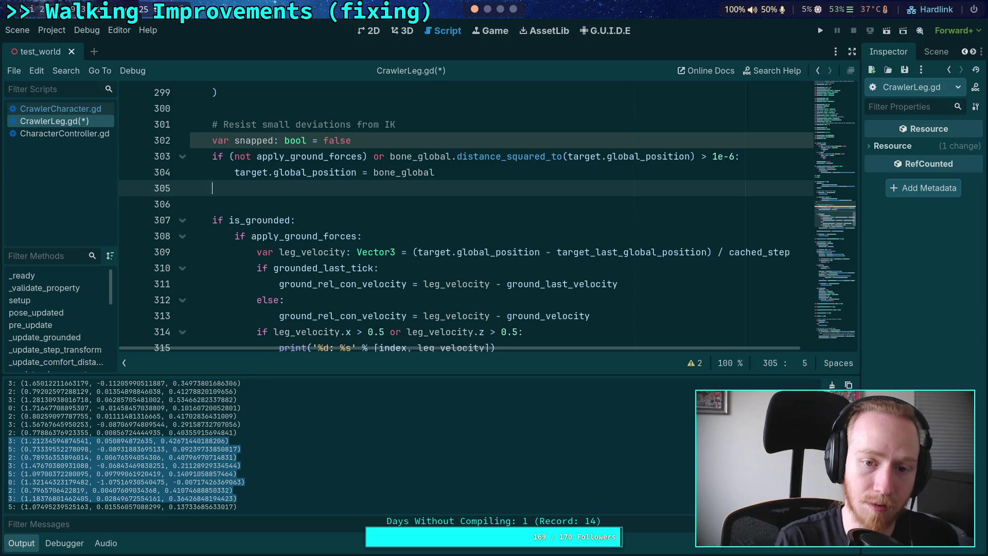
key(BackSpace)
key(BackSpace)
key(Up)
key(Up)
key(BackSpace)
key(BackSpace)
key(BackSpace)
key(BackSpace)
text(true)
Step: Add 'snapped = false' inside the IK target-reset block and save the script
click(435, 172)
key(Return)
text(snapped = false)
key(ctrl+s)
Step: Change the leg-velocity print condition to 'if snapped and (…):' and save
scroll(723, 131, down, 2)
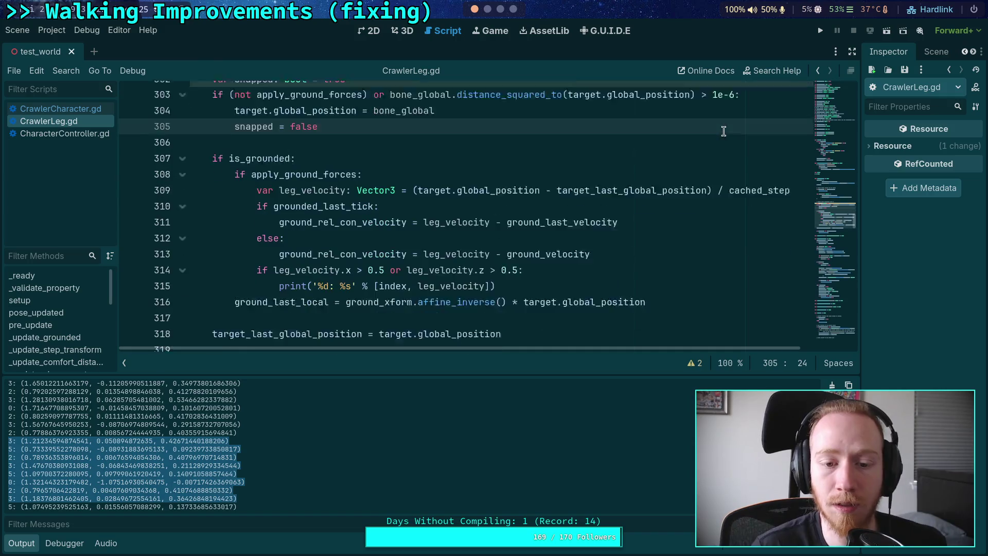
scroll(724, 132, down, 1)
click(268, 237)
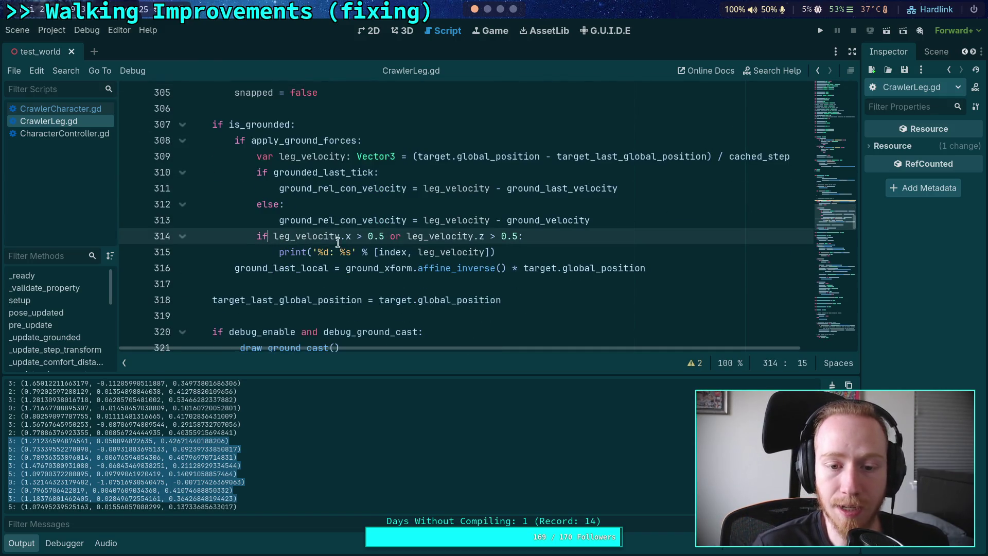
drag(274, 236, 519, 230)
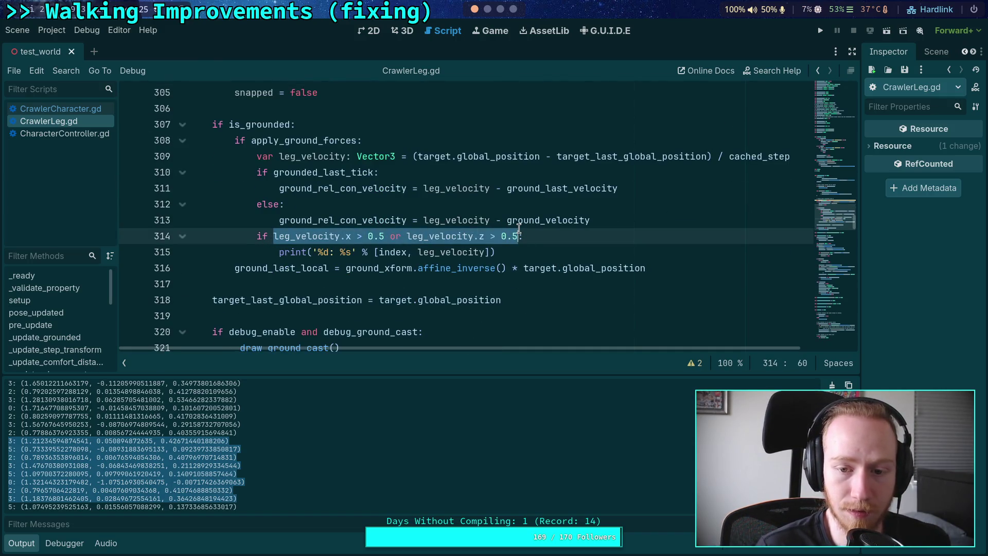
text(()
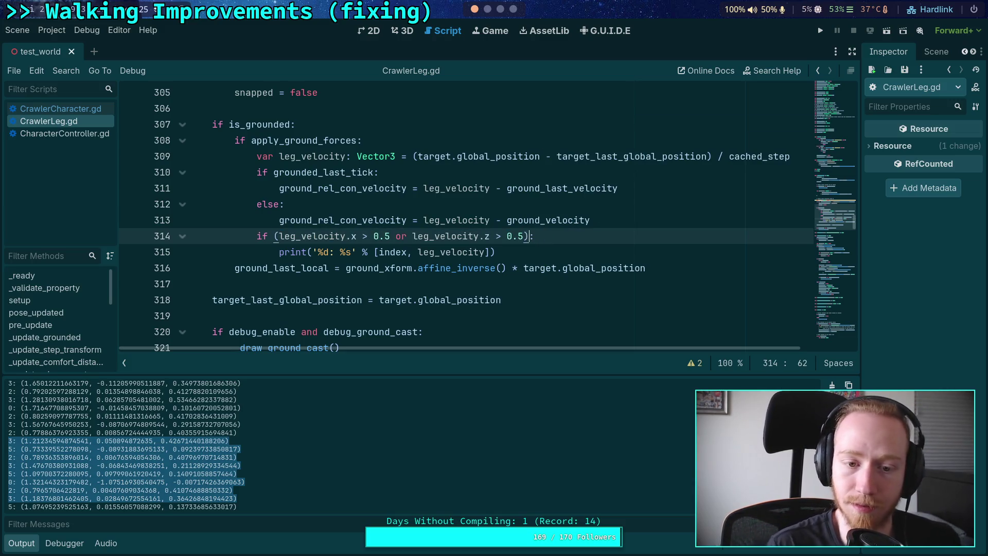
click(274, 242)
text(s-)
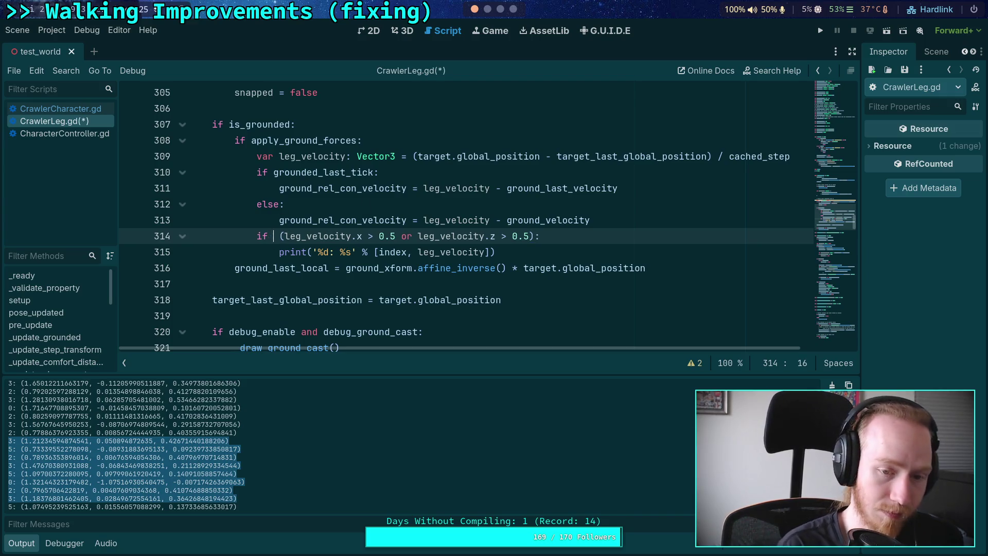
key(BackSpace)
text(napped and)
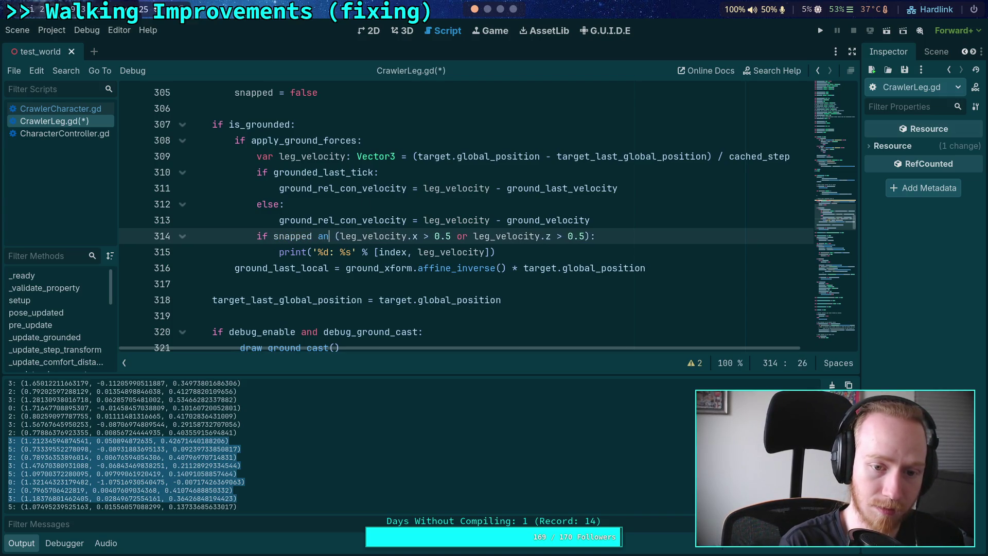
key(ctrl+s)
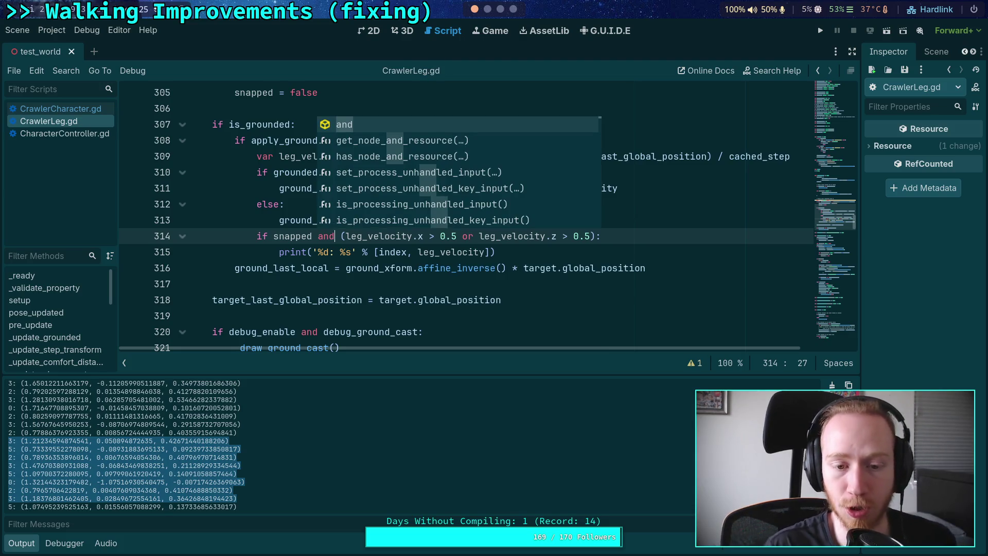
click(539, 252)
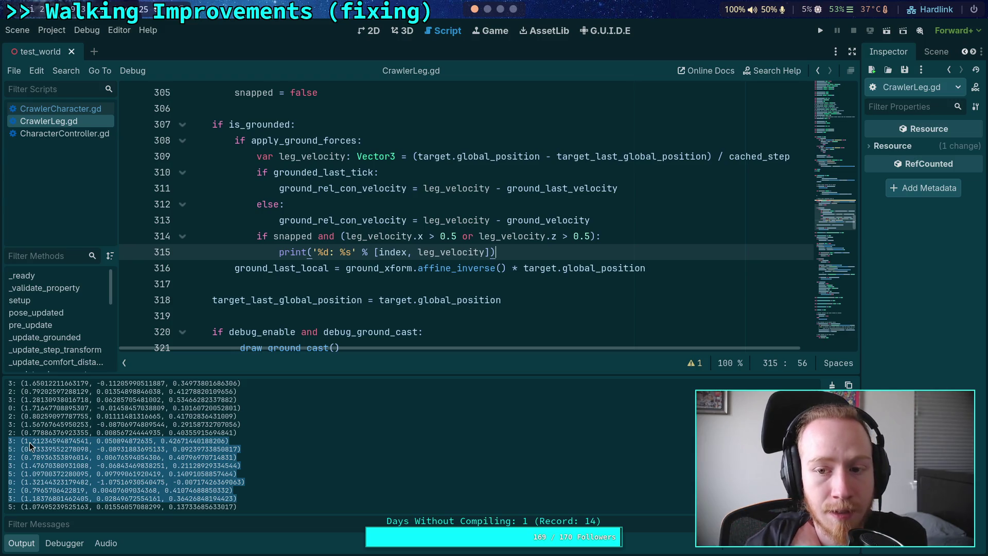
mouse_move(23, 444)
mouse_down()
mouse_move(85, 440)
mouse_move(25, 443)
mouse_up()
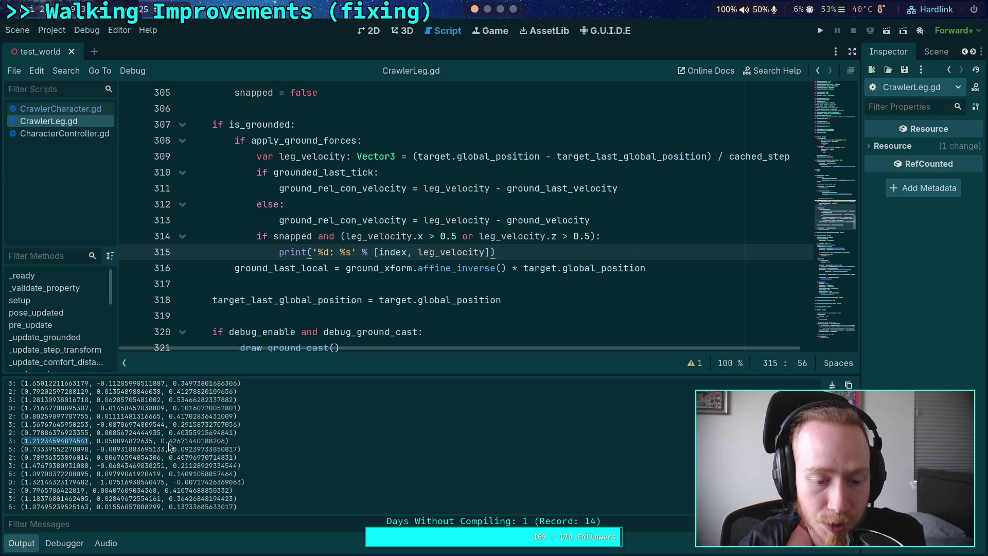
drag(169, 441, 182, 441)
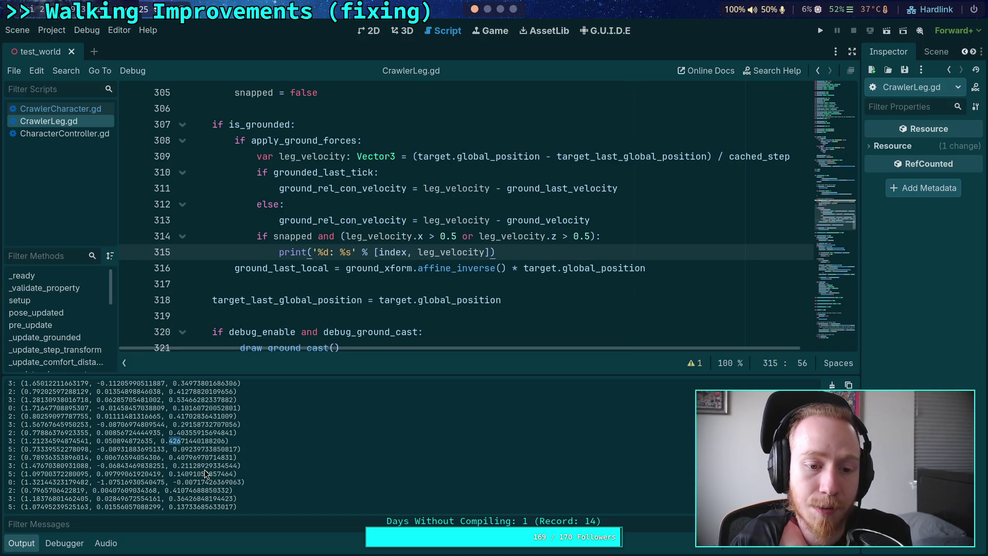
click(257, 283)
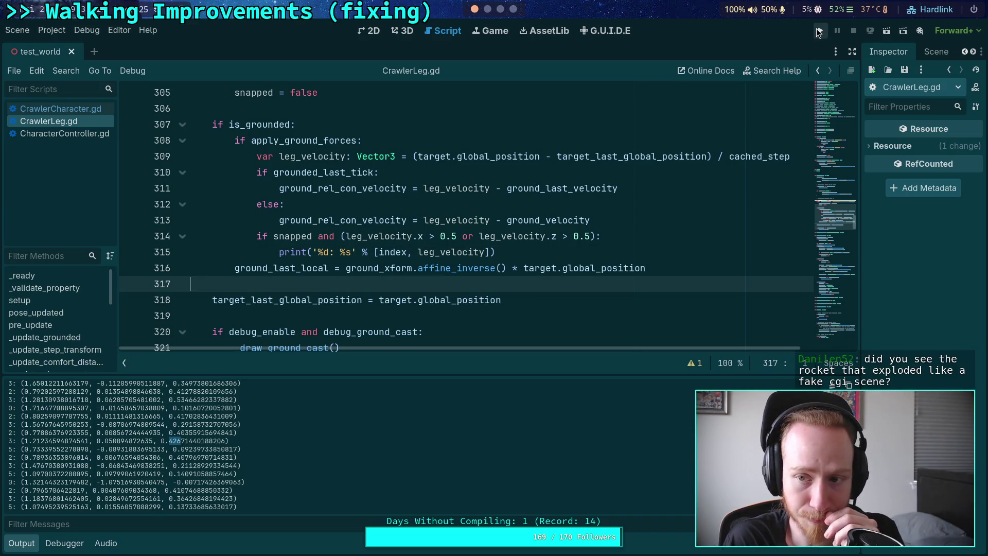
Step: Run the project, walk the crawler forward with W, then stop the game with Escape
click(819, 32)
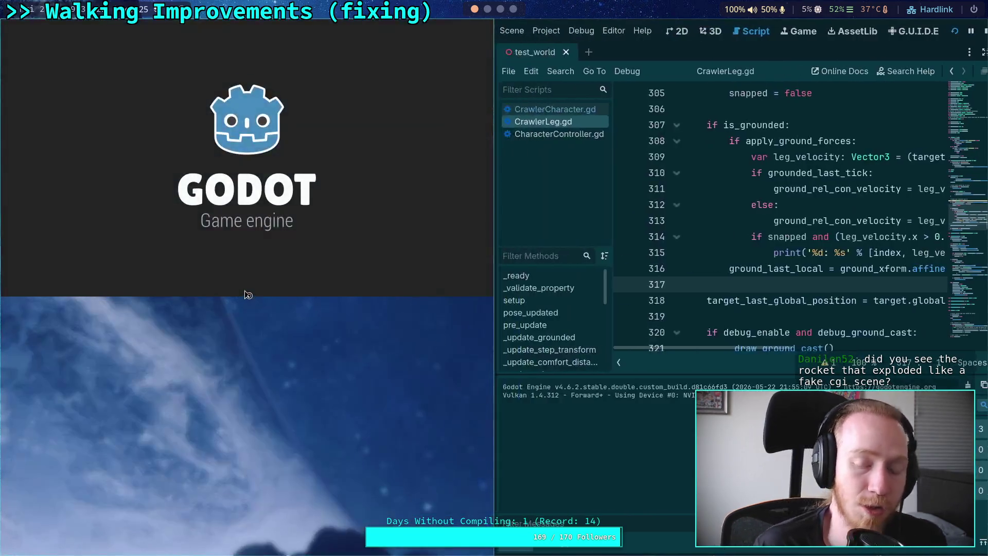
key(w)
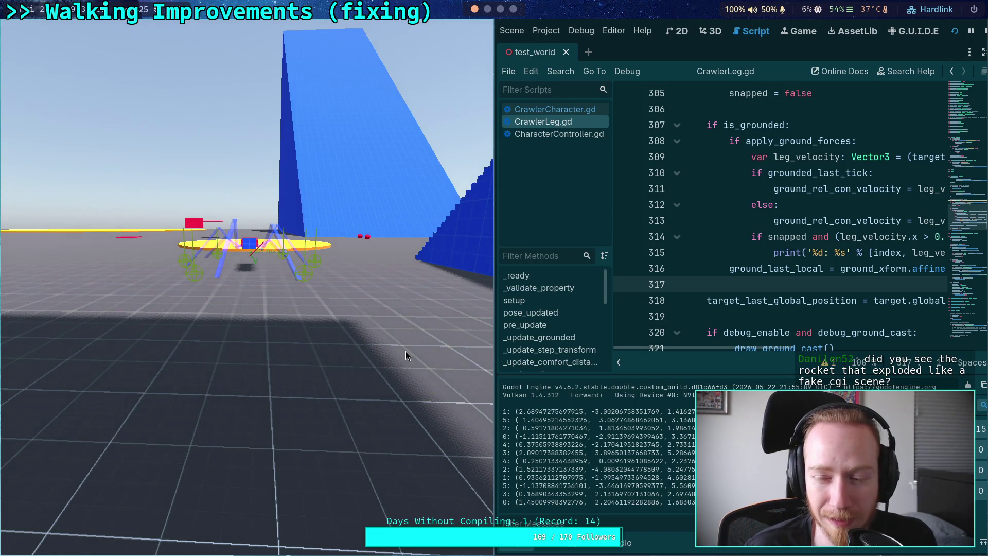
key(Escape)
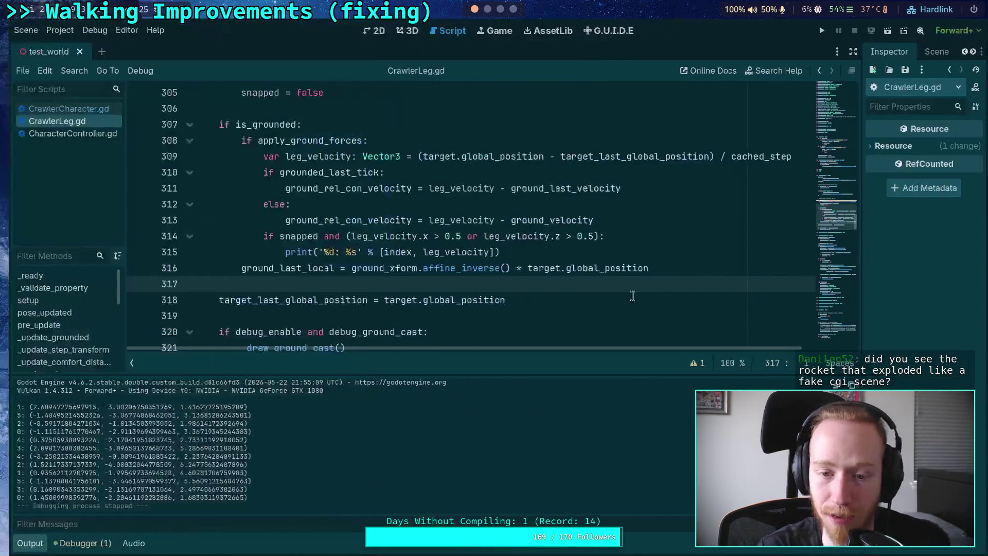
mouse_move(490, 302)
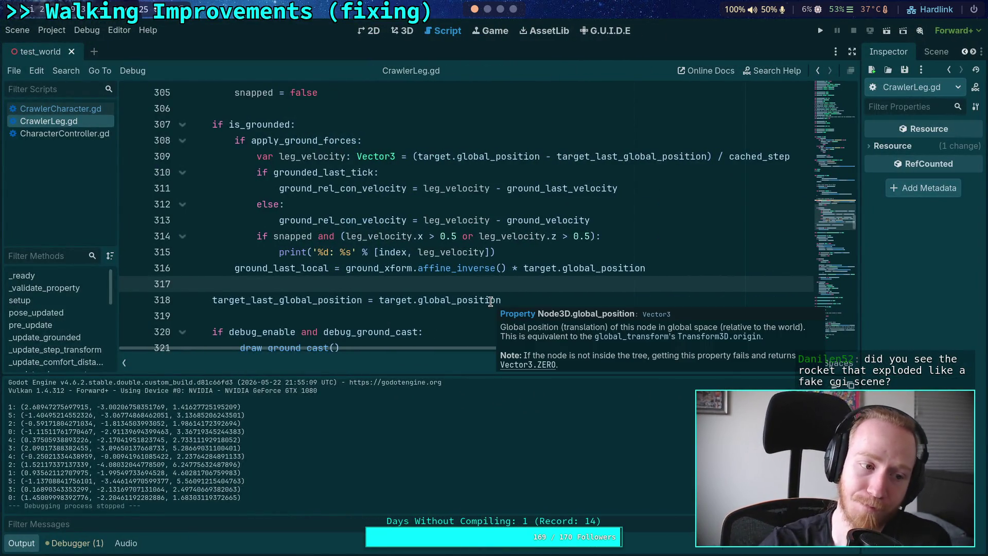
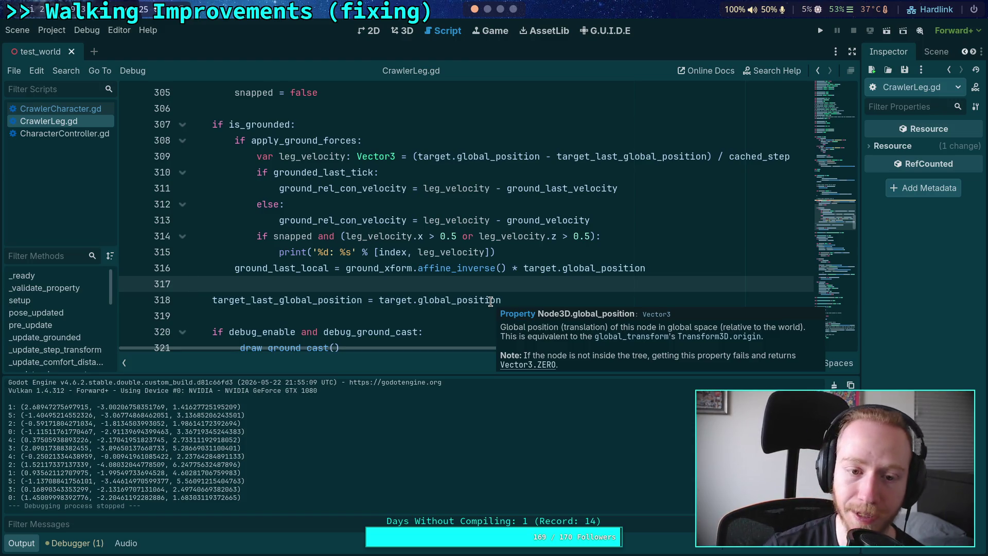
Step: Collapse the Output panel and scroll through CrawlerLeg.gd's stepping logic
click(36, 541)
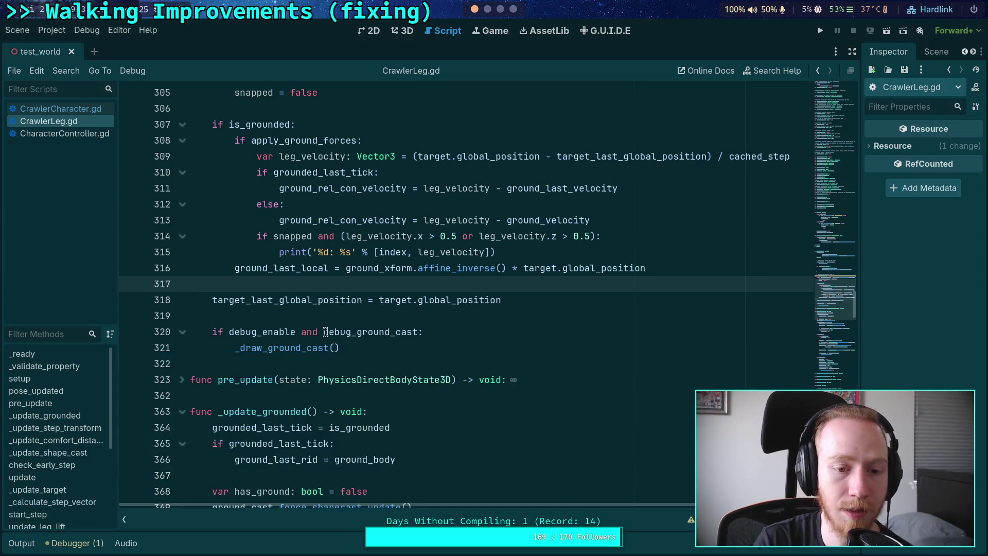
scroll(328, 328, down, 20)
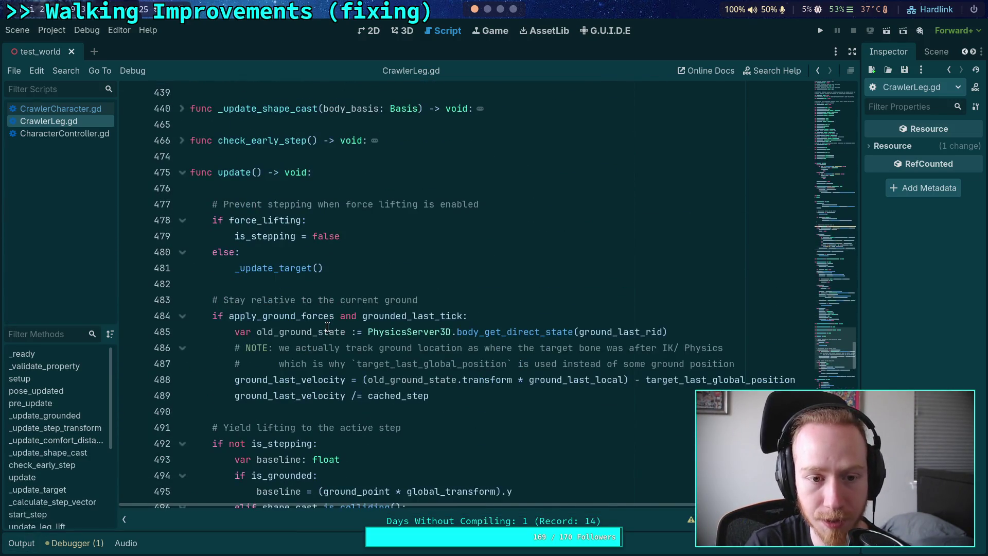
scroll(327, 327, down, 4)
scroll(327, 327, up, 20)
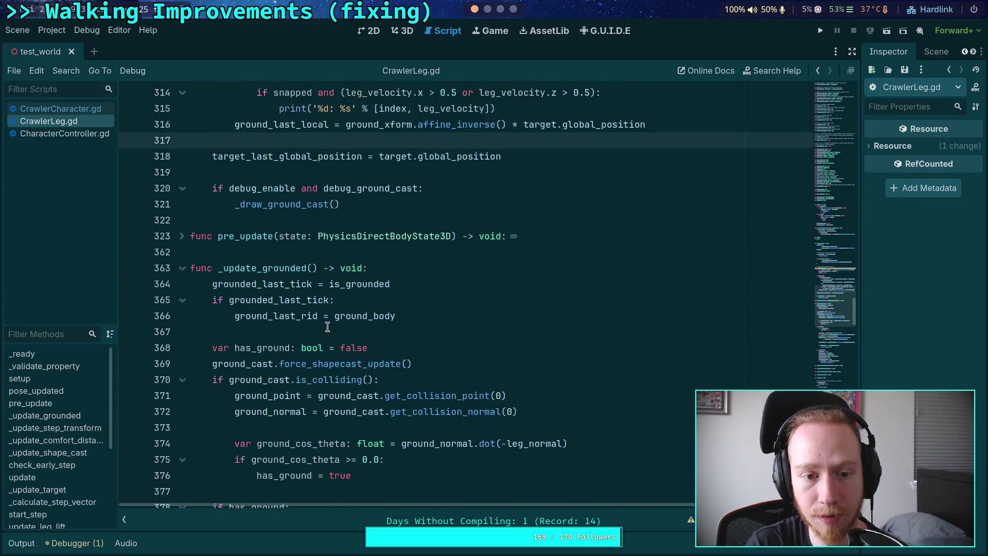
scroll(327, 327, up, 3)
scroll(380, 344, down, 10)
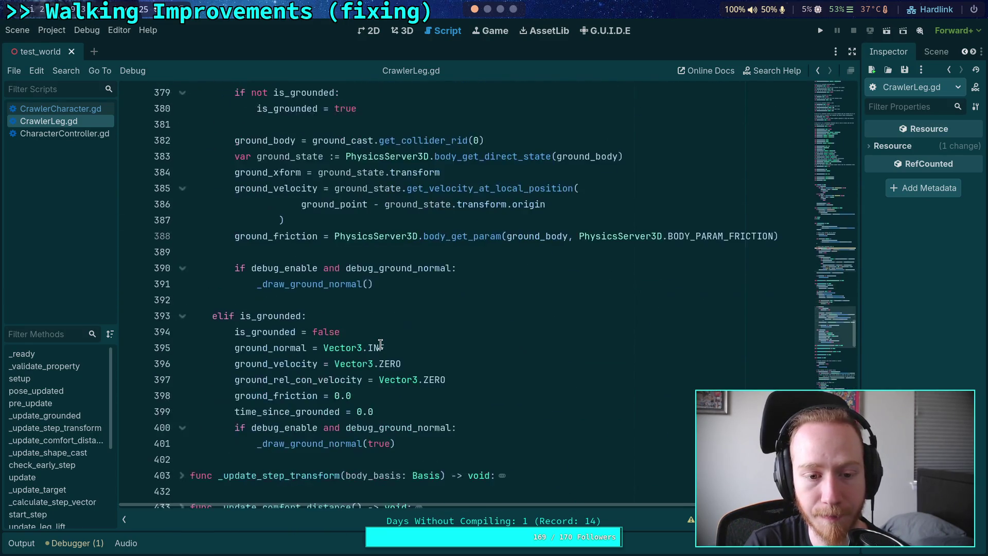
scroll(381, 344, down, 5)
scroll(380, 344, down, 13)
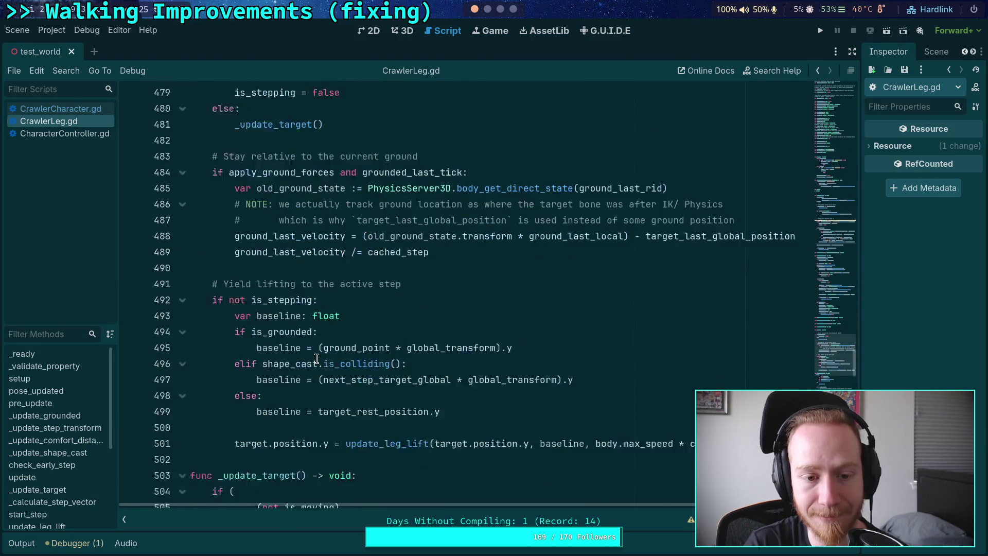
Step: Highlight is_stepping where a step starts and where it finishes
click(326, 316)
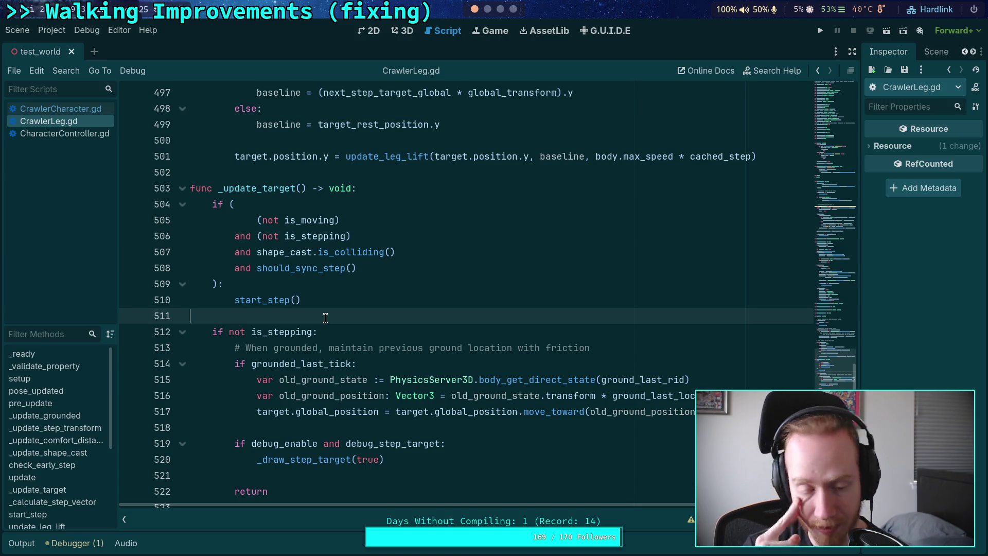
scroll(325, 317, down, 3)
scroll(325, 317, down, 2)
scroll(326, 318, up, 3)
double_click(260, 235)
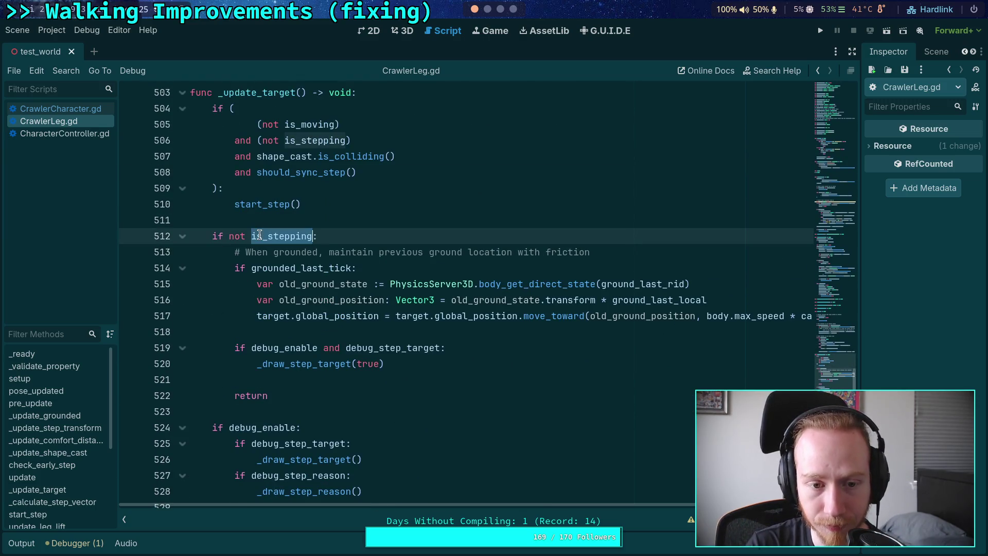
scroll(425, 308, down, 7)
scroll(326, 327, down, 13)
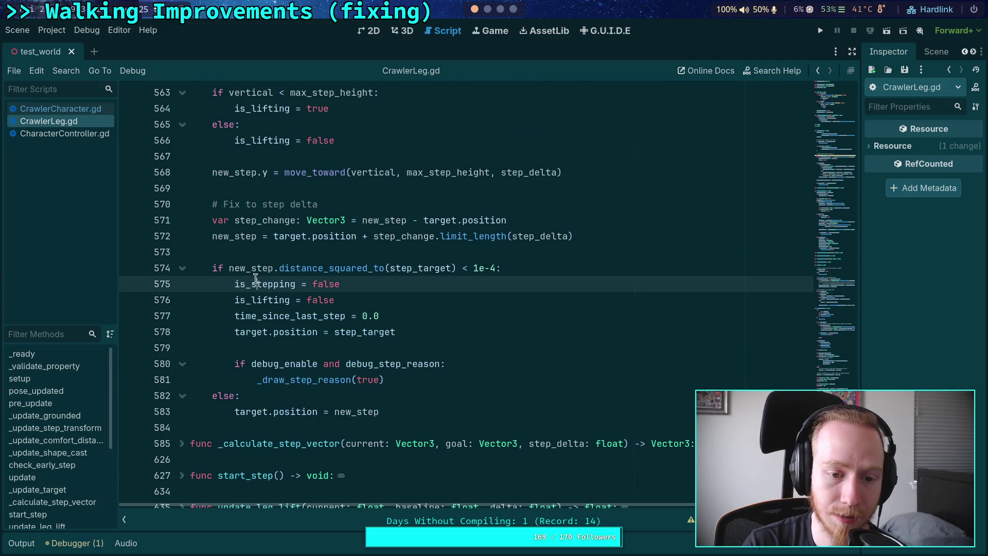
double_click(262, 283)
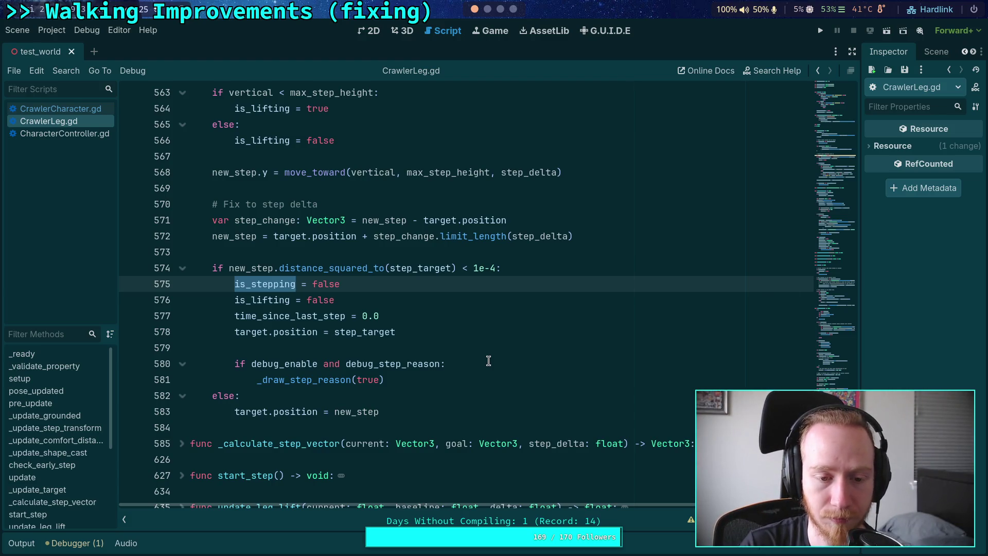
Step: Open a new line right after is_stepping = false in the step-completion block
click(482, 338)
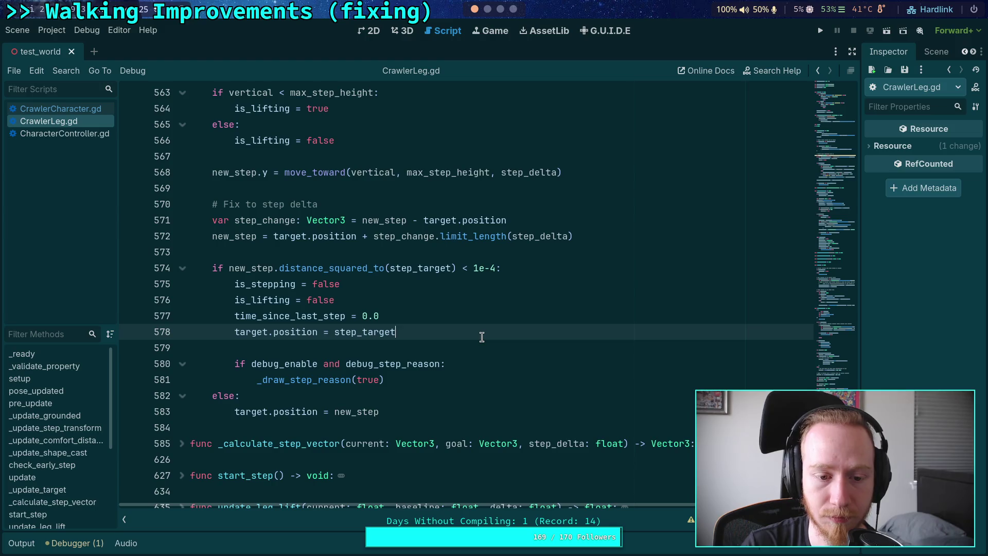
click(382, 288)
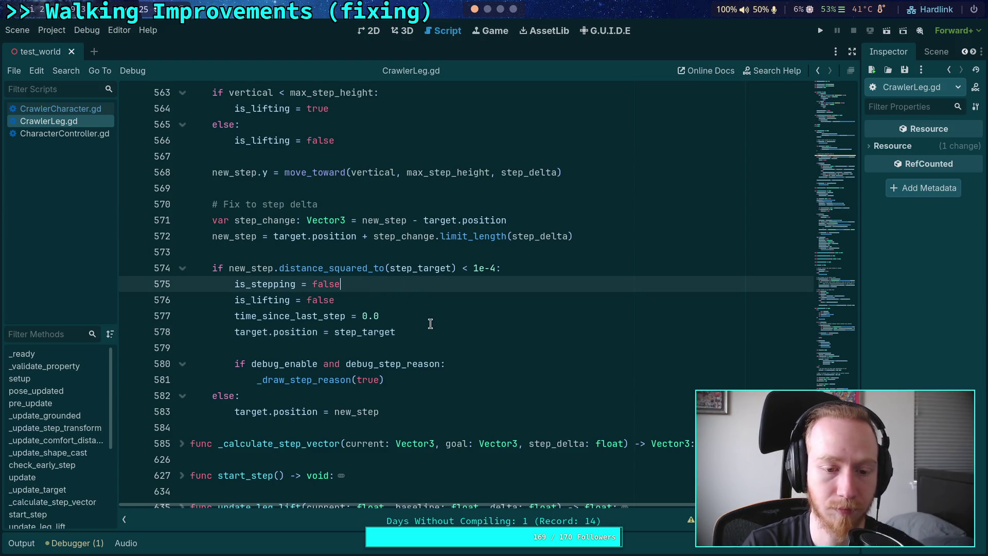
key(Return)
Step: Add was_stepping = true after is_stepping = false
text(w)
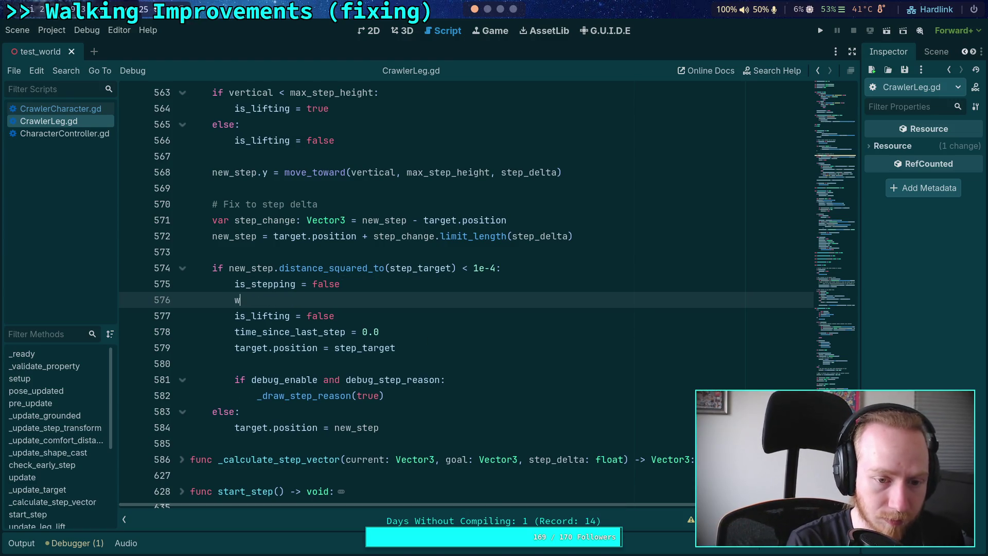
text(as_steppi)
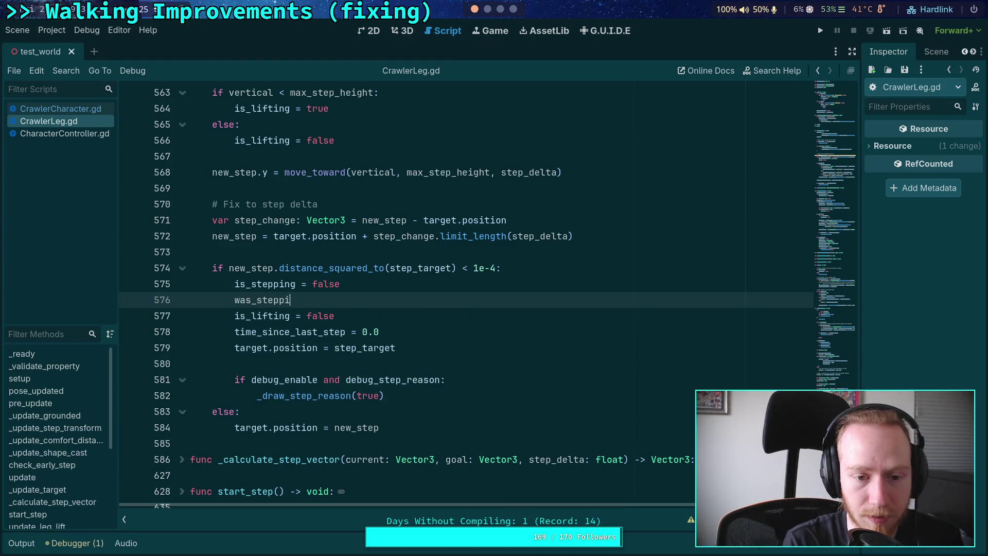
text(ng = true)
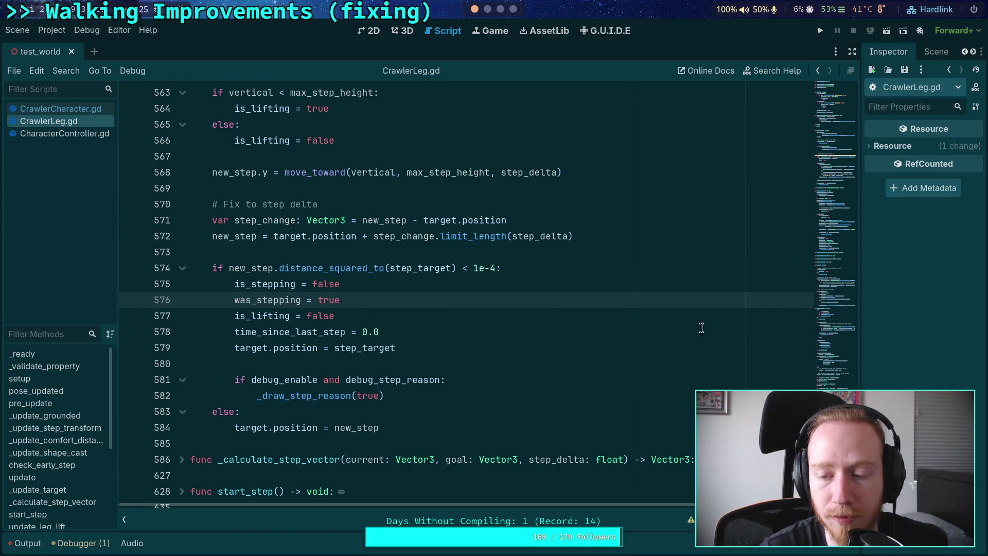
drag(838, 221, 840, 224)
scroll(456, 220, up, 9)
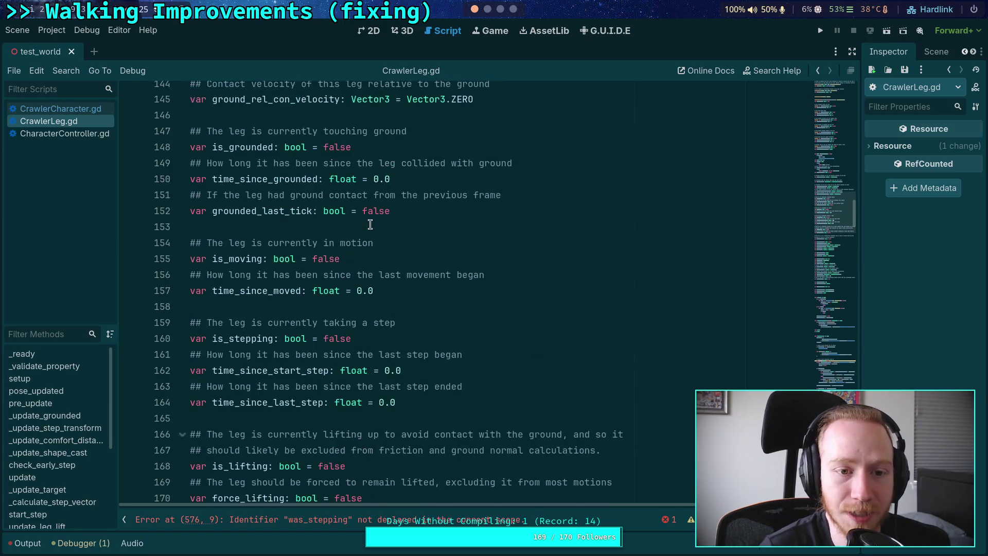
scroll(394, 293, down, 1)
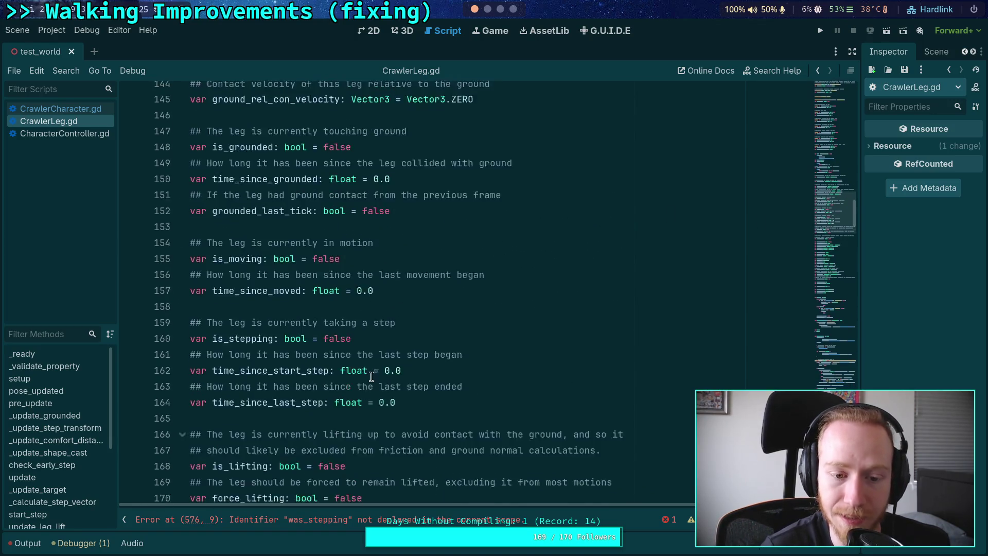
Step: Declare var was_stepping: bool = false below the is_stepping declaration
click(425, 293)
key(Return)
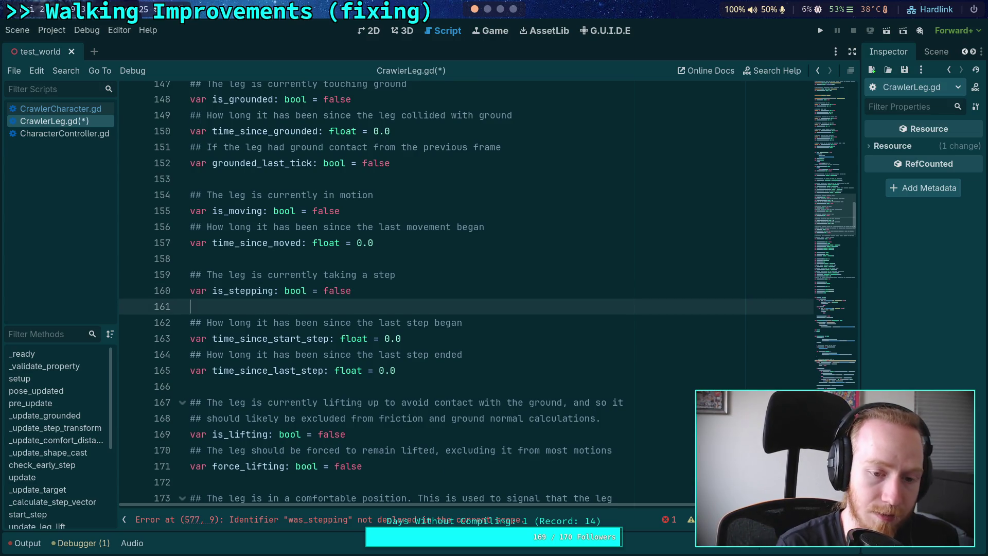
text(var)
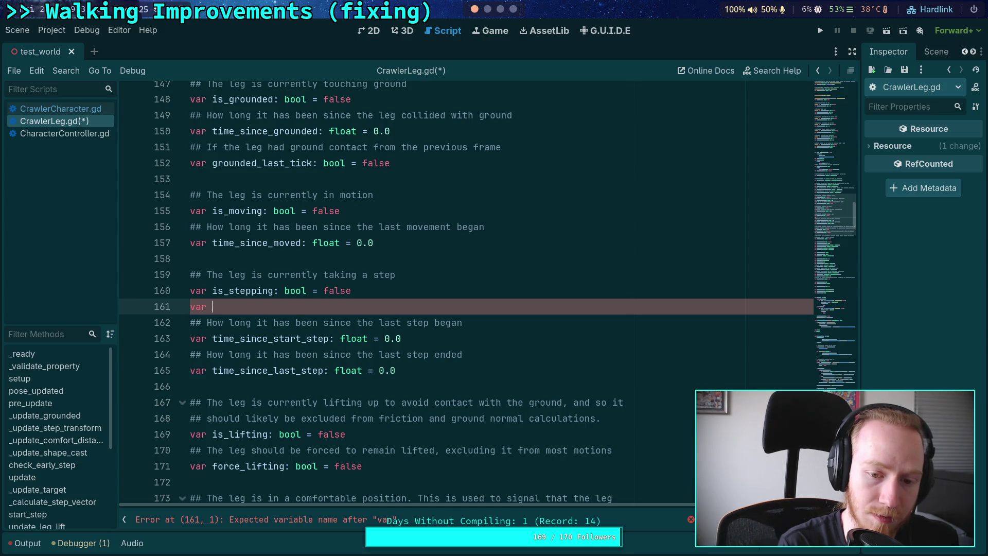
text(was_stepping: bool = false)
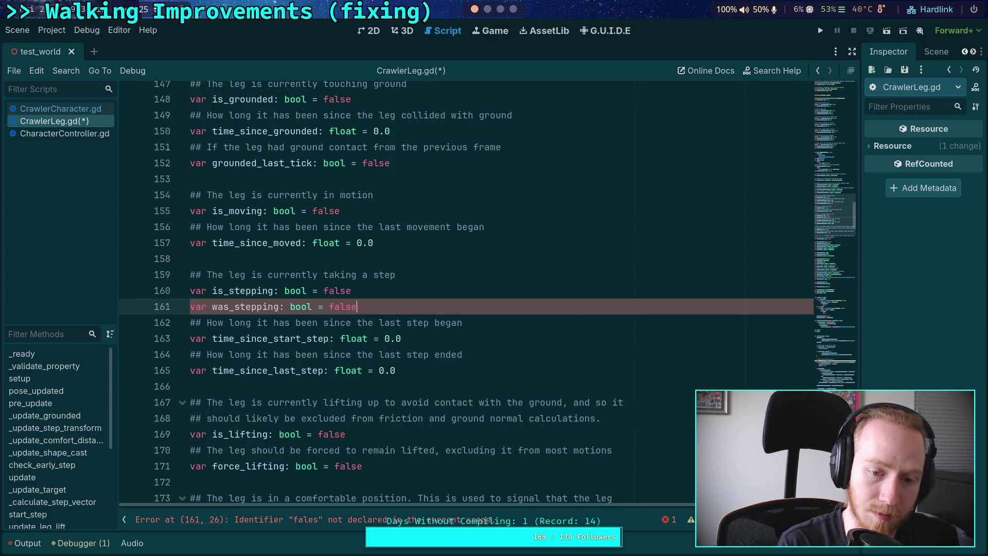
Step: Add a ## doc comment on blocking ground forces when the leg lands at the step target, then save
key(Up)
key(End)
key(Return)
text(## Use)
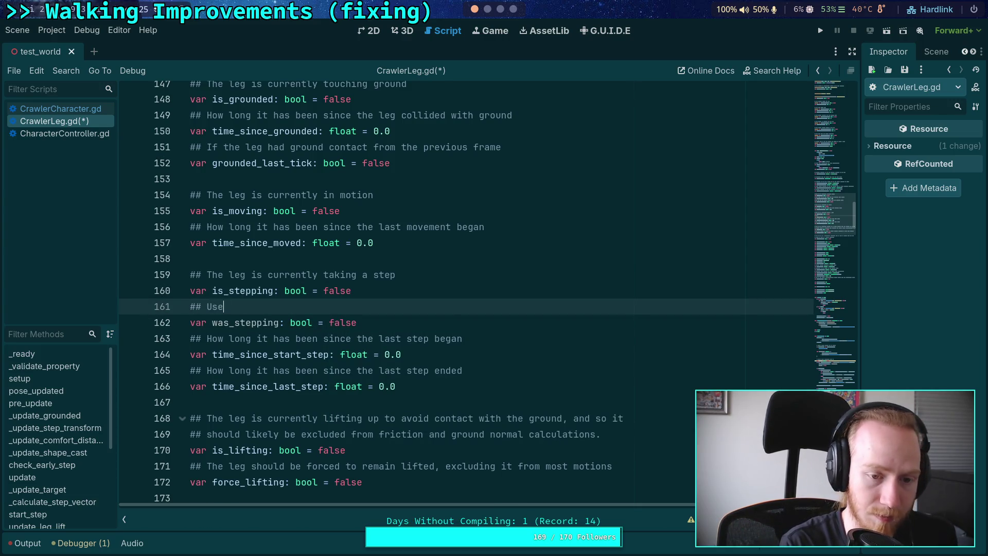
text(d to prevent application of ground forces on )
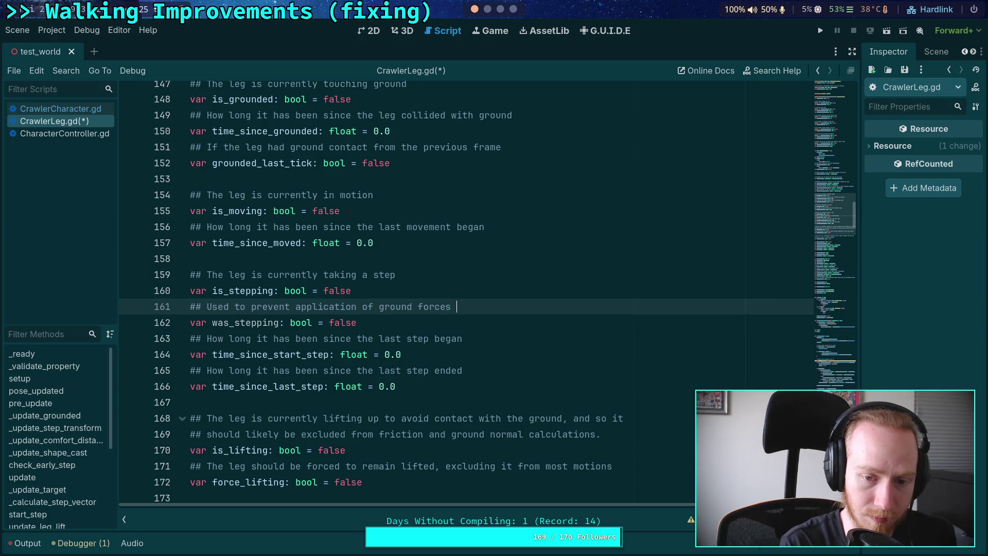
text(the fram the)
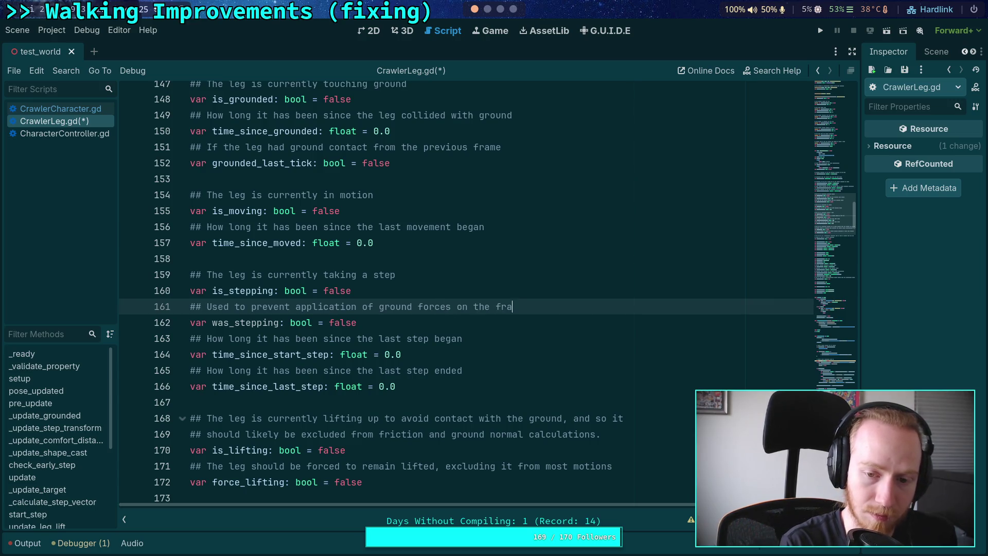
key(BackSpace)
key(BackSpace)
key(BackSpace)
text(e the leg )
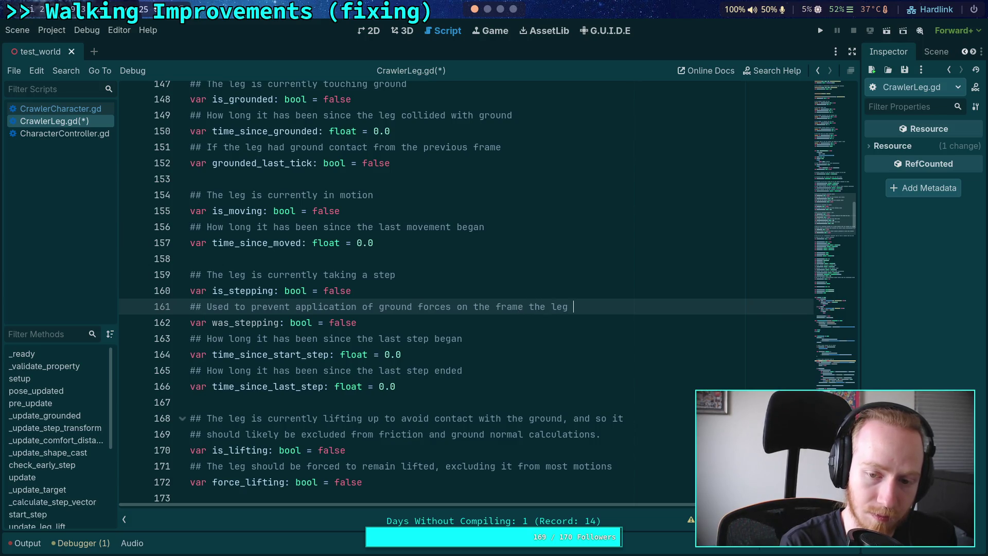
text("lands" )
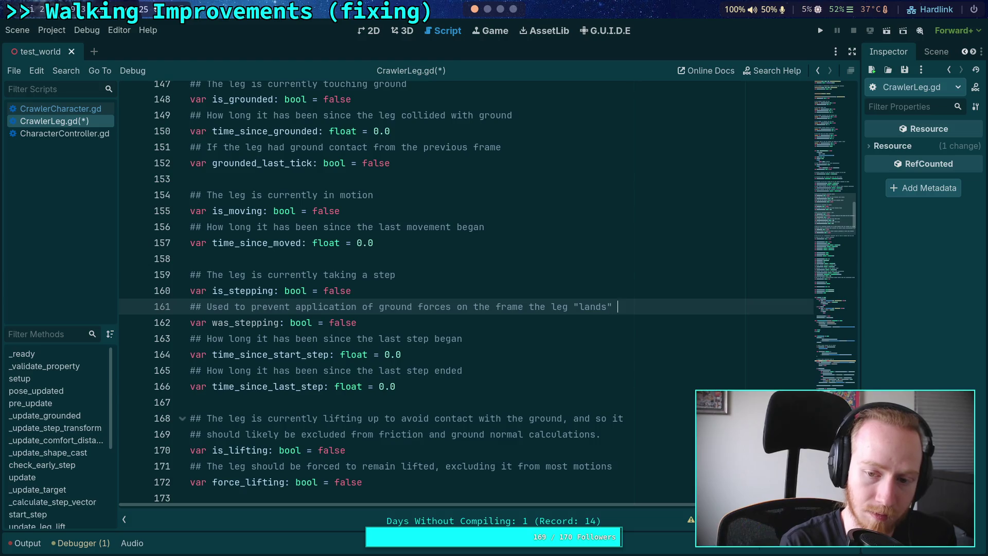
text(at)
key(Return)
text(## the step target)
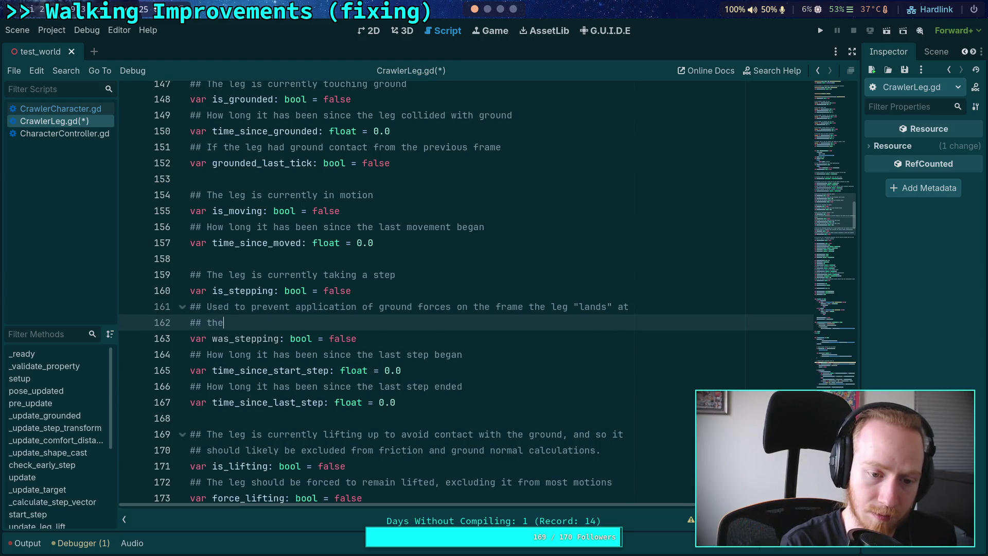
key(ctrl+s)
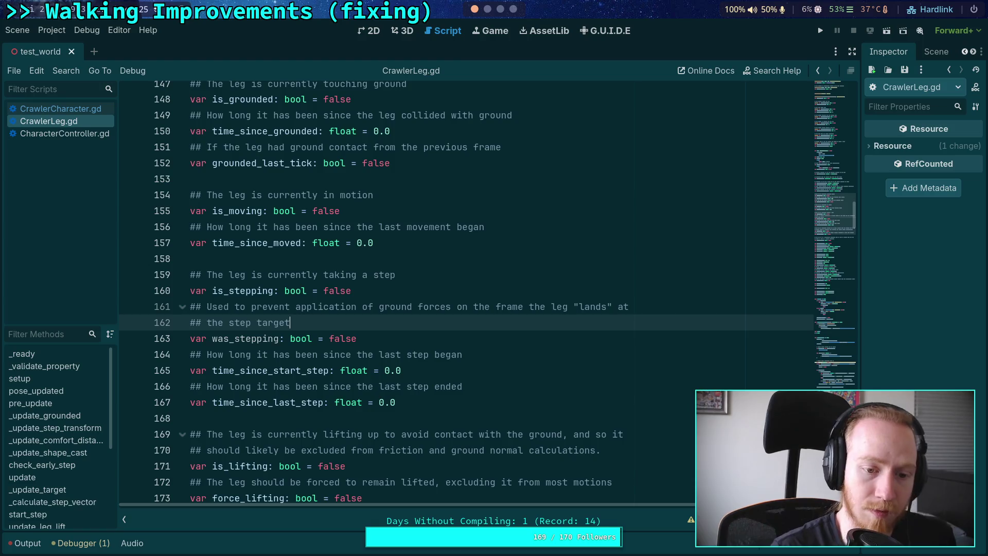
scroll(346, 244, down, 15)
scroll(347, 245, down, 20)
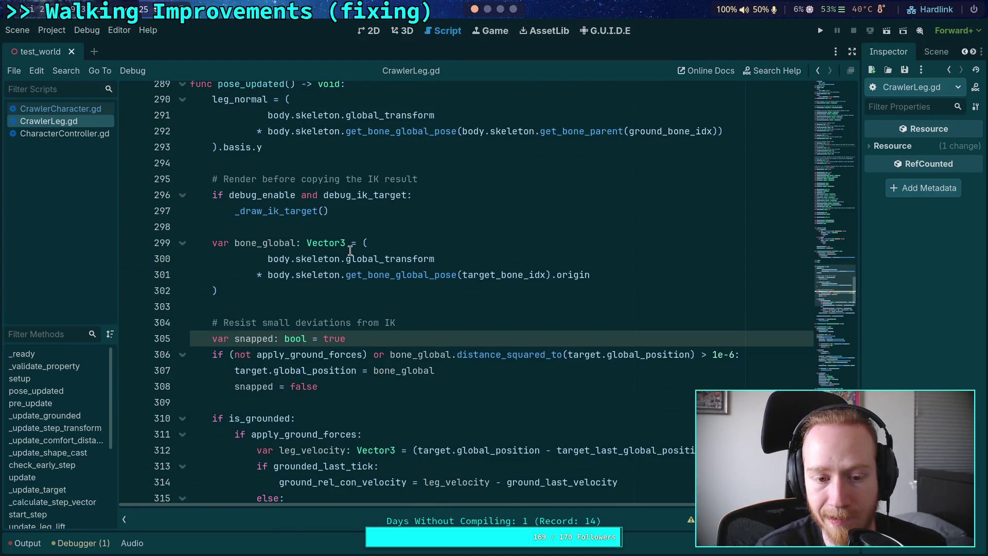
scroll(346, 243, down, 10)
scroll(350, 250, up, 8)
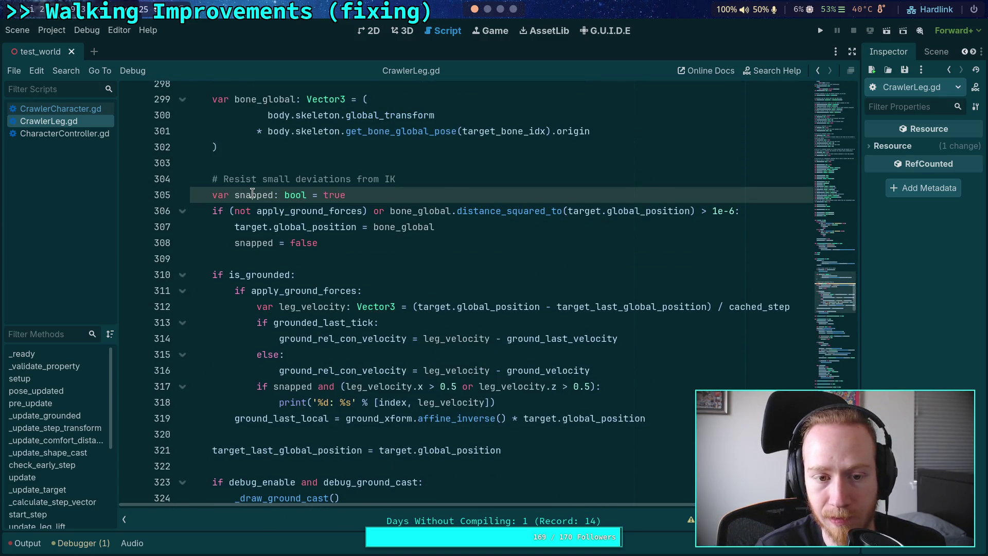
click(252, 195)
key(ctrl+s)
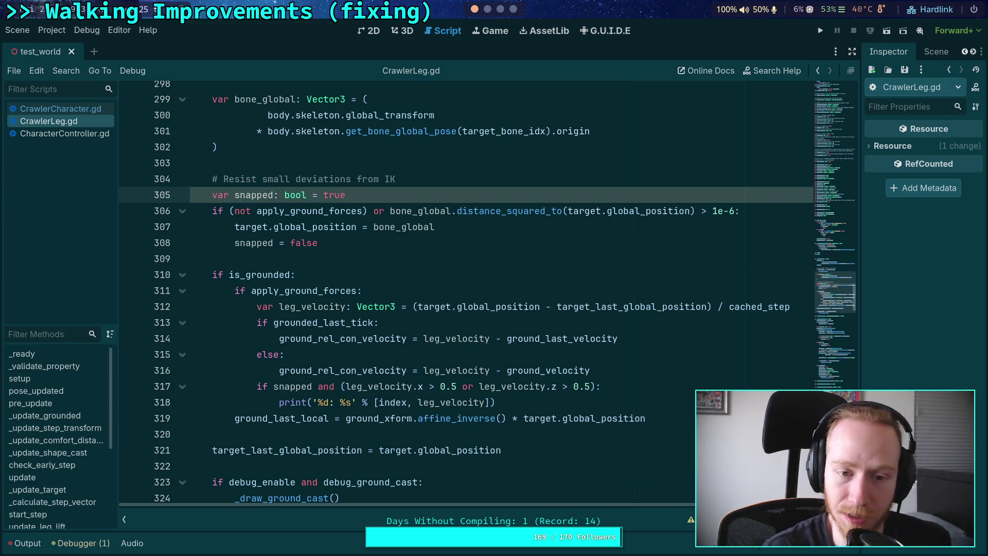
click(690, 518)
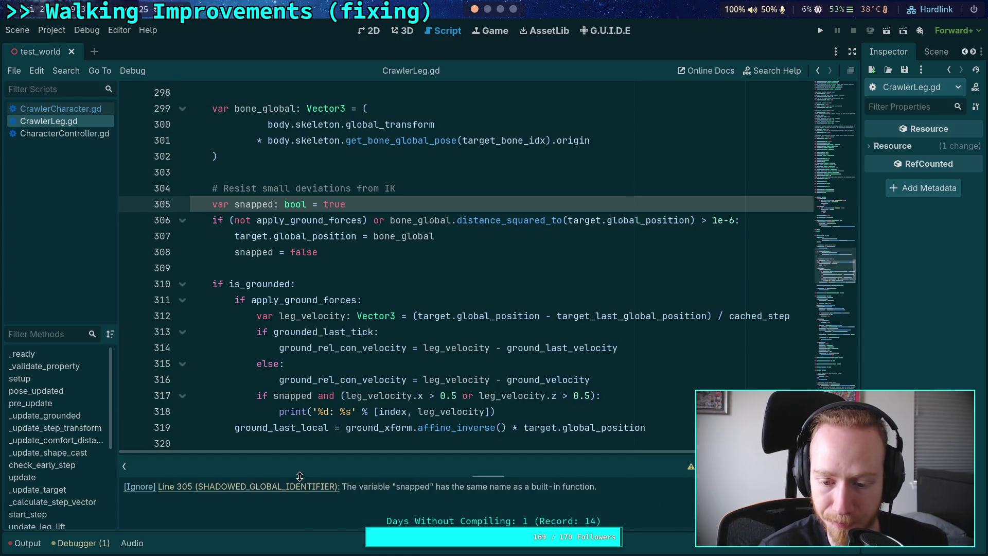
click(417, 189)
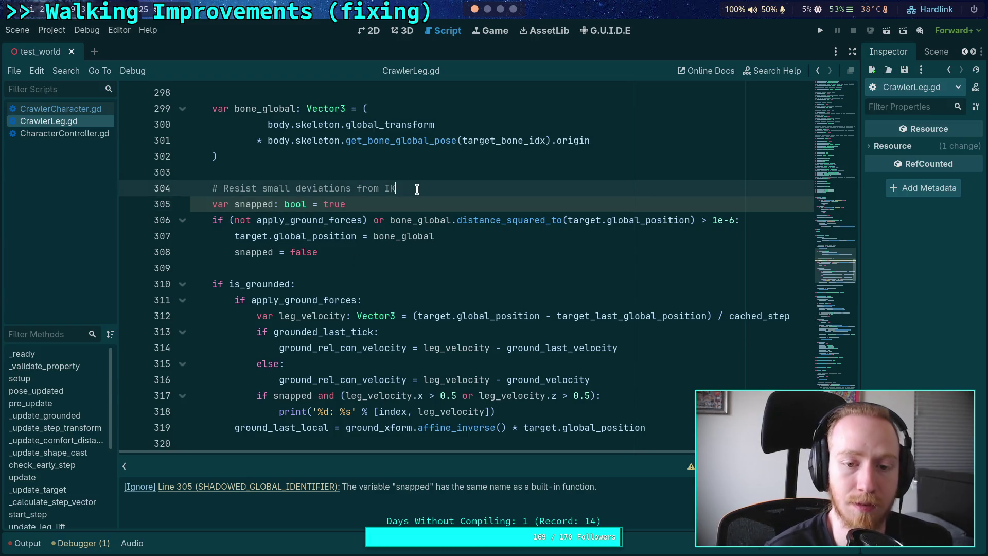
key(Return)
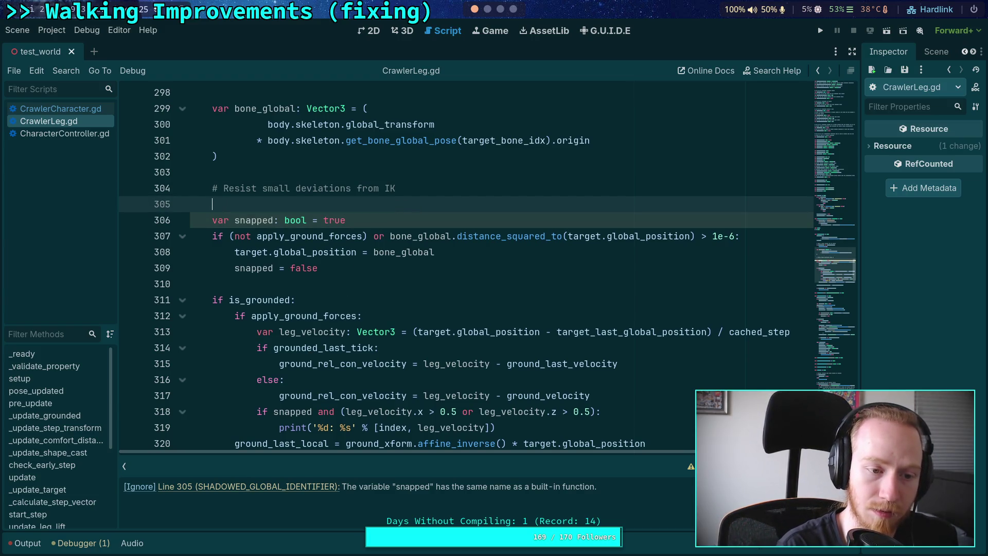
text(snapped)
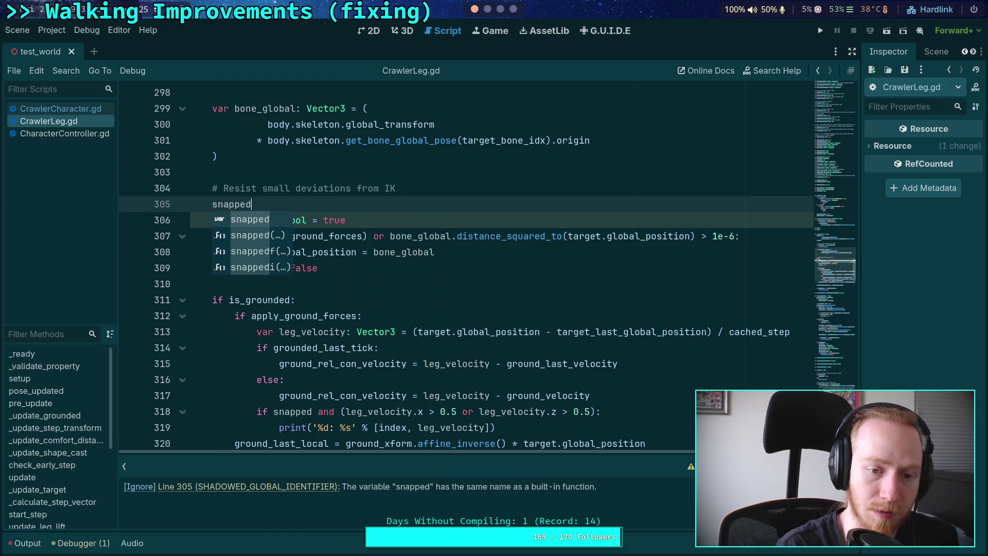
text(()
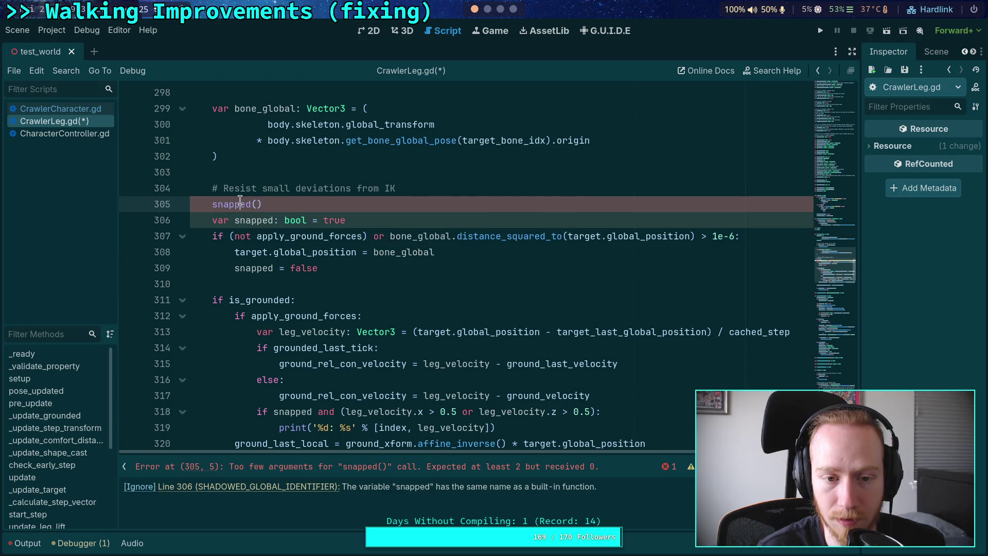
click(211, 220)
key(ctrl+k)
mouse_move(237, 201)
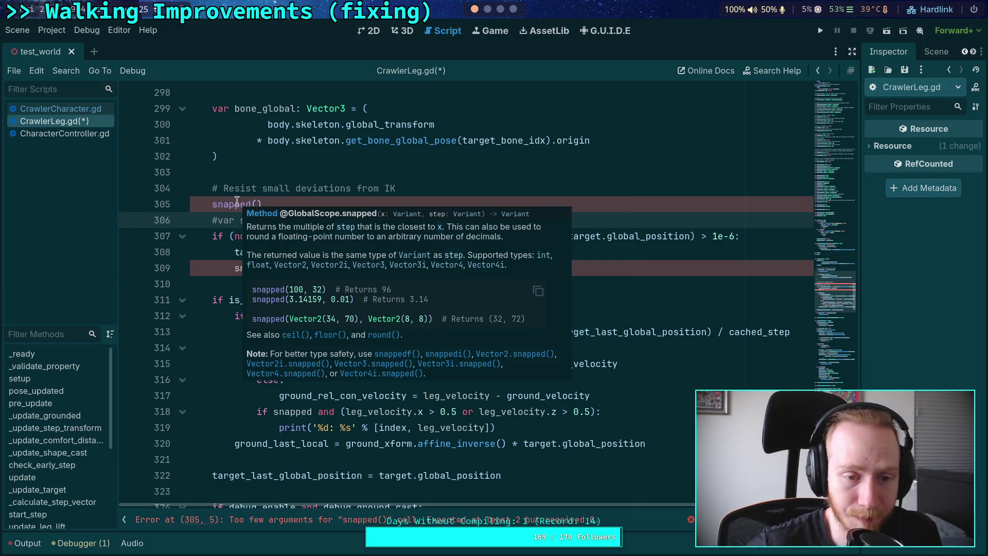
key(BackSpace)
drag(266, 204, 190, 207)
key(BackSpace)
key(BackSpace)
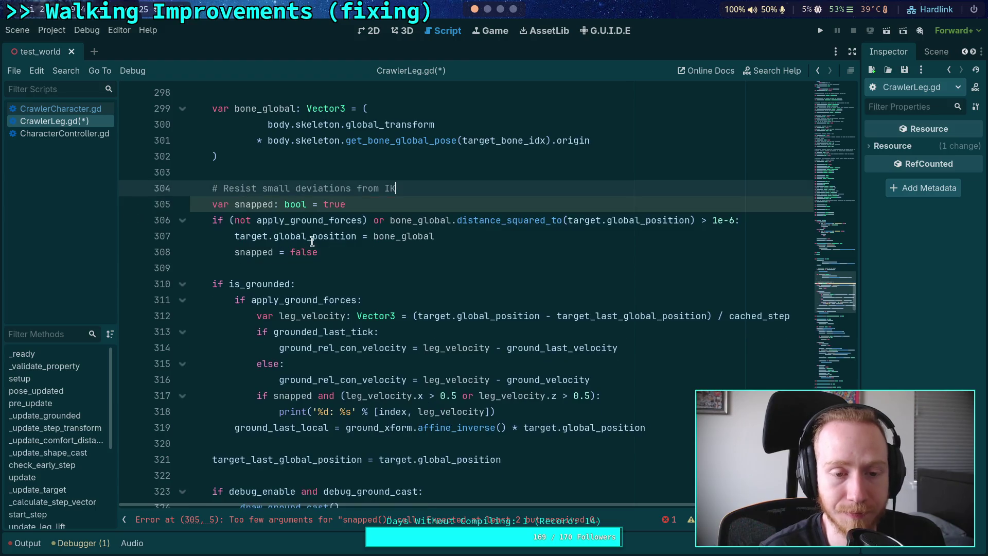
key(ctrl+s)
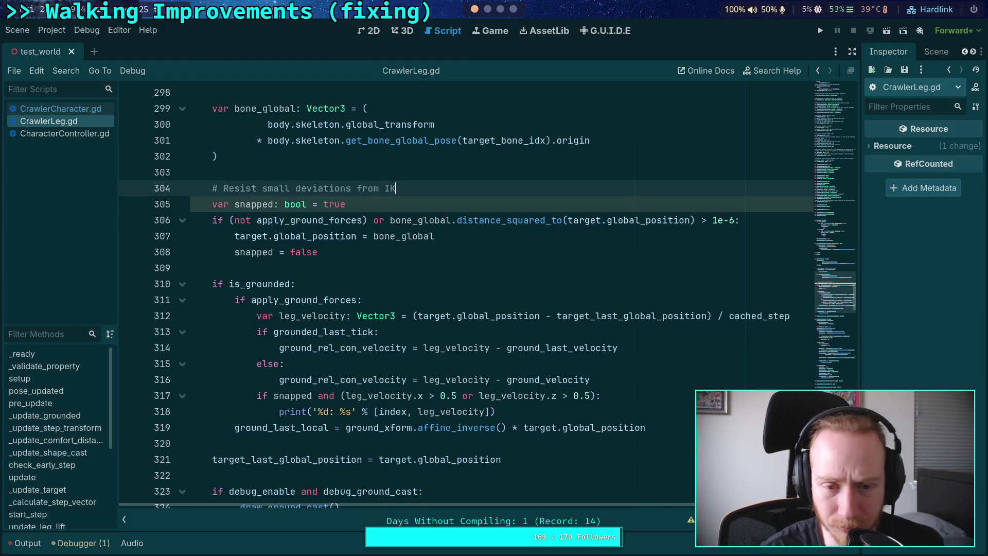
Step: Browse CrawlerLeg.gd, placing the caret on blank lines 309 and 521
click(275, 268)
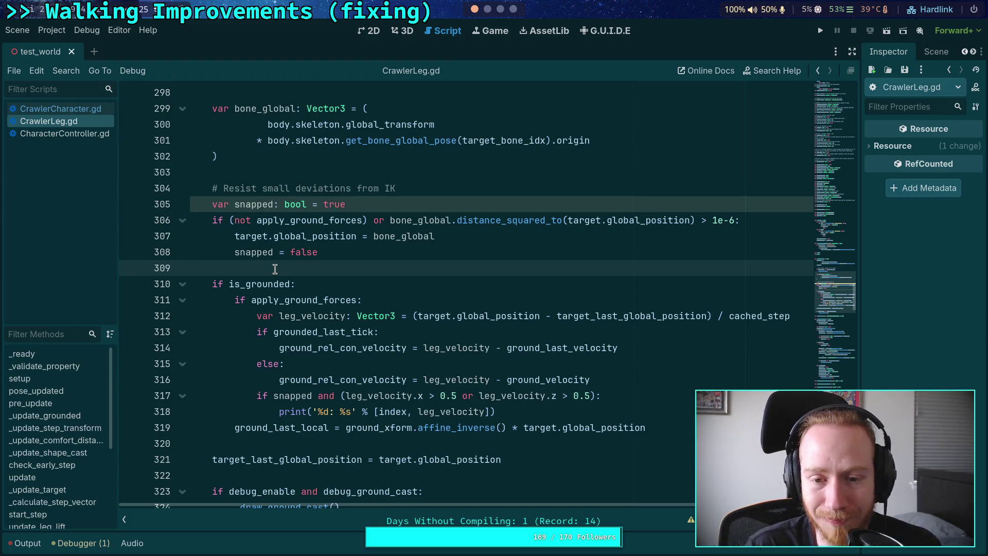
scroll(274, 269, down, 5)
click(249, 285)
scroll(253, 286, down, 18)
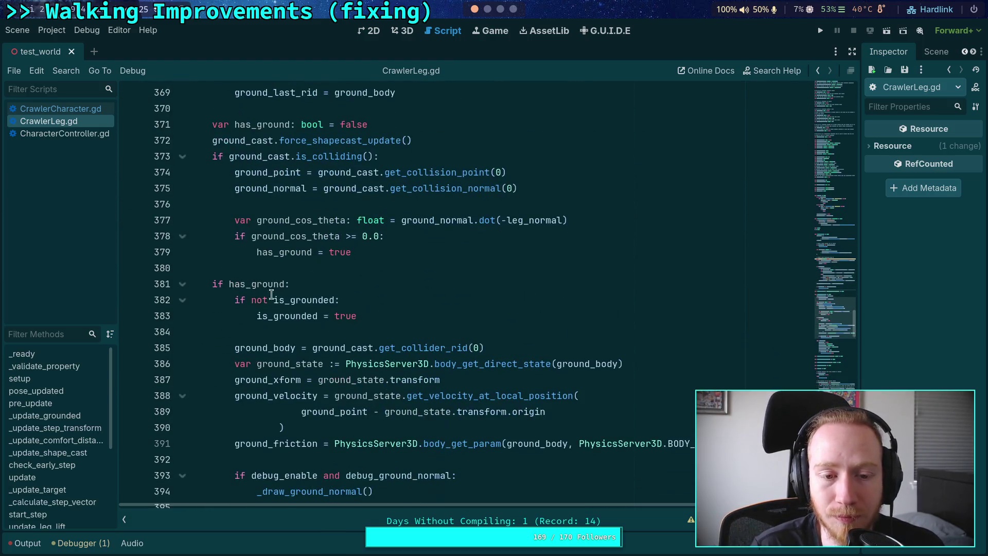
scroll(292, 304, down, 8)
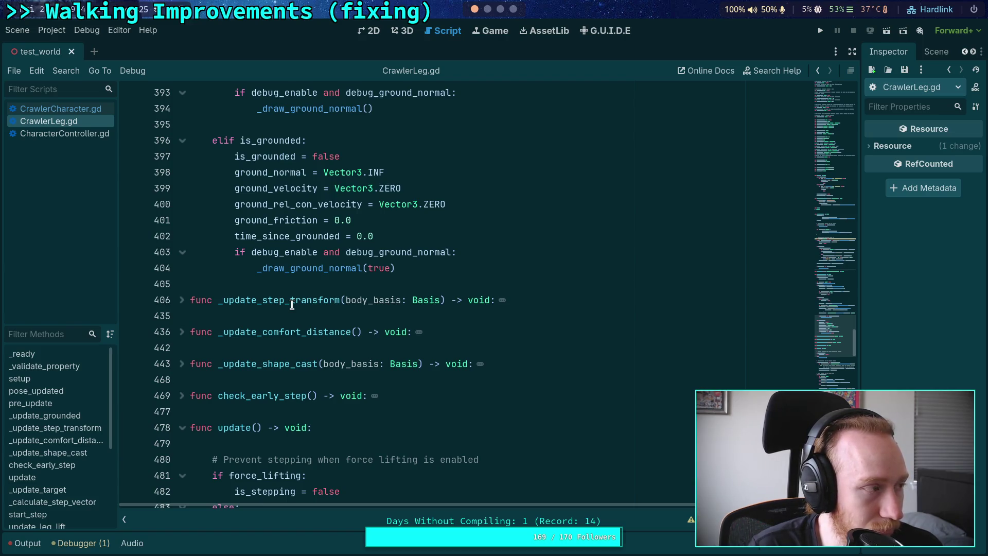
scroll(292, 304, down, 4)
scroll(288, 305, down, 14)
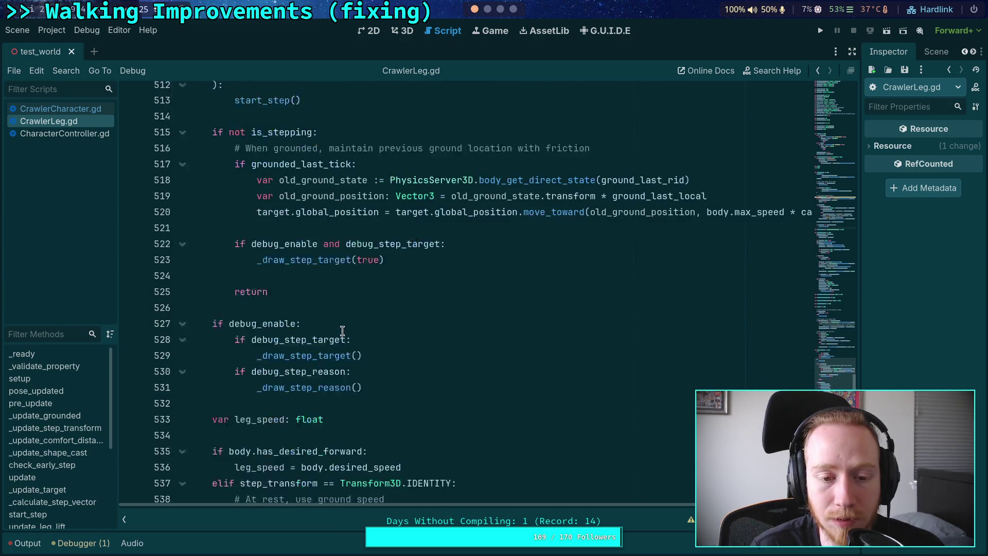
click(277, 287)
scroll(278, 288, up, 3)
click(267, 348)
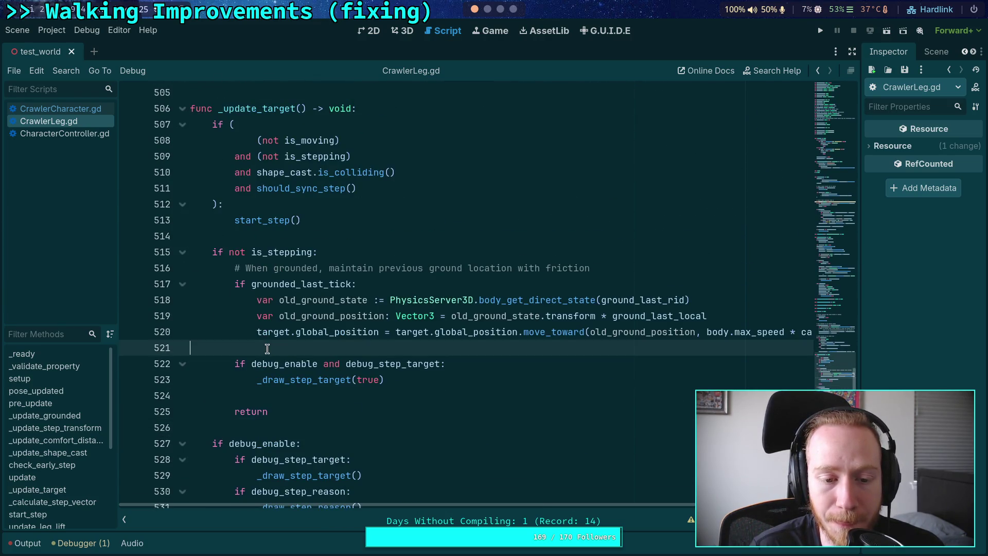
scroll(267, 349, up, 4)
click(267, 348)
scroll(270, 335, down, 8)
scroll(272, 324, down, 20)
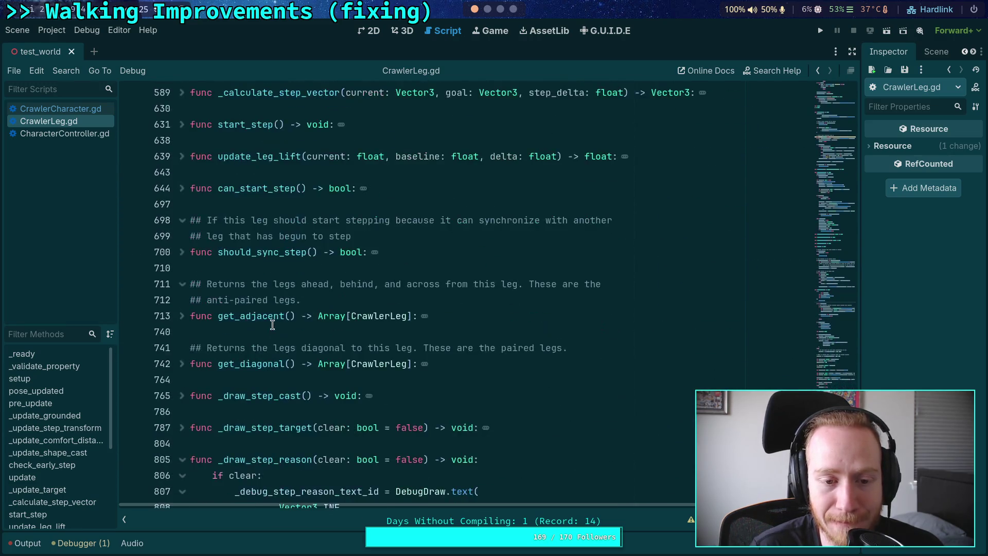
scroll(273, 324, down, 6)
Step: Fold the _draw_step_reason, _ready and _validate_property functions
click(182, 173)
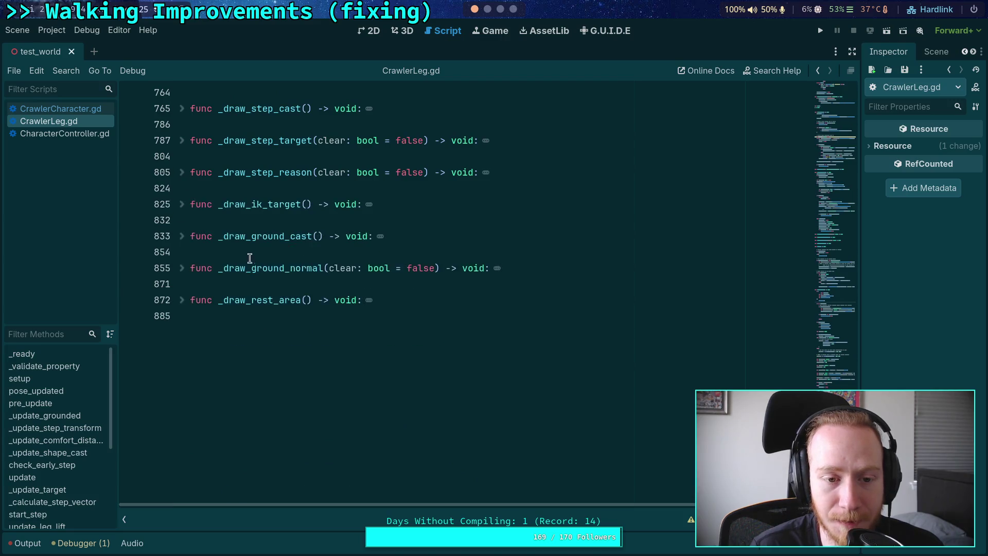
scroll(251, 260, up, 15)
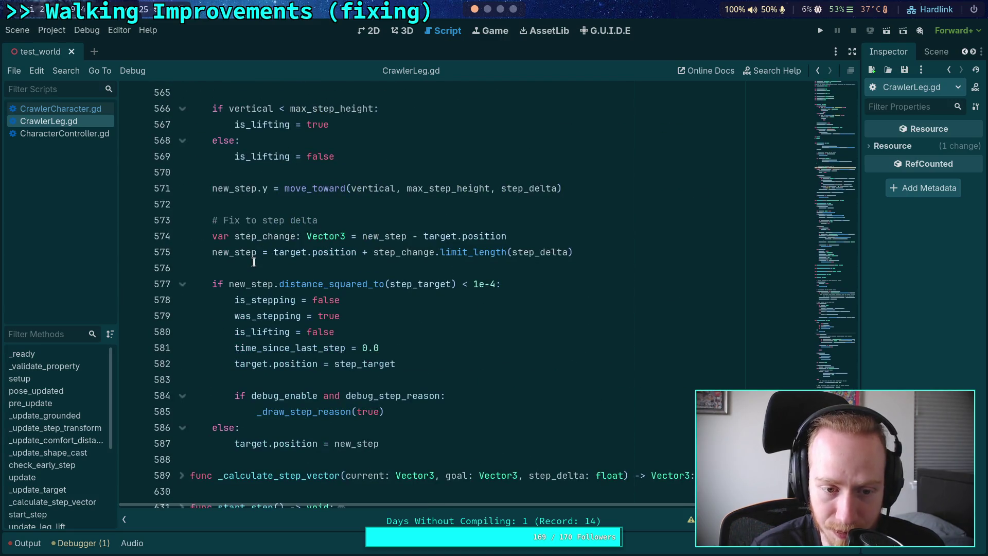
scroll(257, 288, up, 3)
scroll(281, 348, up, 4)
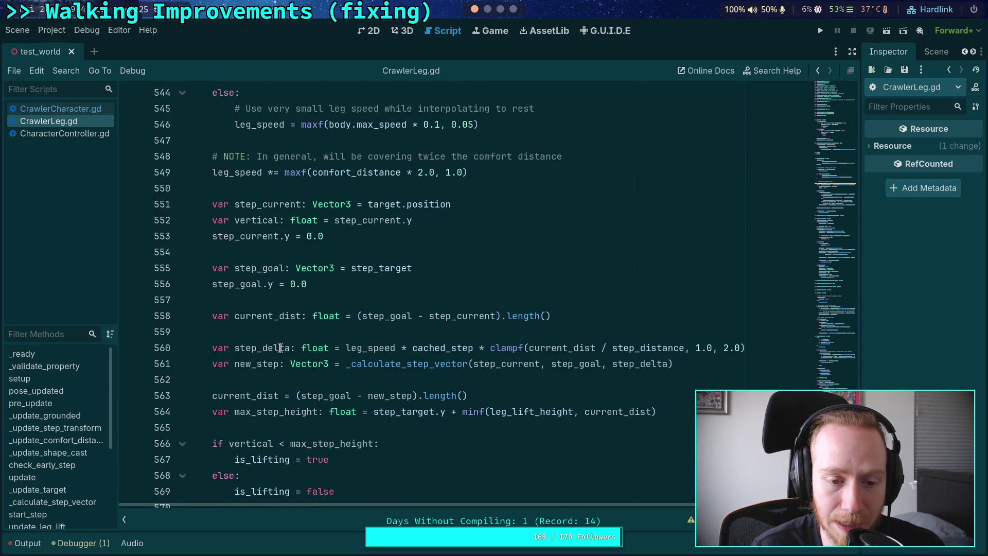
scroll(280, 349, up, 2)
scroll(278, 293, up, 8)
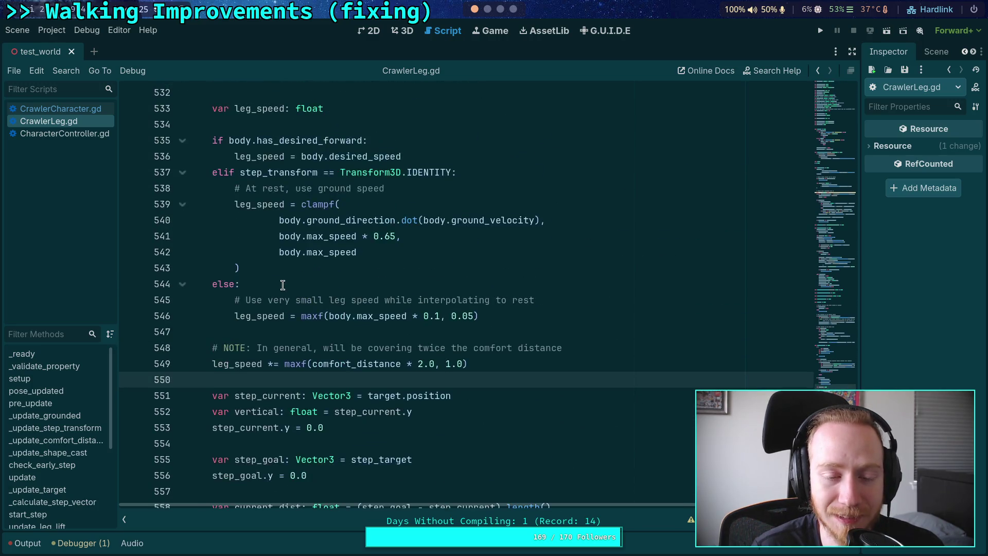
scroll(283, 285, up, 4)
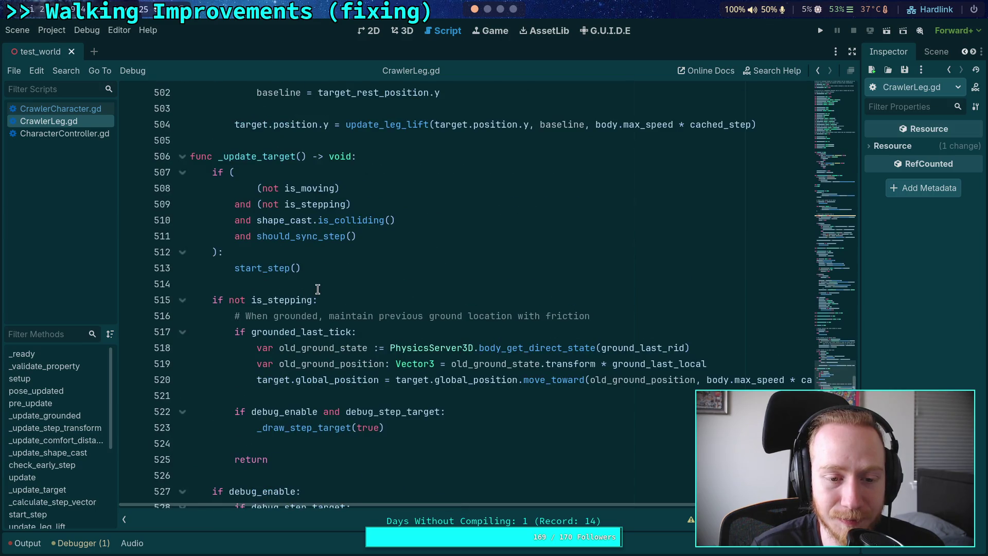
scroll(319, 288, up, 15)
scroll(320, 287, up, 20)
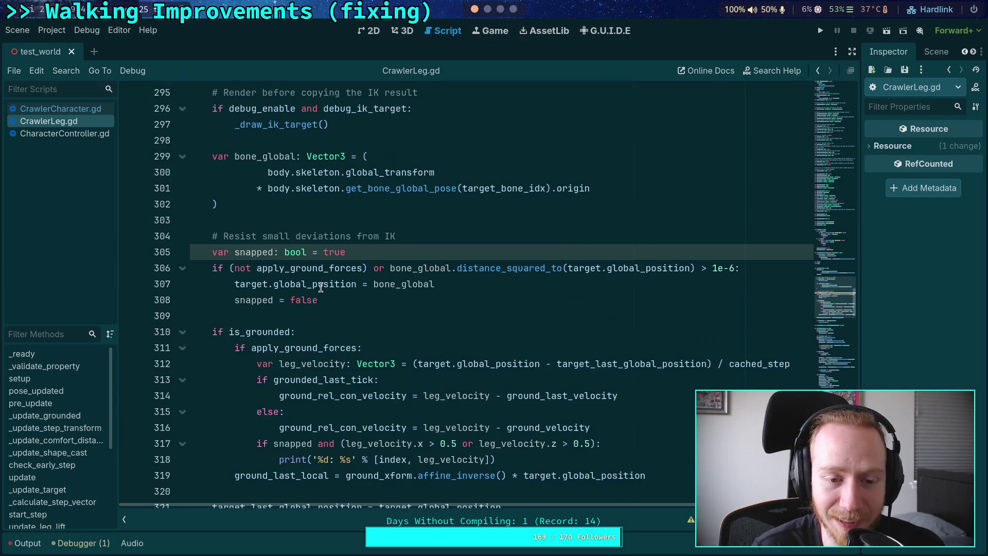
scroll(321, 287, up, 20)
scroll(321, 287, down, 6)
scroll(318, 283, up, 3)
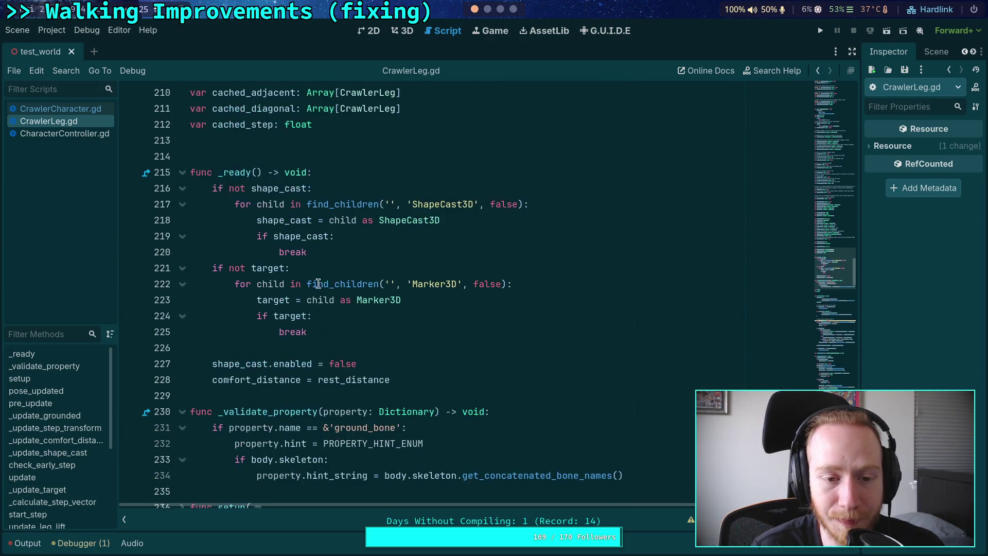
click(183, 171)
scroll(221, 211, down, 3)
scroll(221, 211, up, 3)
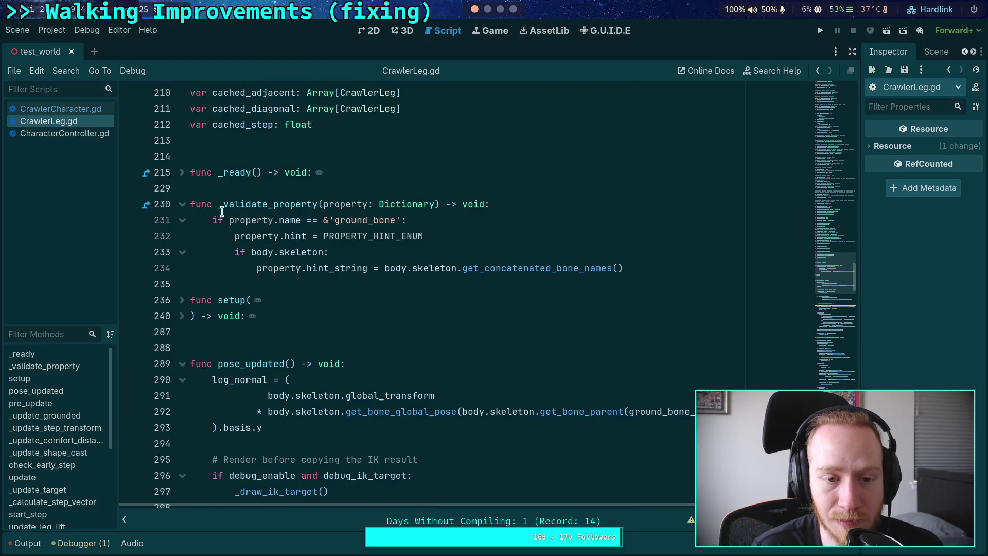
click(183, 205)
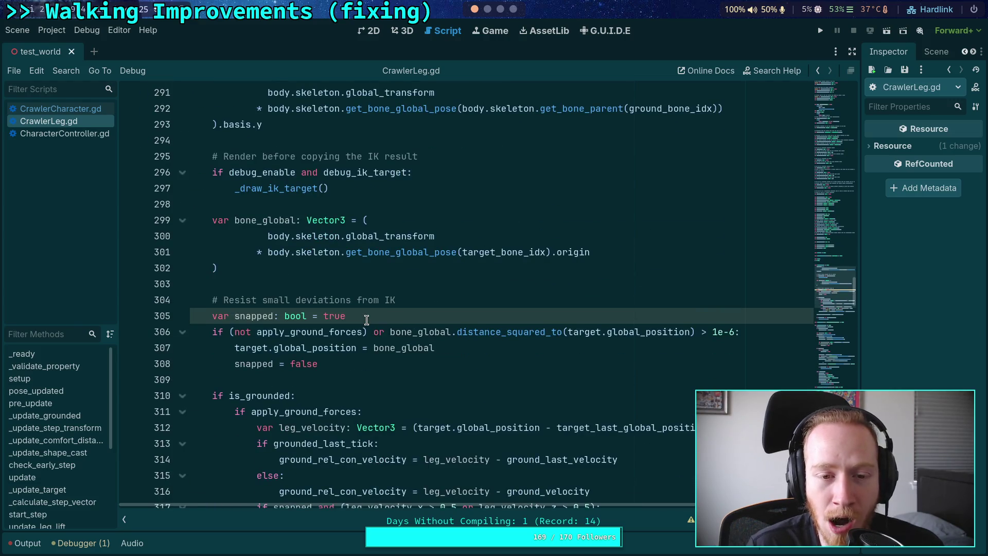
Step: Highlight apply_ground_forces uses and scroll up to its getter definition
scroll(366, 319, up, 2)
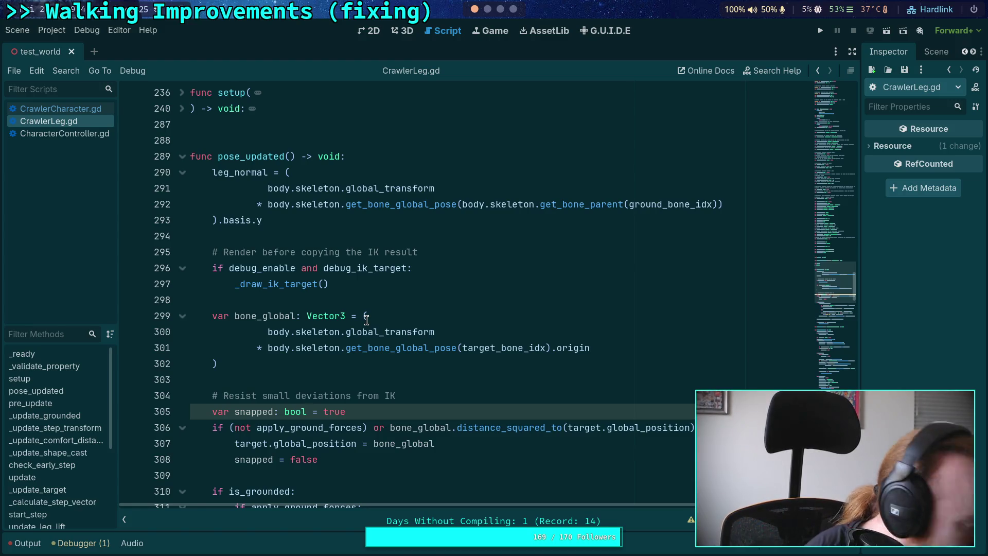
scroll(366, 320, down, 3)
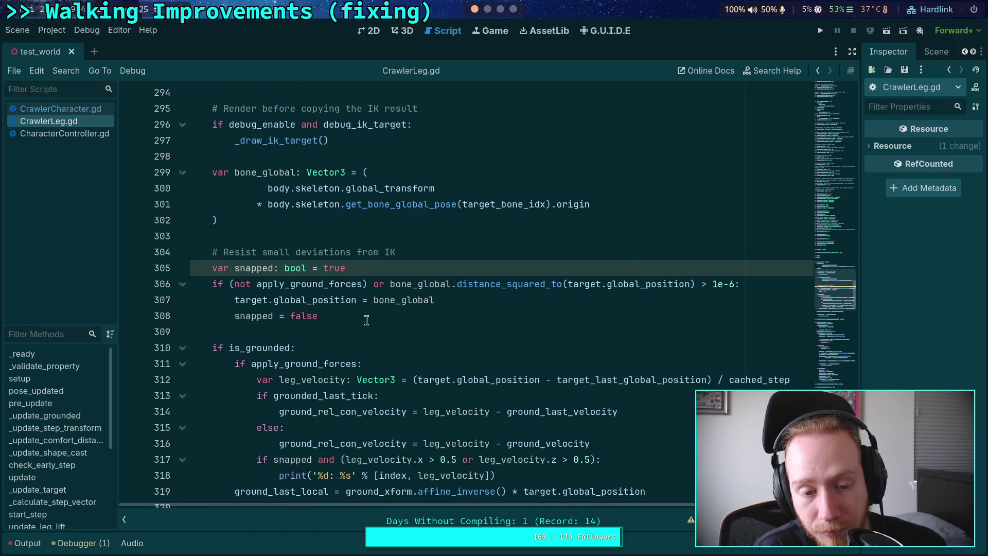
scroll(370, 316, down, 3)
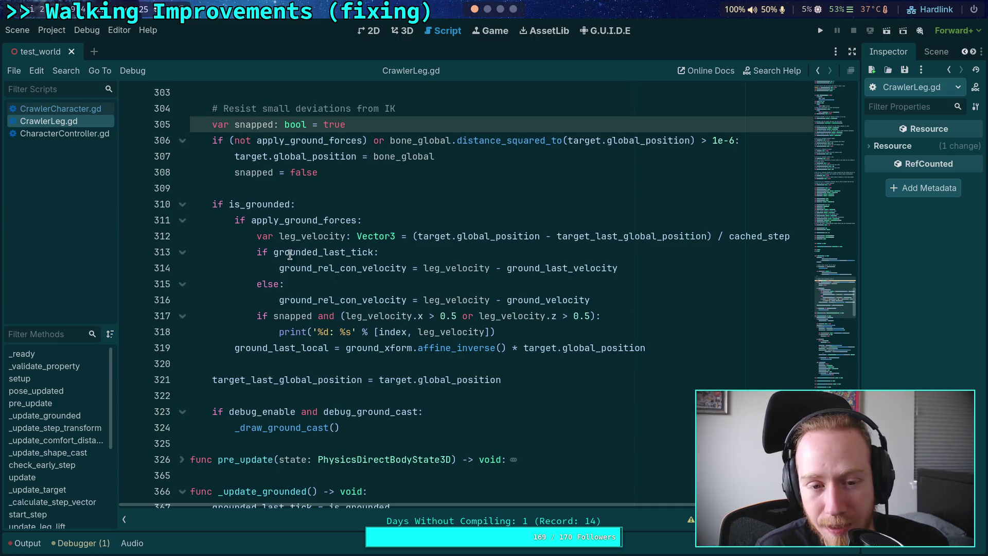
double_click(358, 220)
scroll(315, 252, up, 3)
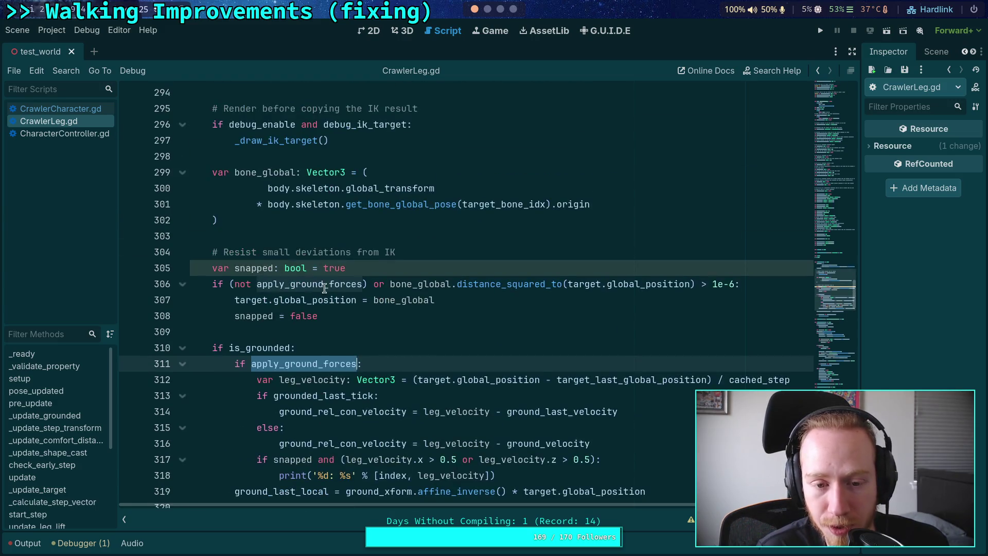
click(323, 284)
scroll(284, 286, up, 10)
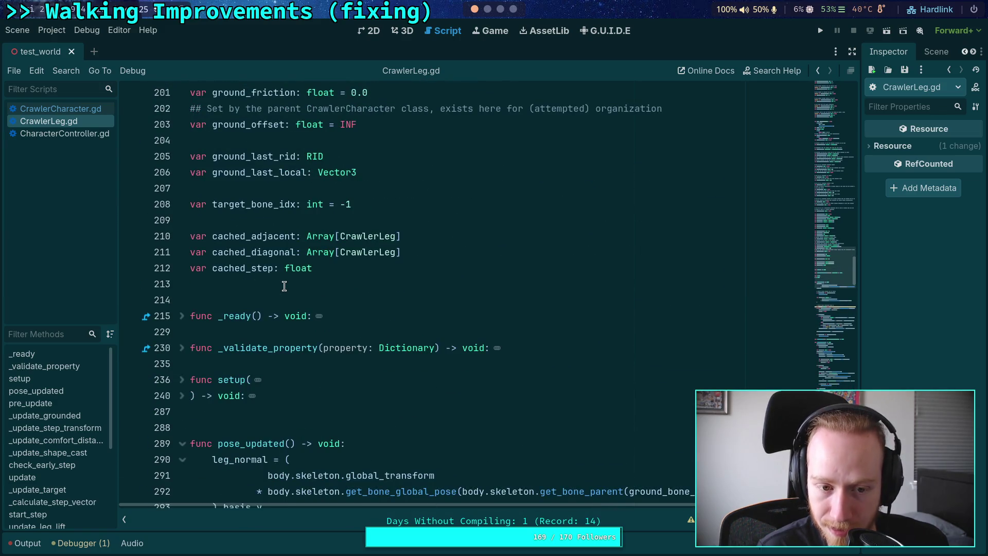
scroll(284, 287, up, 10)
scroll(284, 286, up, 12)
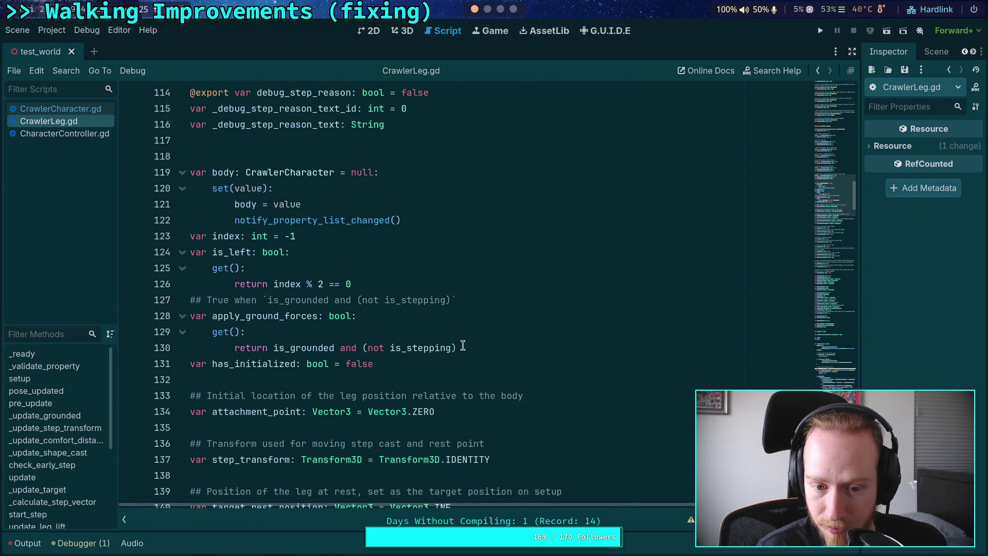
Step: Append and (not was_stepping) to the apply_ground_forces getter's return line
click(463, 346)
text(and (not was_step)
key(Return)
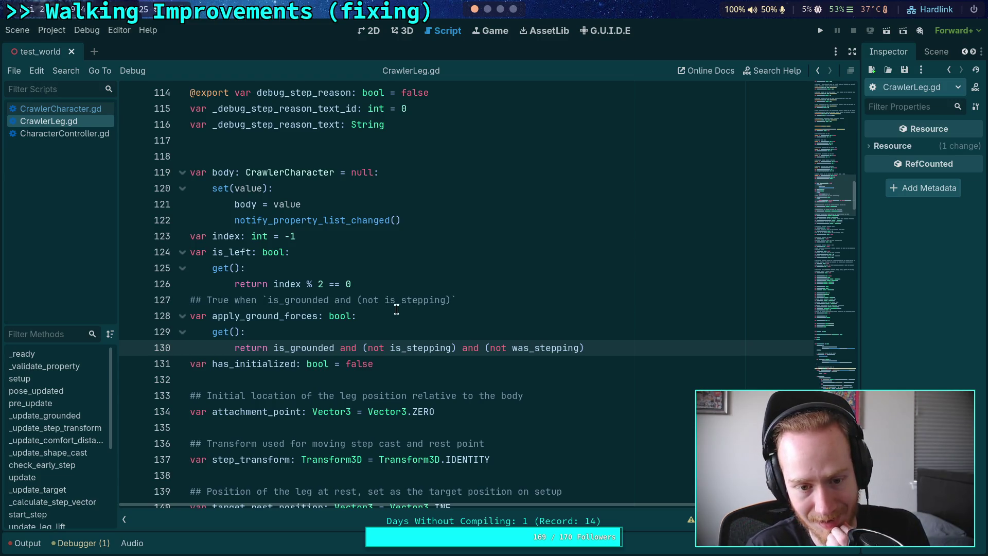
Step: Add and (not was_stepping) to the getter's doc comment on line 127
click(452, 299)
text(and (n)
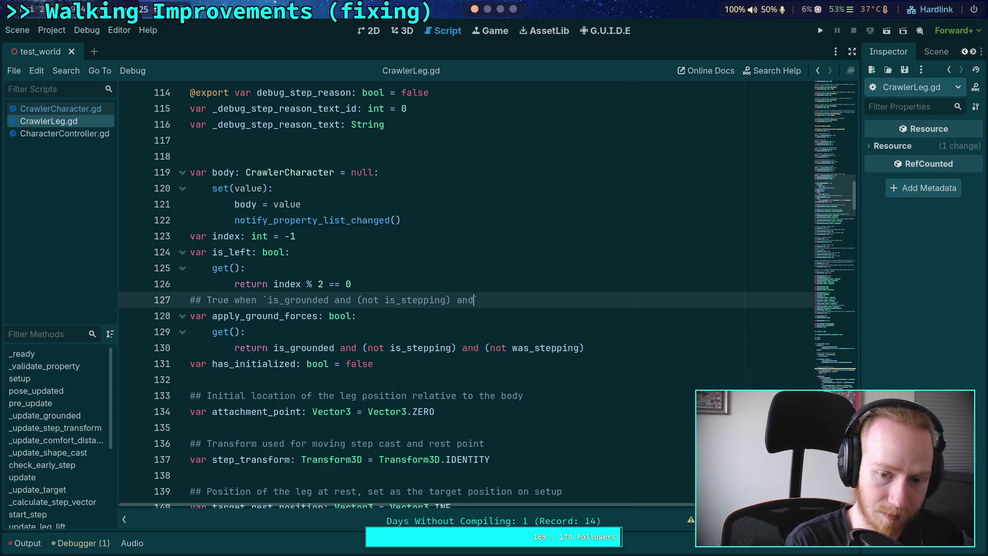
text(ot was_stepp)
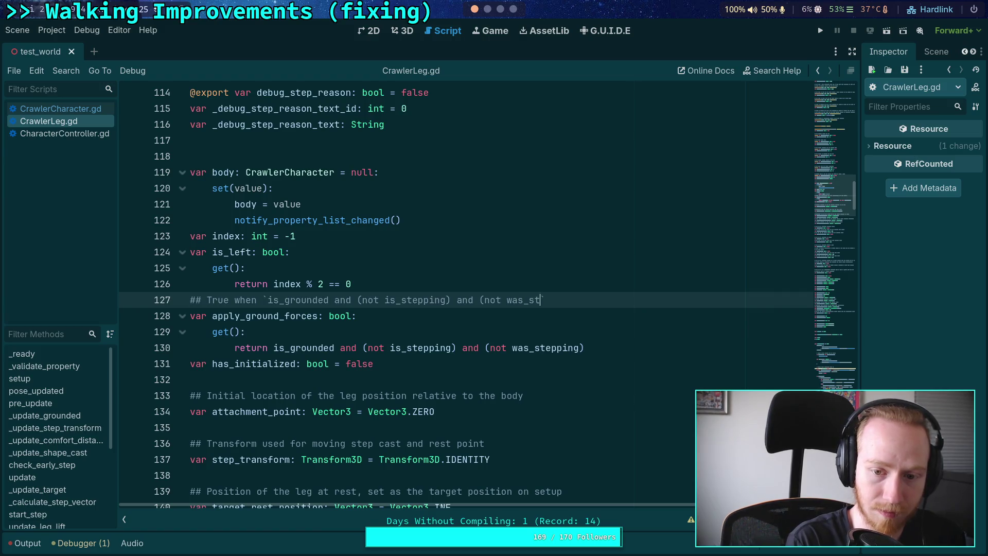
text(ing))
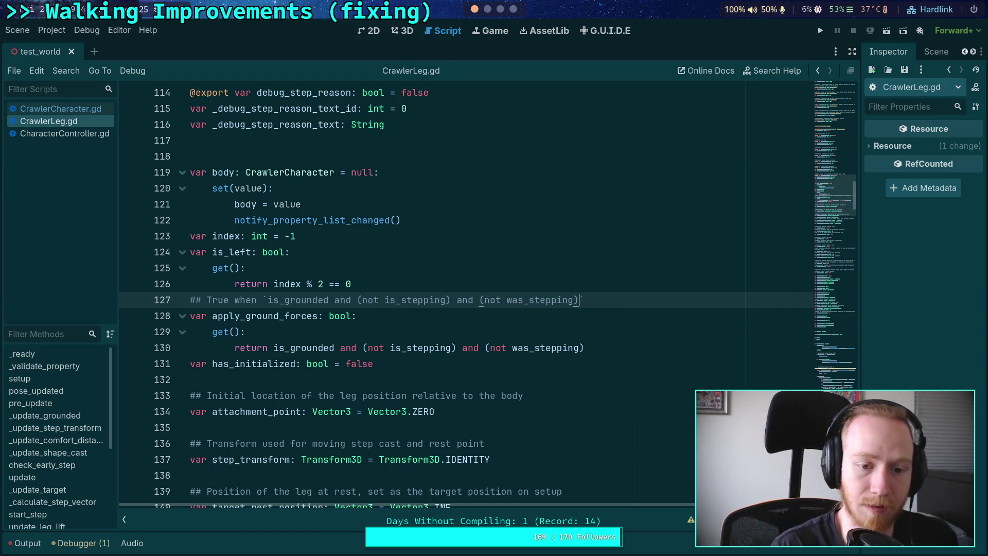
click(343, 321)
click(342, 328)
click(331, 386)
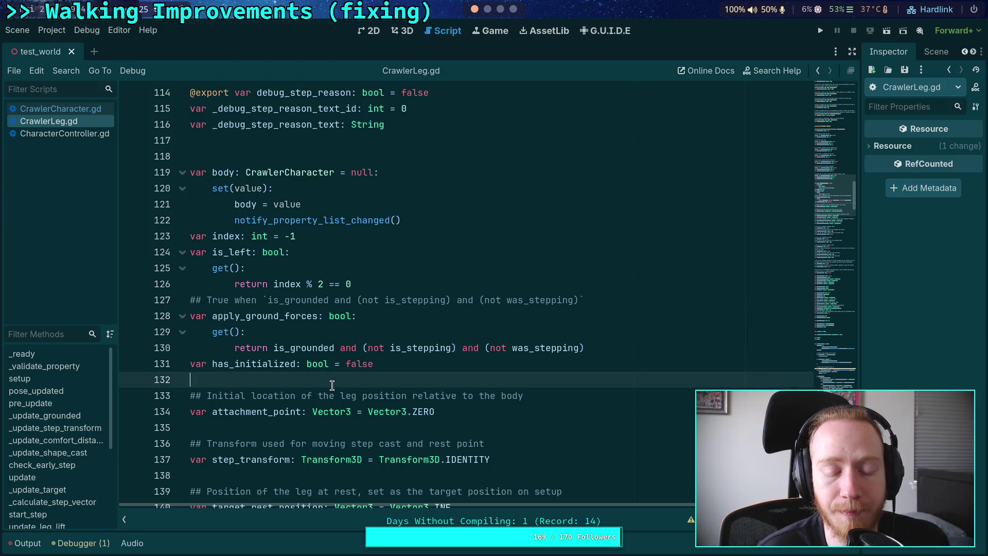
scroll(332, 385, down, 4)
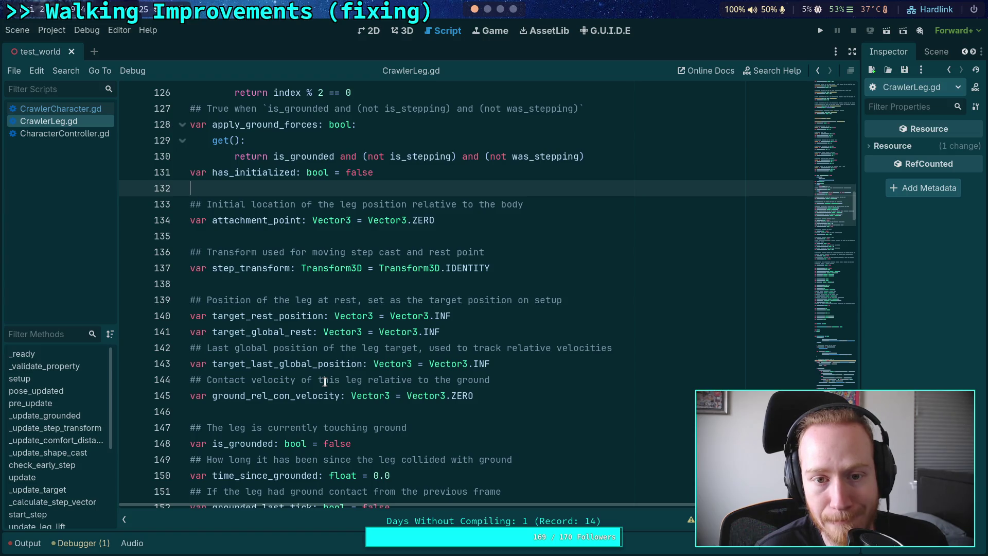
scroll(318, 371, down, 12)
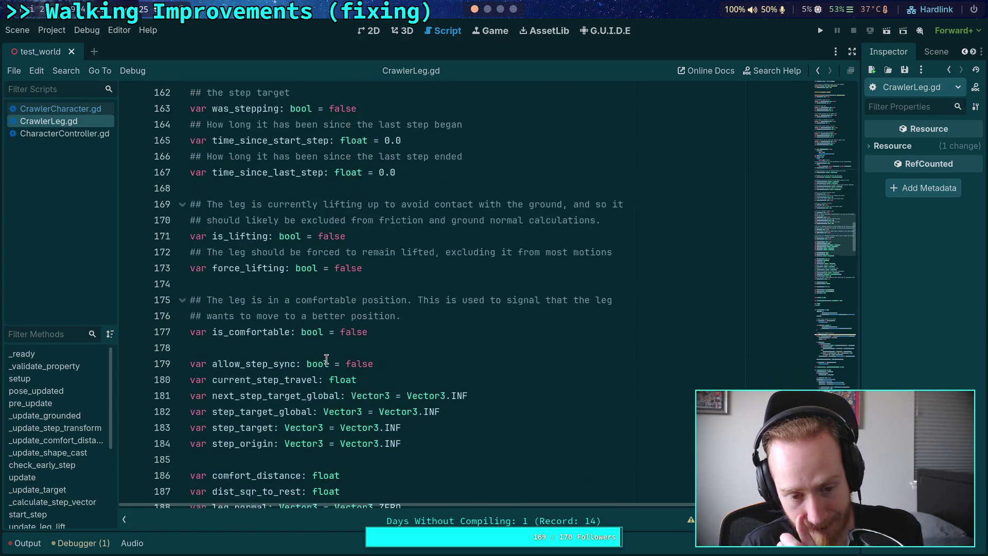
scroll(326, 359, down, 20)
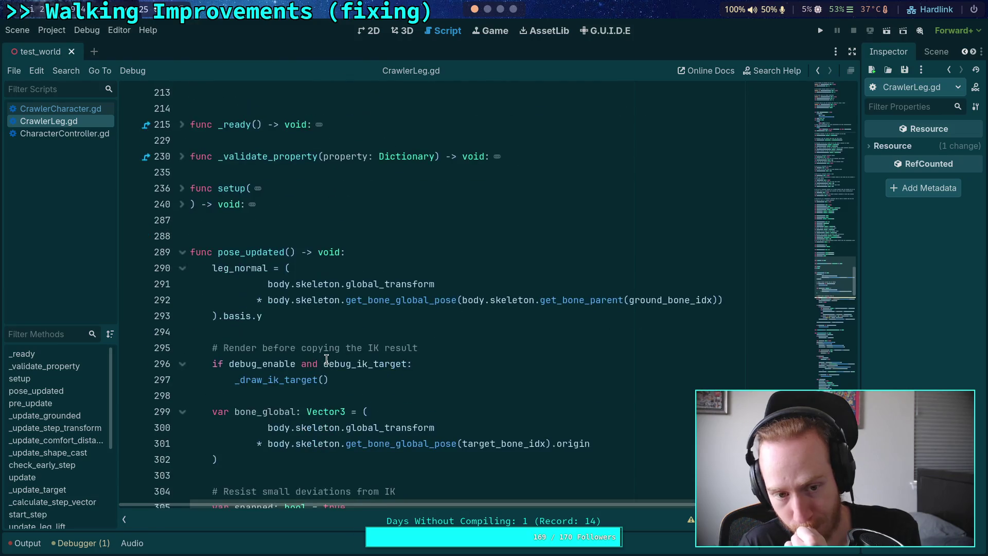
scroll(325, 350, down, 2)
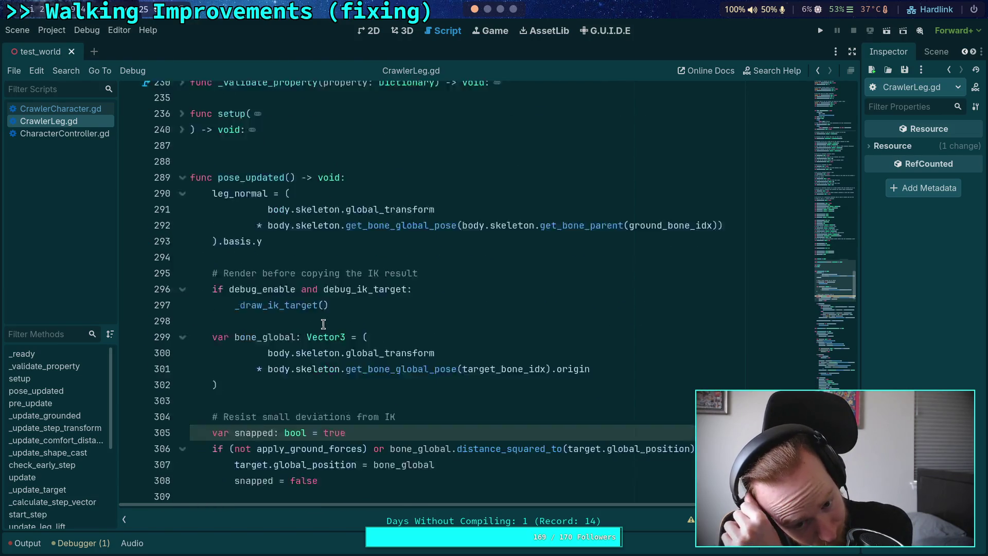
scroll(324, 323, down, 2)
scroll(323, 323, up, 4)
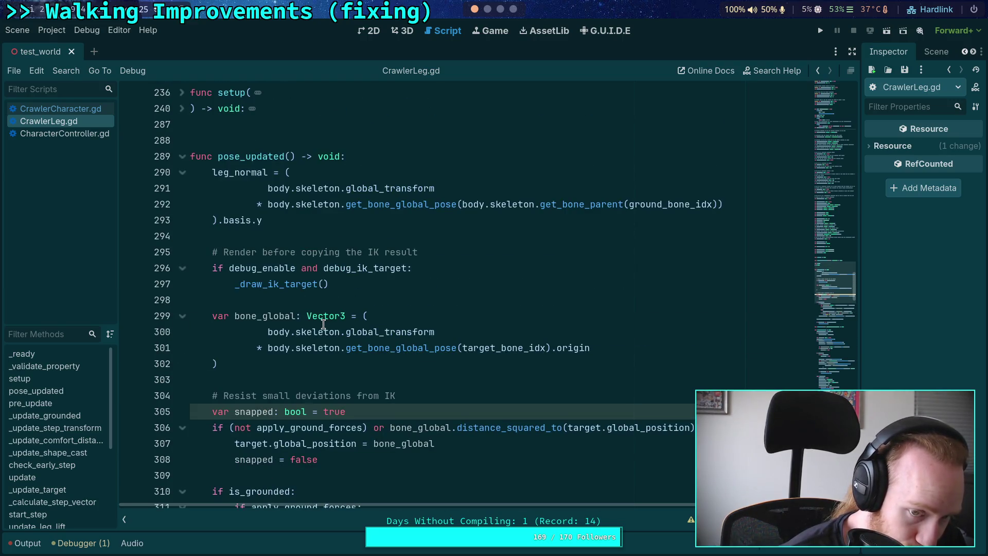
scroll(323, 323, down, 7)
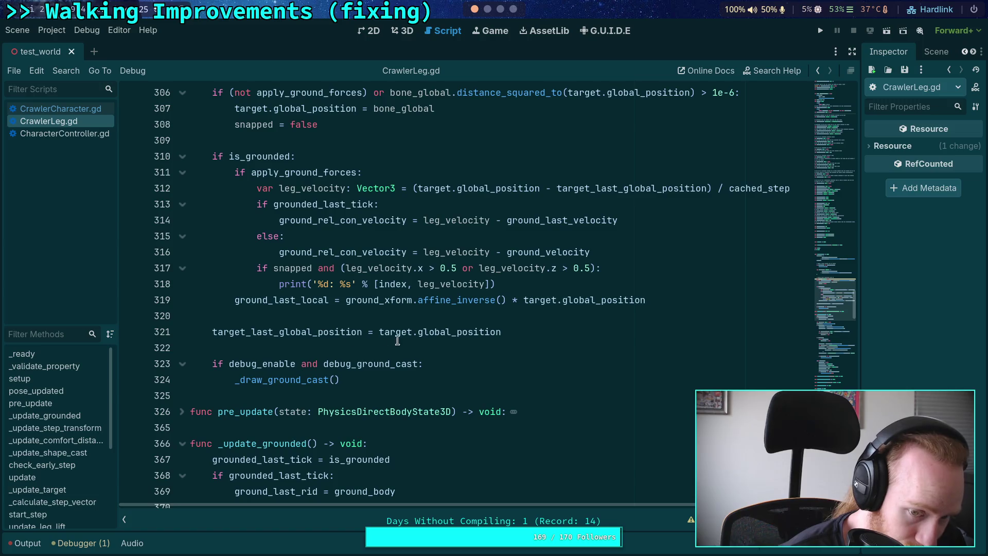
Step: Insert was_stepping = false after the target_last_global_position update in pose_updated
click(572, 331)
key(Return)
key(Return)
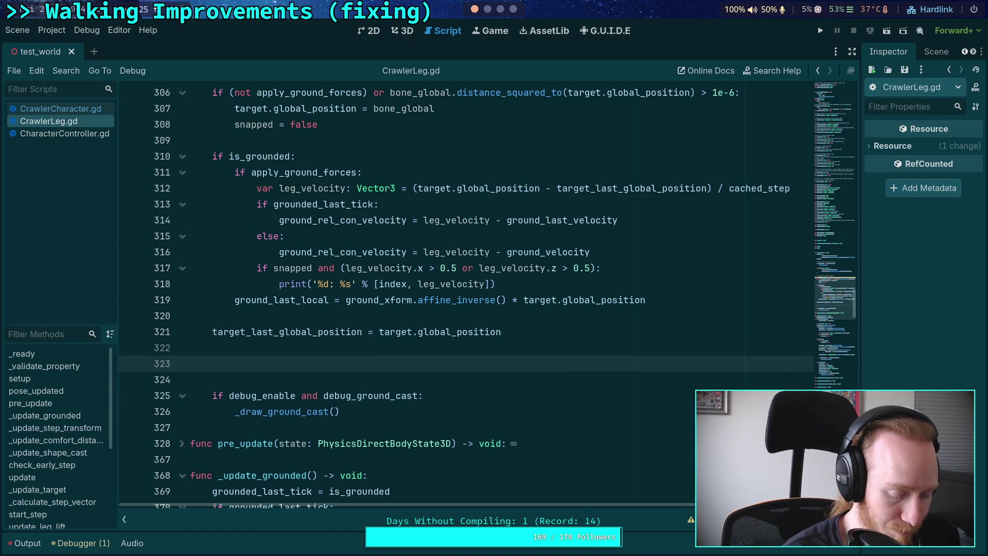
text(was_st)
key(Return)
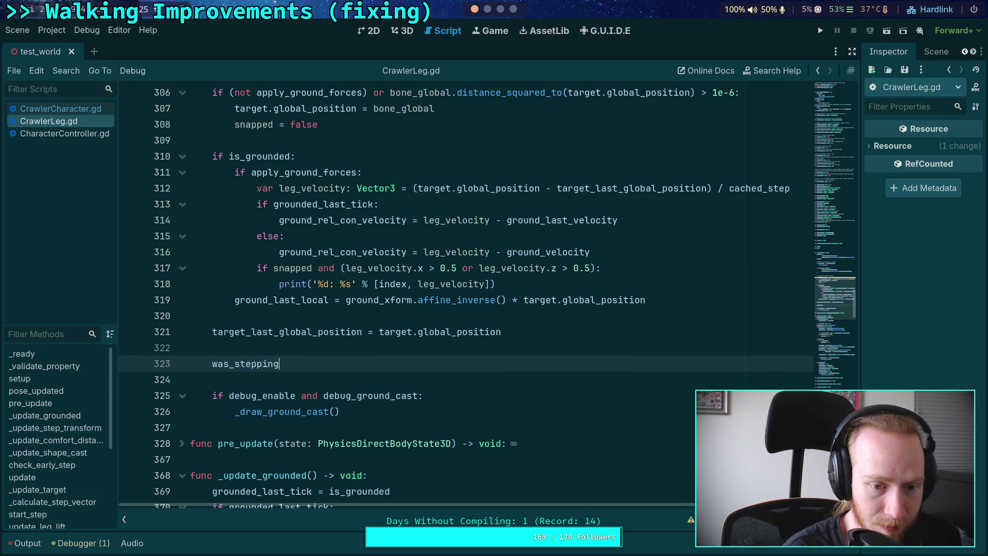
text( = false)
key(ctrl+s)
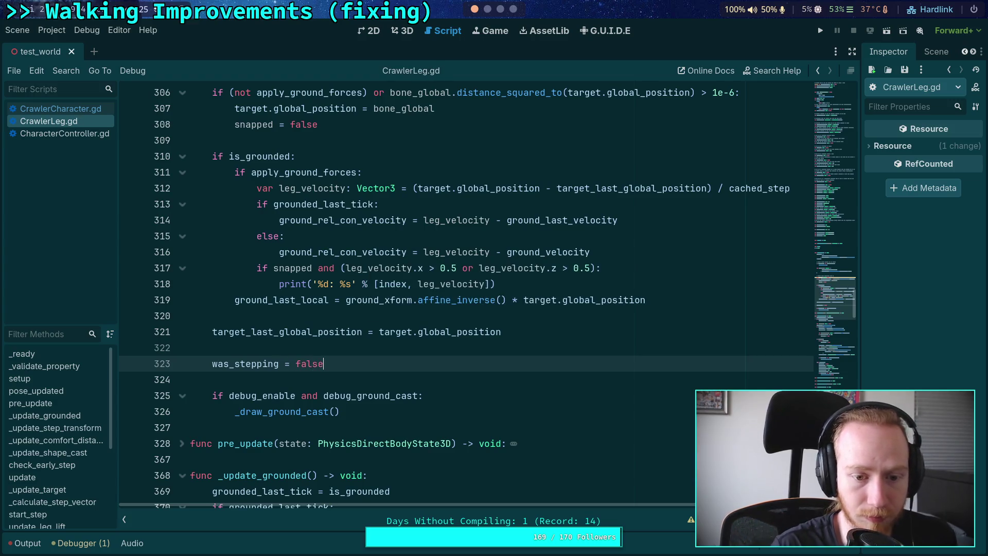
Step: Add a # AAHAHAAHHAAAA comment line above the was_stepping reset
key(ctrl+shift+Return)
text(AHAAHHAAAA)
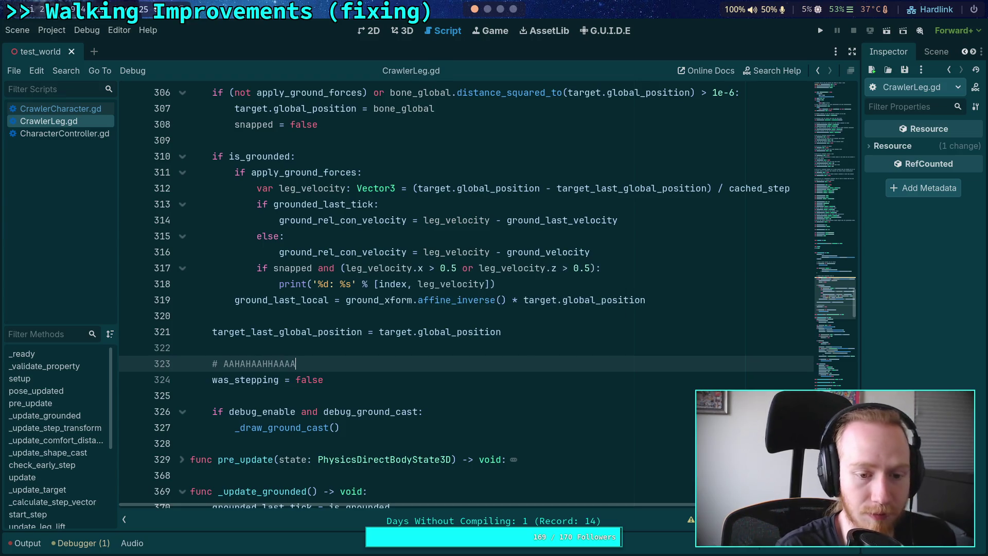
click(509, 410)
click(503, 384)
click(492, 390)
scroll(492, 390, down, 15)
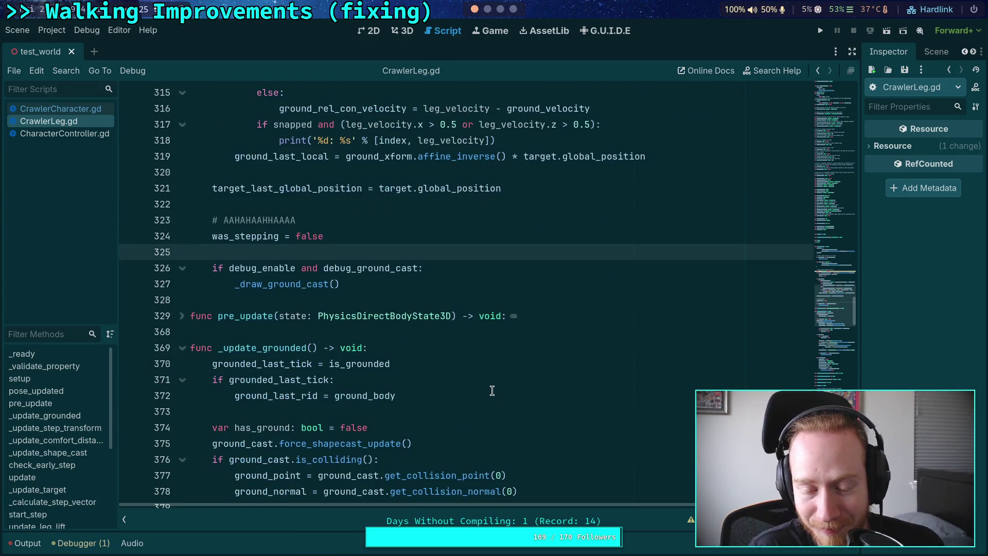
Step: Rename was_stepping to step_just_completed on line 582 and copy the new name
scroll(488, 389, down, 3)
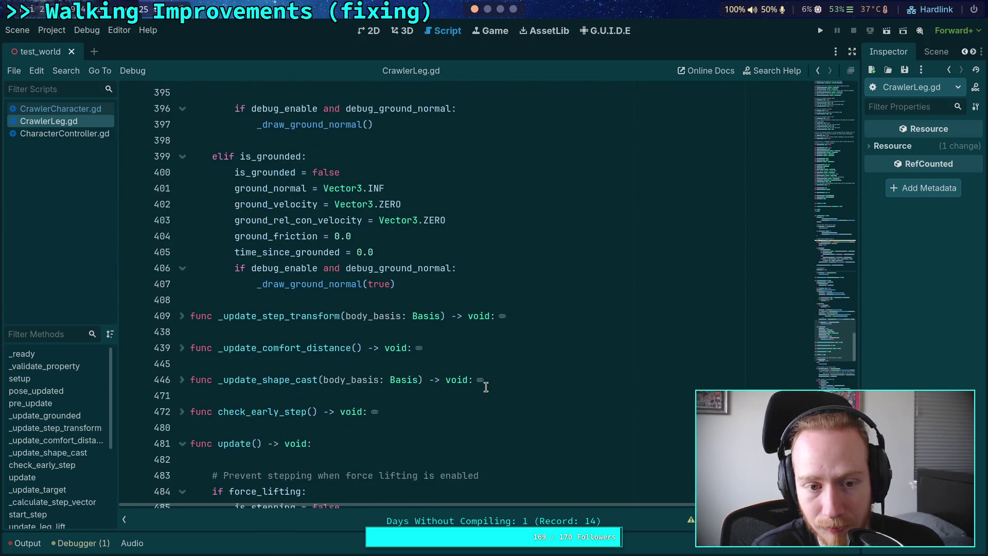
scroll(484, 388, down, 18)
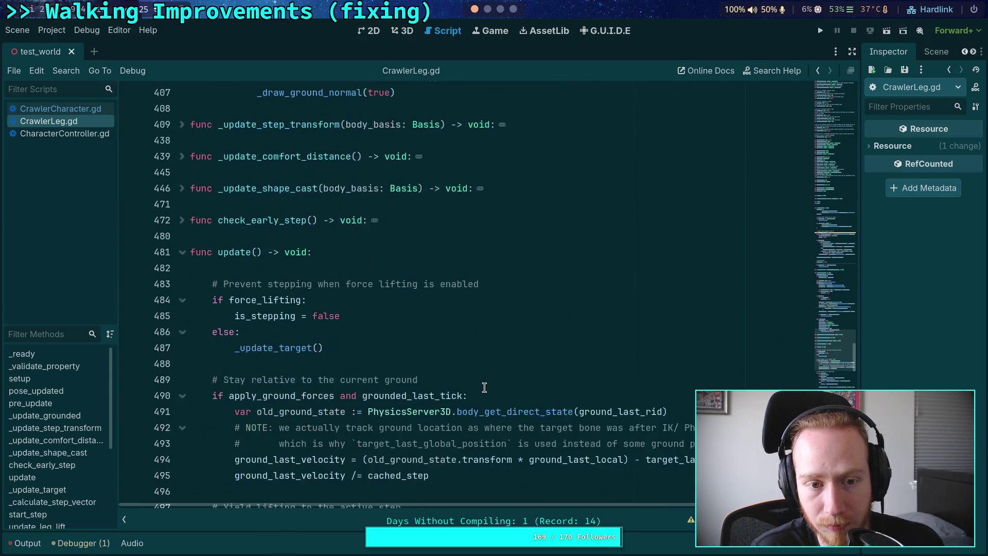
scroll(485, 388, down, 11)
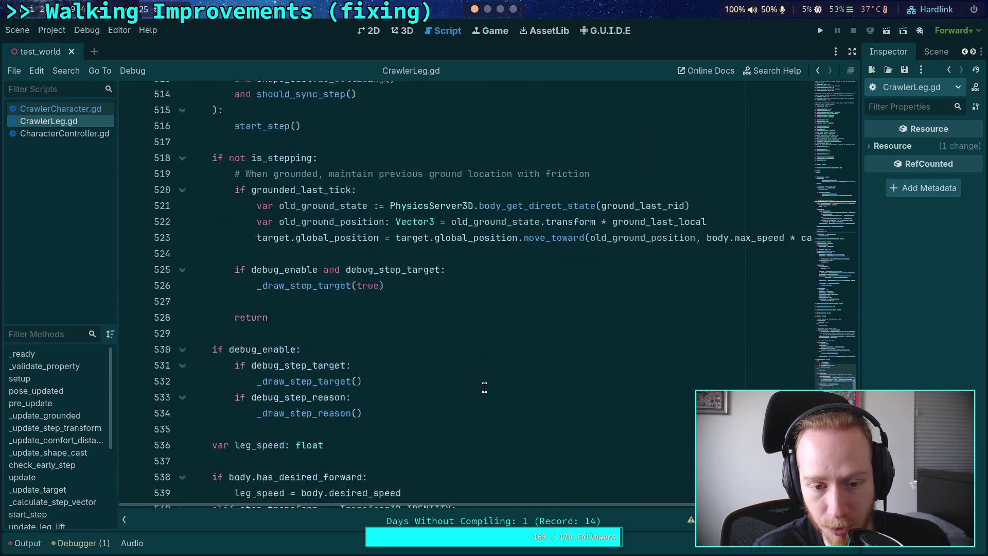
scroll(377, 359, down, 6)
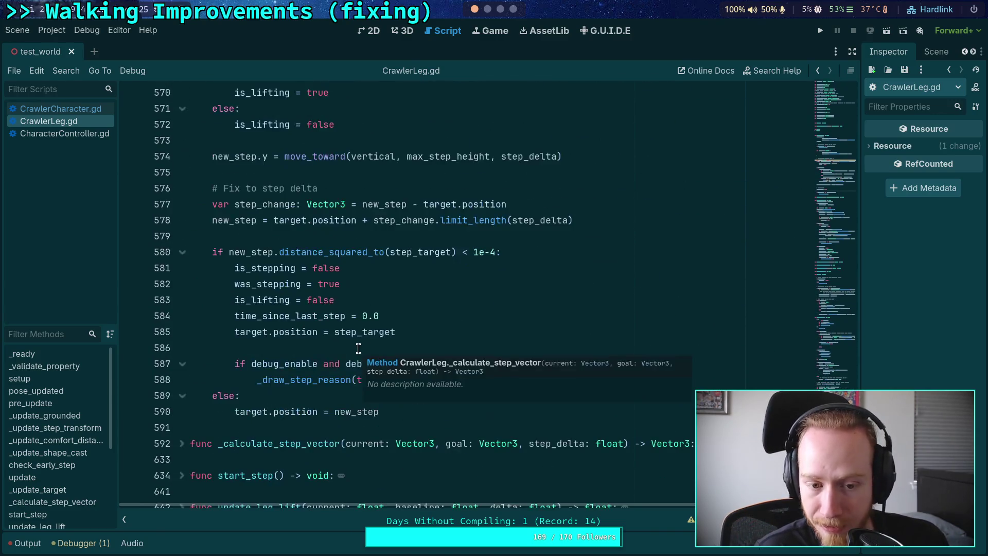
double_click(263, 285)
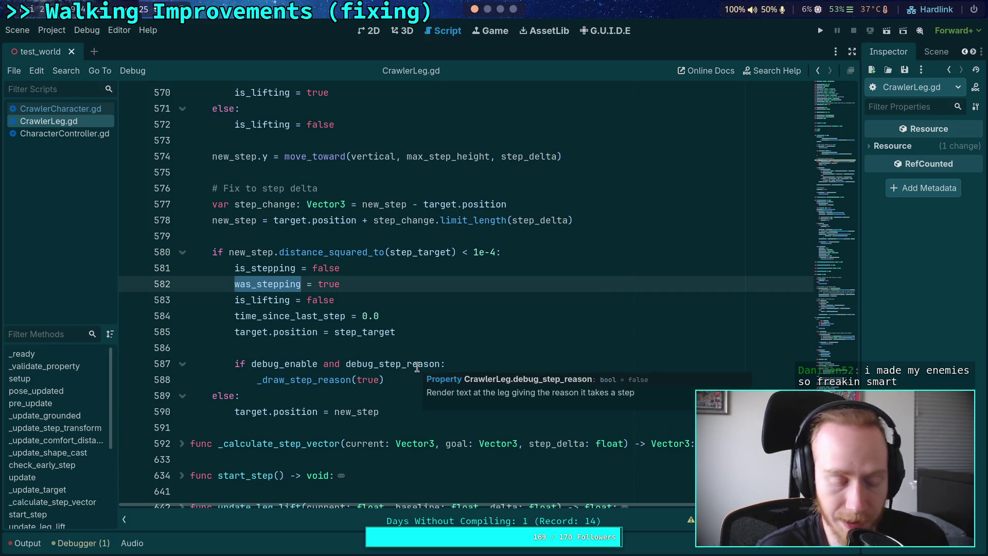
text(step_u)
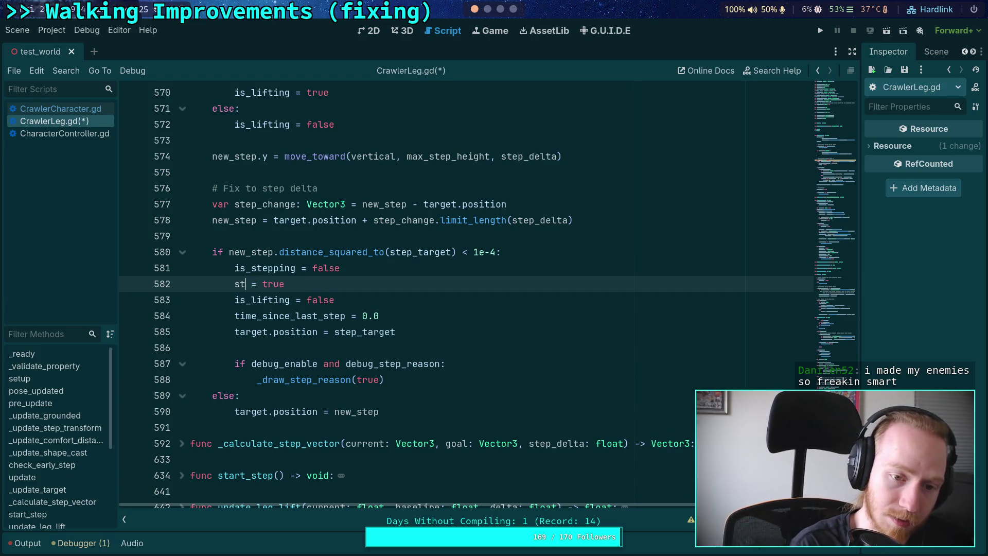
key(BackSpace)
text(just_cempl)
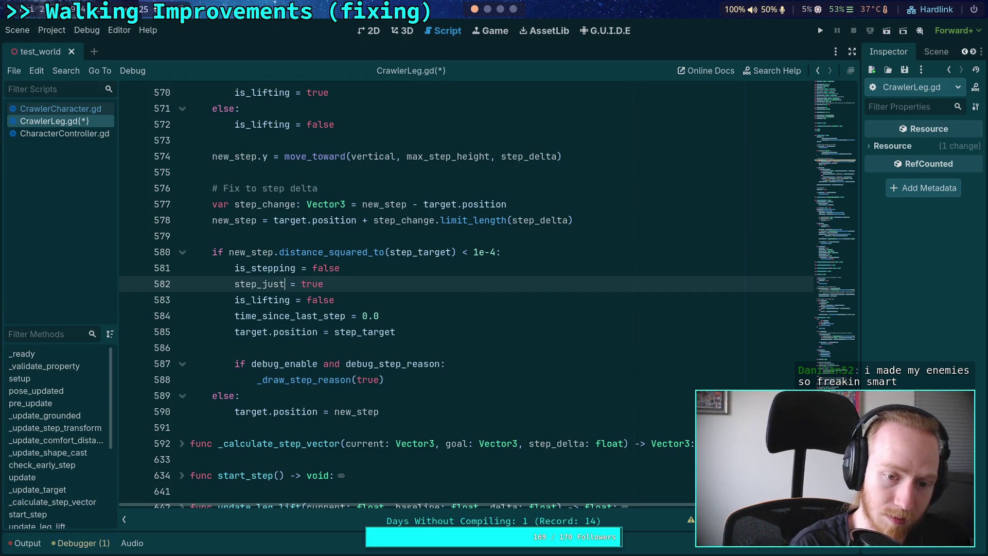
key(BackSpace)
key(BackSpace)
key(BackSpace)
text(ompleted)
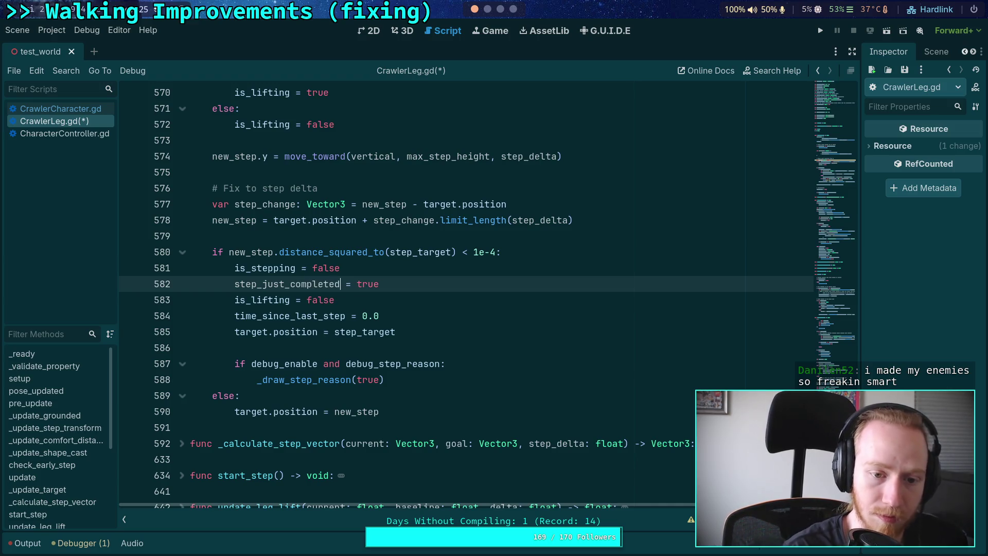
double_click(284, 284)
key(ctrl+c)
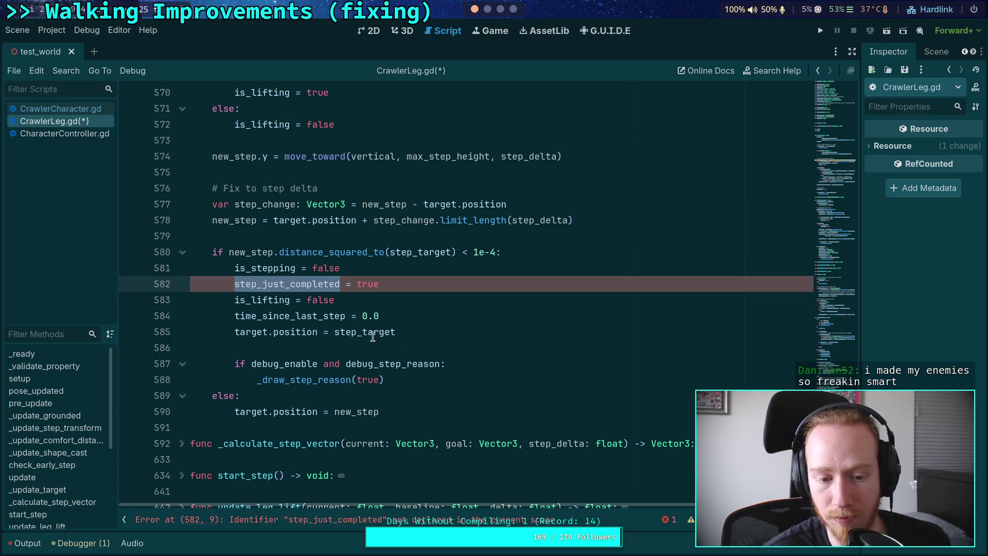
Step: Replace was_stepping with step_just_completed on lines 127, 130, 163 and 324, then save
key(ctrl+f)
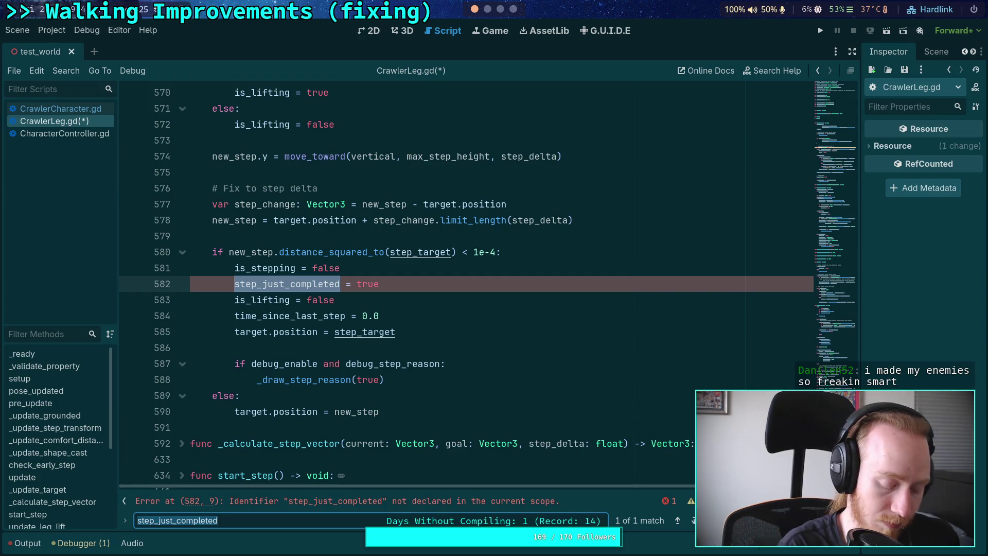
text(was_stepping)
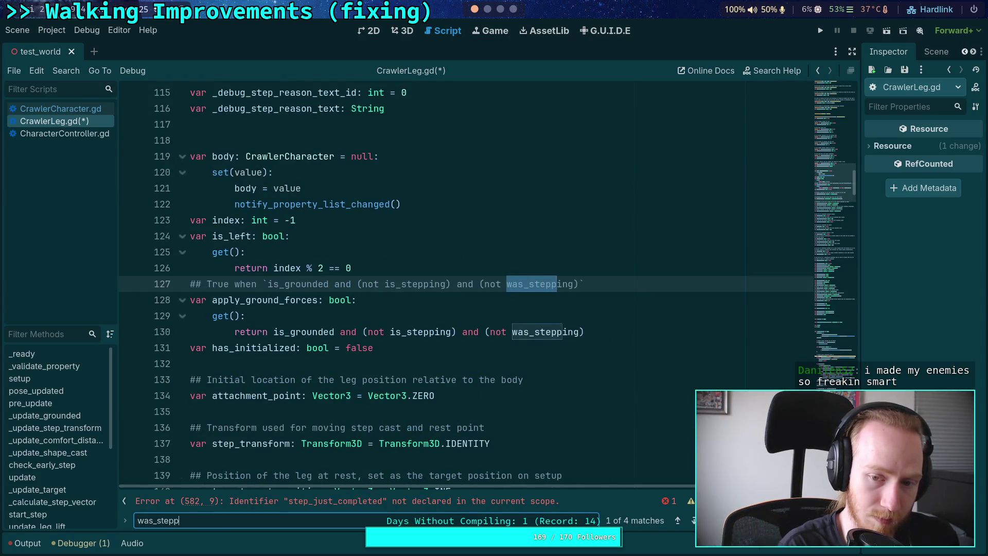
double_click(558, 283)
key(ctrl+v)
double_click(546, 332)
key(ctrl+v)
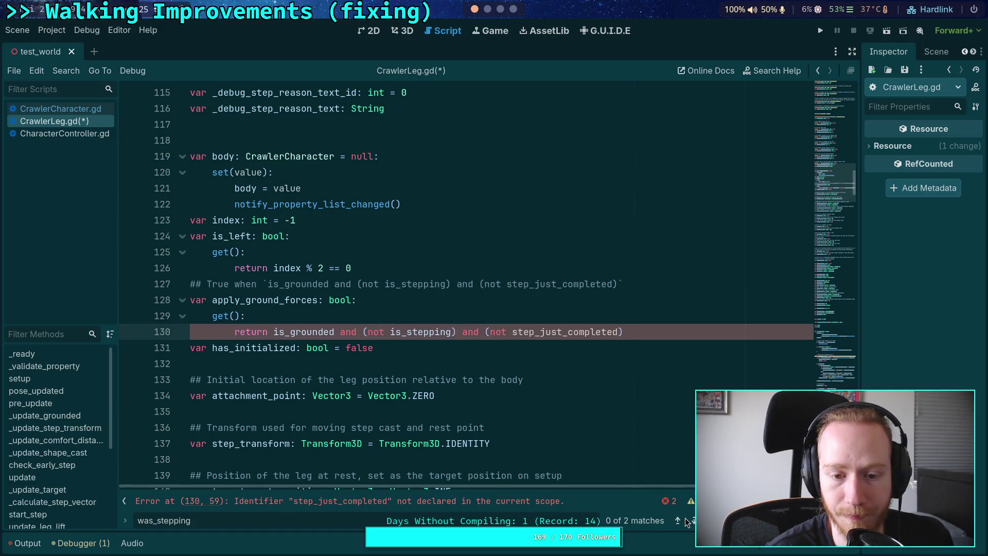
click(693, 520)
double_click(260, 288)
key(ctrl+v)
click(692, 520)
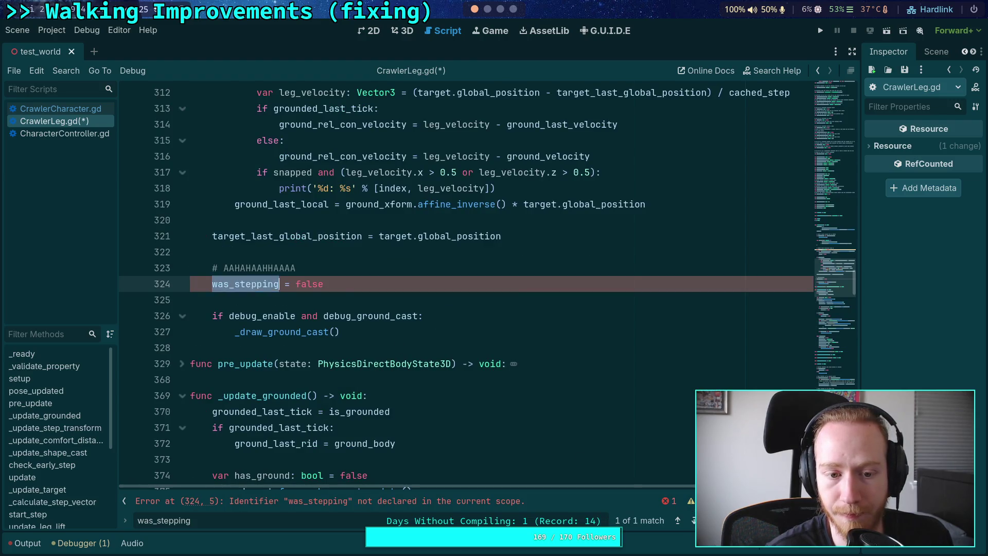
key(ctrl+v)
key(ctrl+s)
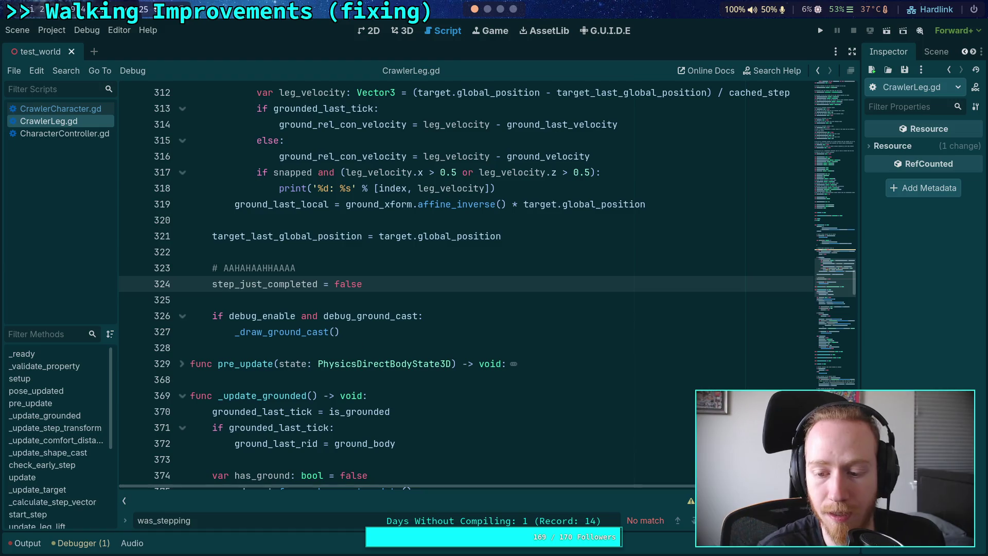
Step: Close the search bar and show the list of script warnings
key(Escape)
click(480, 379)
click(688, 520)
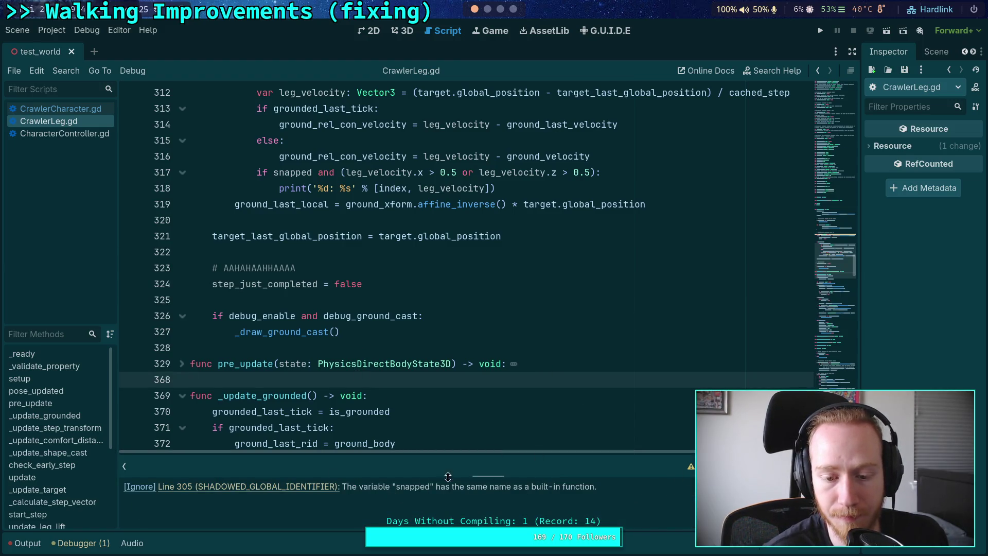
Step: Comment out the snapped declaration and snapped = false on lines 305 and 308
click(309, 486)
scroll(288, 319, down, 2)
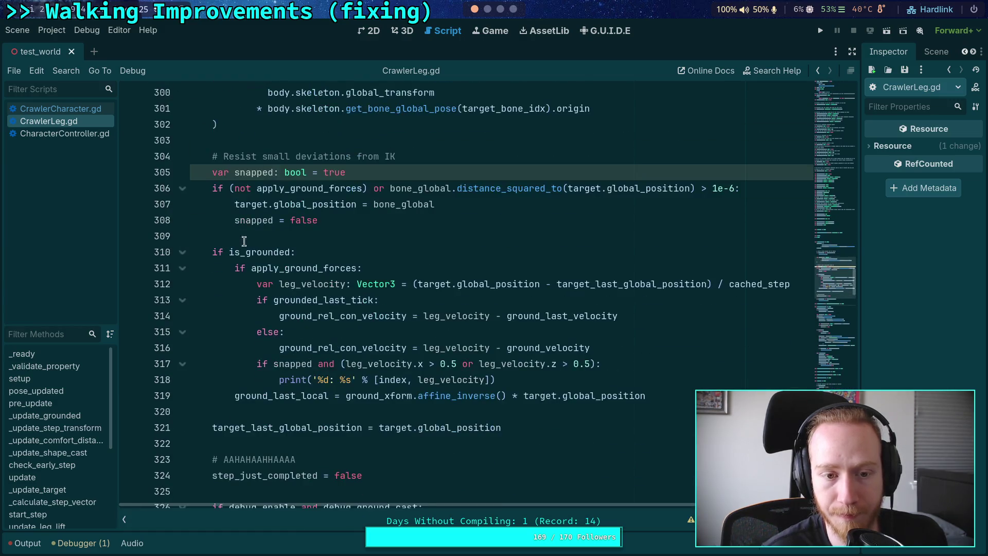
click(206, 170)
key(ctrl+k)
key(Down)
key(Down)
key(Down)
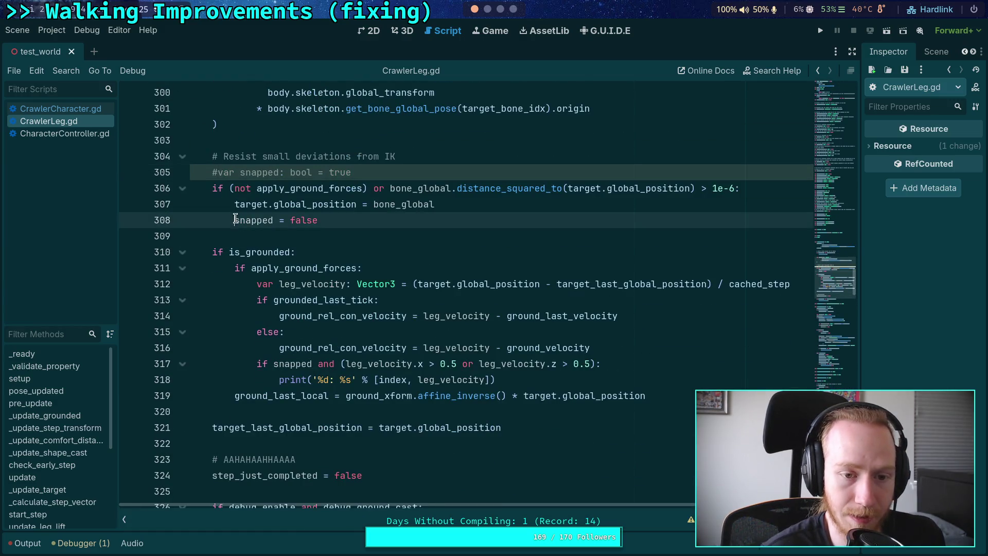
key(ctrl+k)
Step: Delete 'snapped and ' from the velocity-print condition, save, and run the game
click(258, 366)
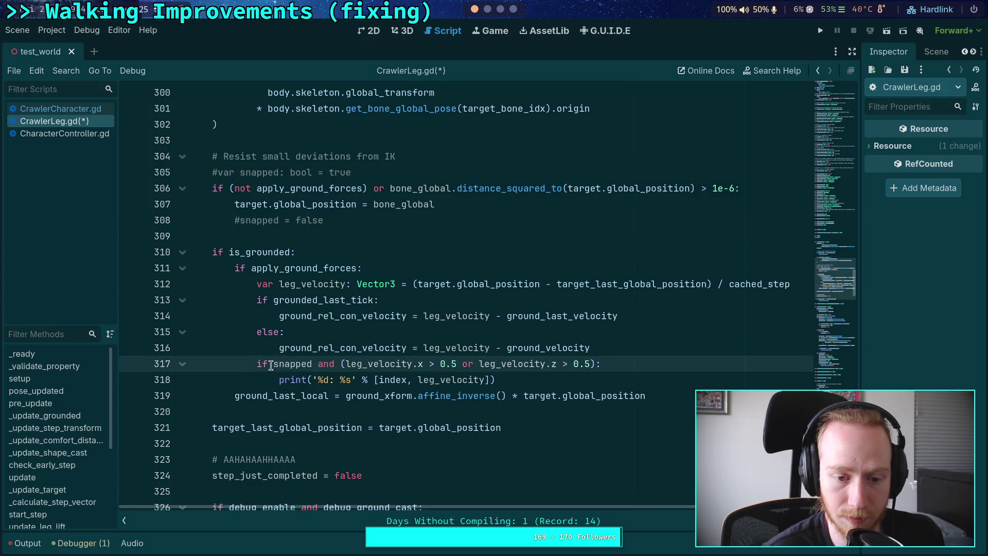
drag(273, 364, 335, 366)
key(BackSpace)
key(ctrl+s)
click(522, 223)
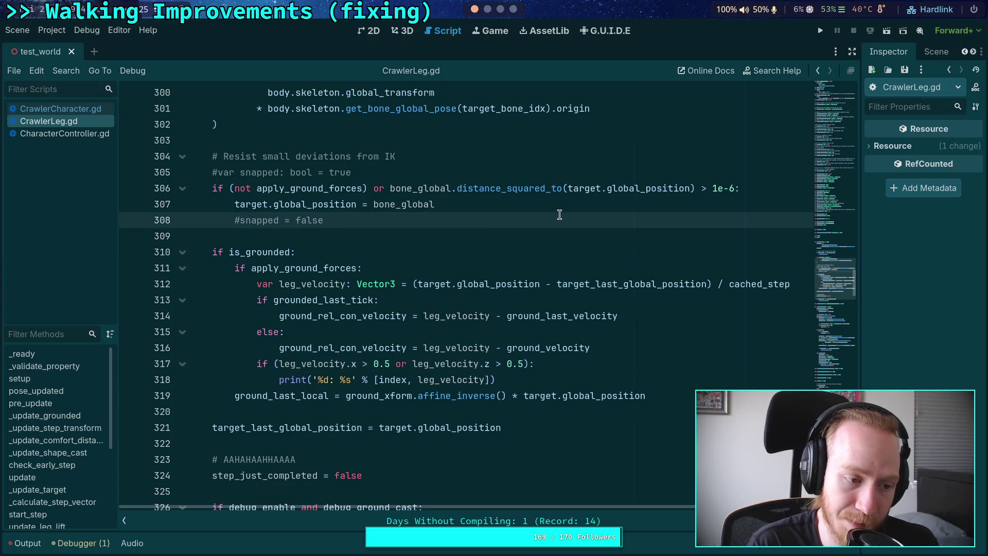
key(F5)
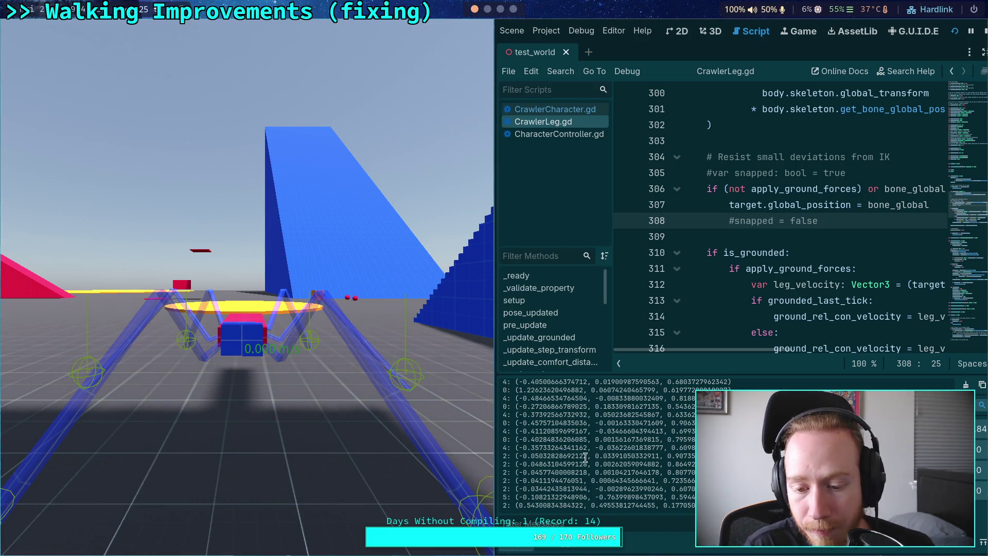
Step: Scroll up the Output log and select printed leg velocity lines to inspect them
scroll(664, 477, up, 2)
drag(515, 436, 731, 437)
scroll(731, 438, up, 2)
drag(531, 383, 584, 391)
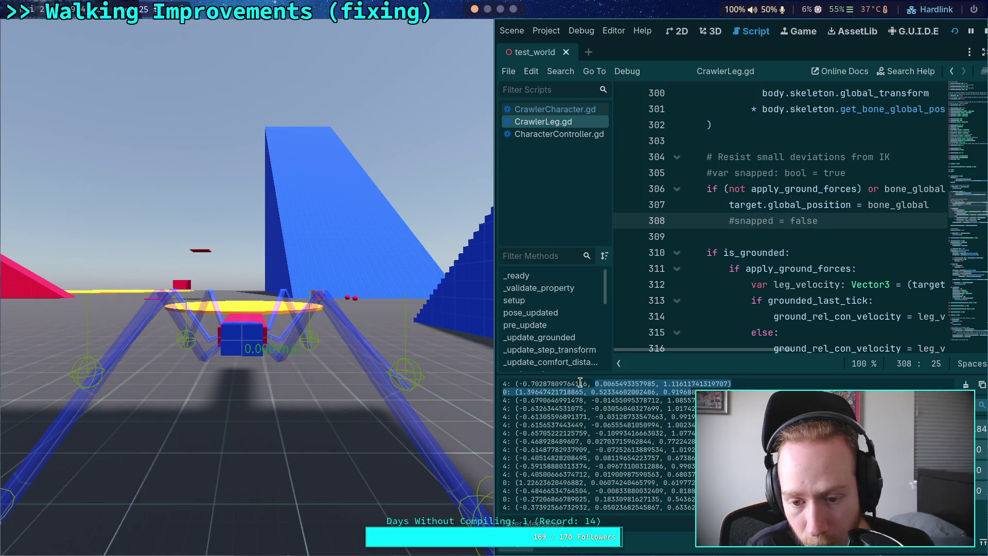
scroll(573, 446, up, 2)
scroll(575, 442, up, 4)
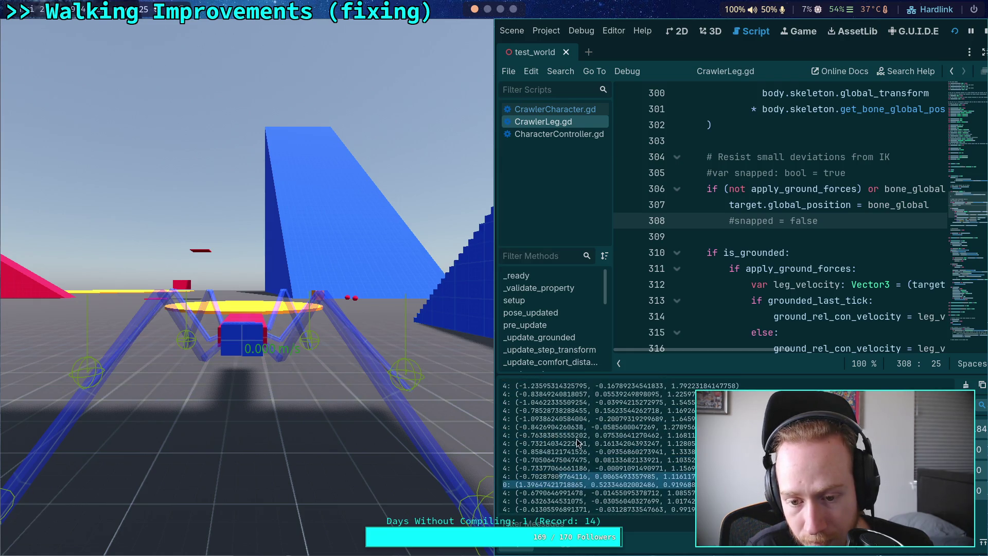
drag(519, 400, 694, 404)
click(668, 410)
Step: Scroll further back through the velocity log, then stop the running game
scroll(666, 417, up, 4)
scroll(666, 417, up, 5)
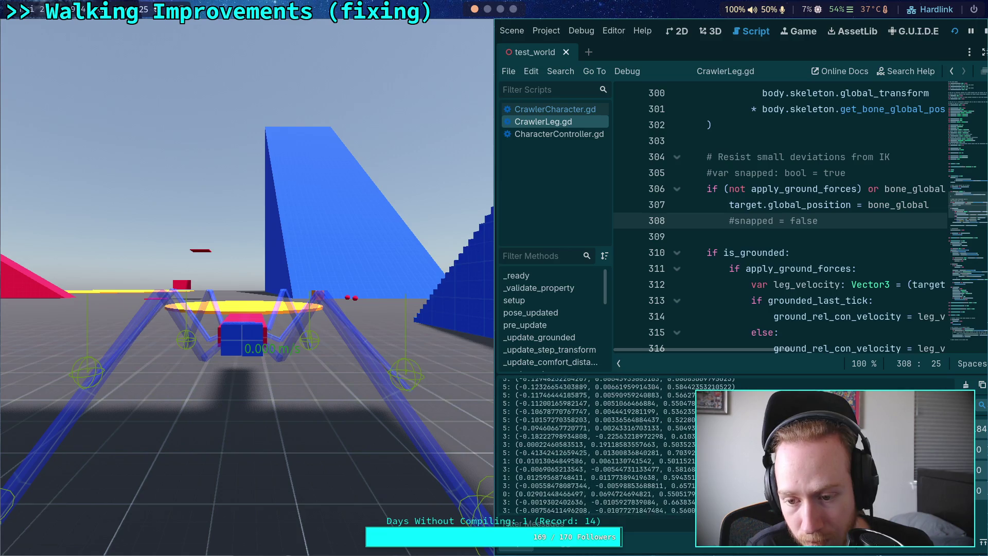
scroll(621, 447, up, 10)
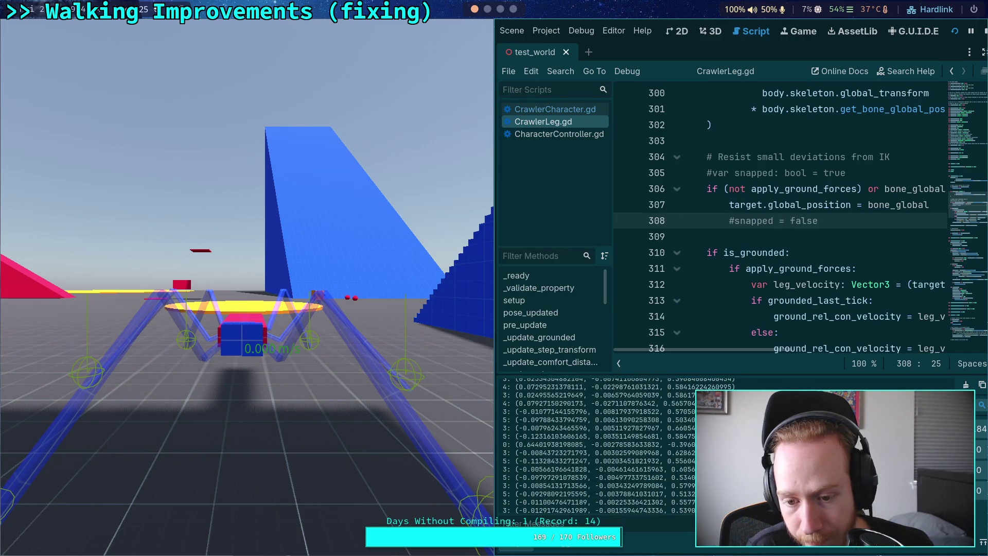
scroll(621, 447, up, 10)
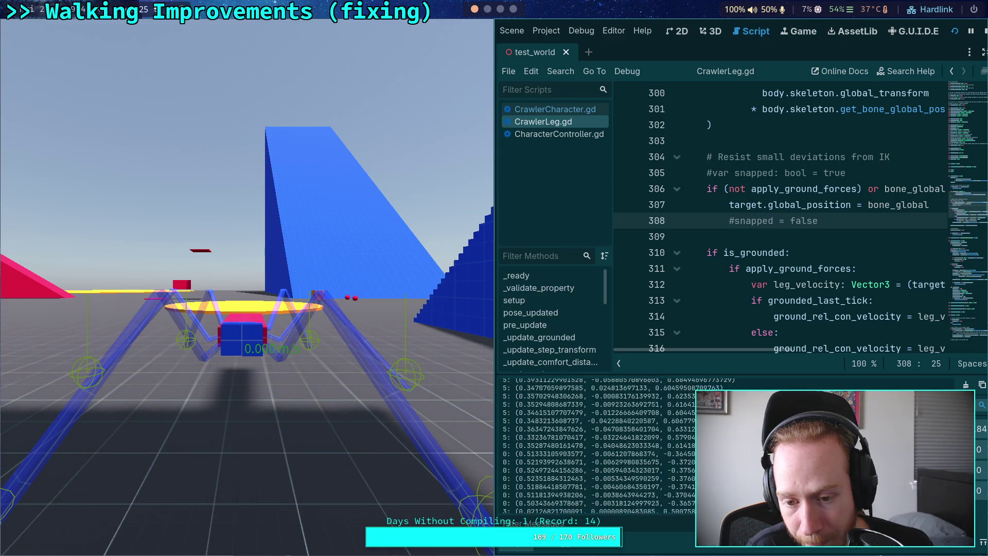
scroll(621, 446, up, 10)
scroll(621, 446, up, 10)
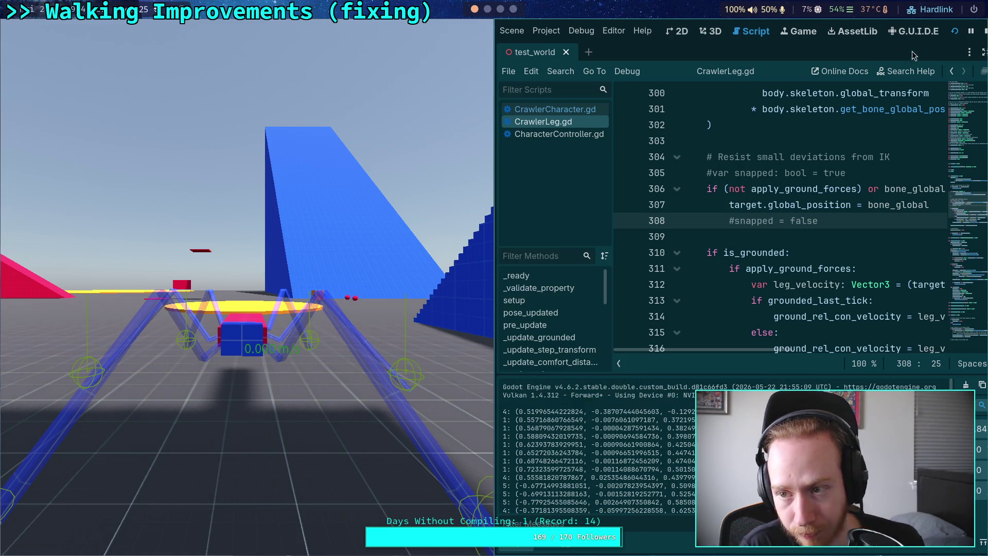
click(984, 31)
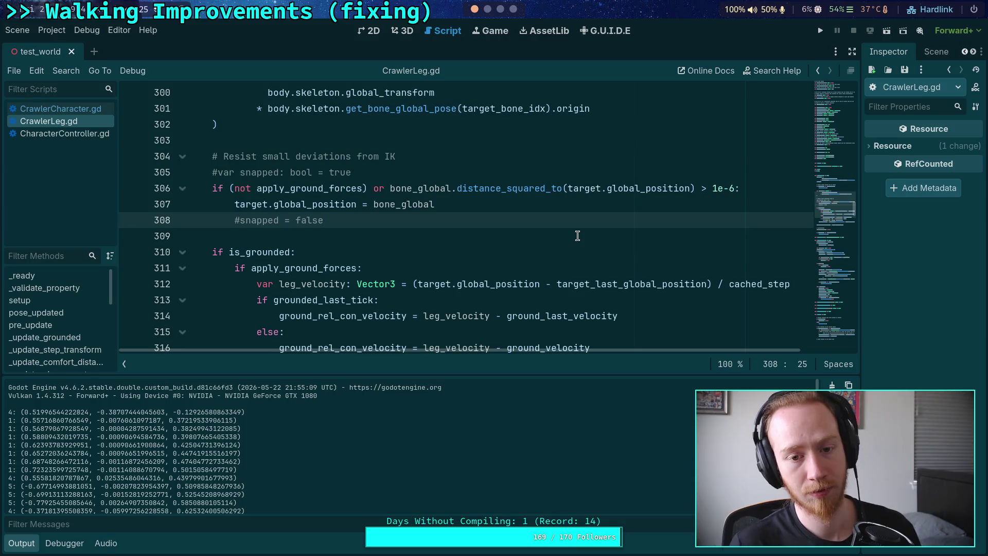
Step: Uncomment the snapped declaration and the snapped = false lines in CrawlerLeg.gd
click(246, 220)
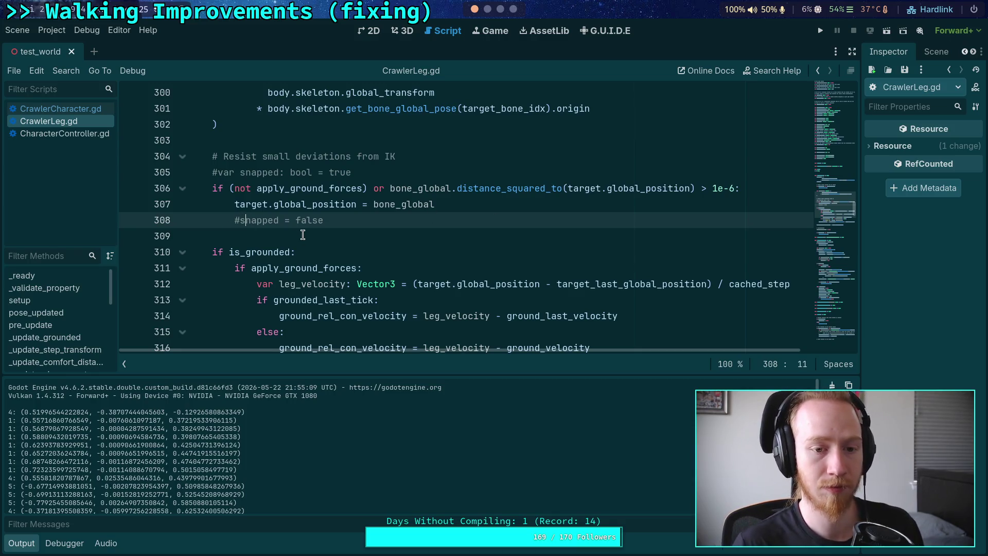
key(Left)
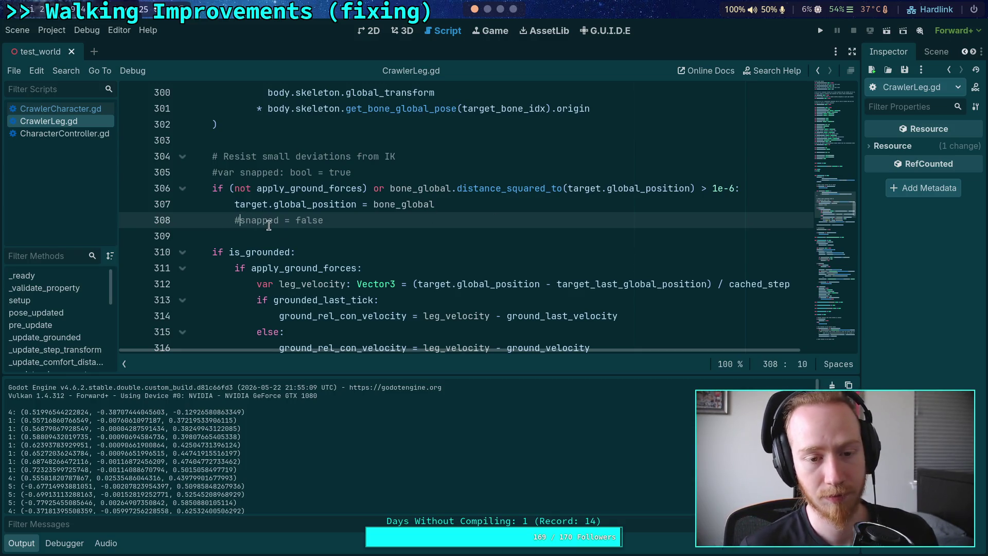
key(BackSpace)
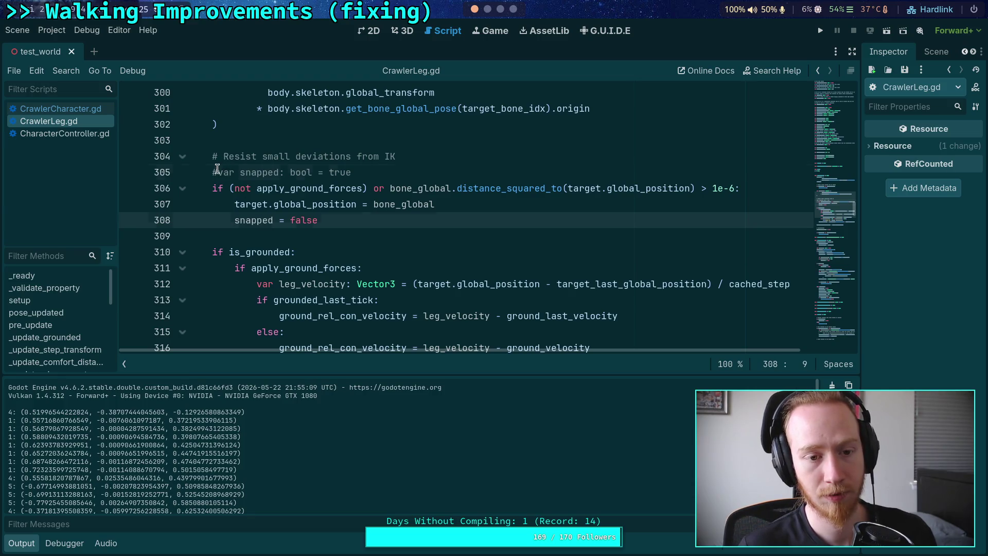
click(220, 173)
key(BackSpace)
Step: Change the print to '%d (%s): %s' % [index, snapped, leg_velocity], save, and run the game
scroll(273, 246, down, 3)
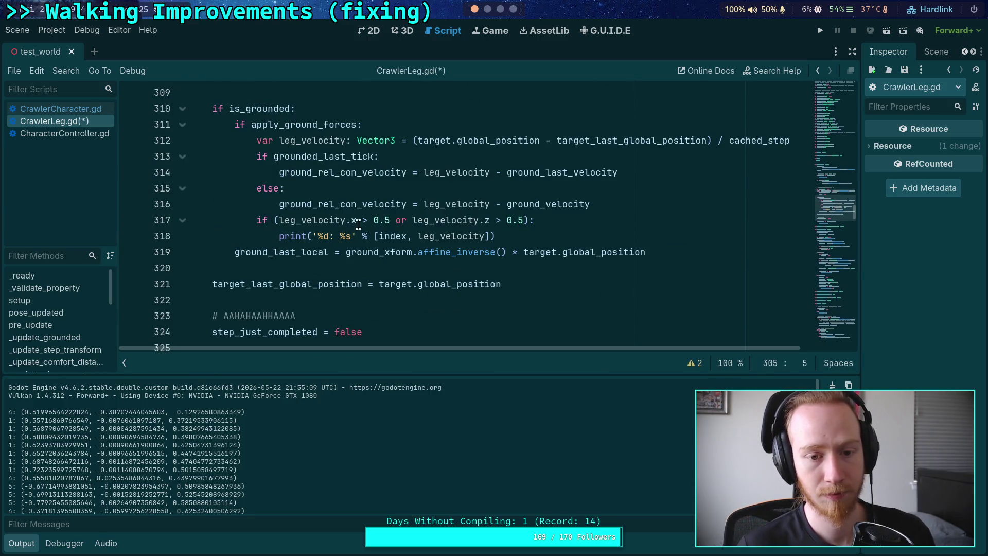
click(326, 234)
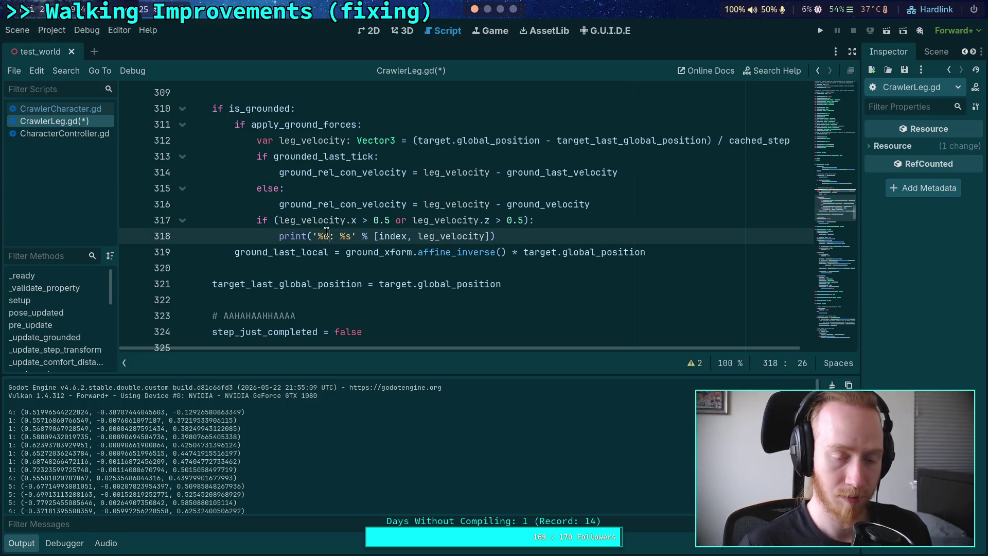
key(BackSpace)
text(d ()
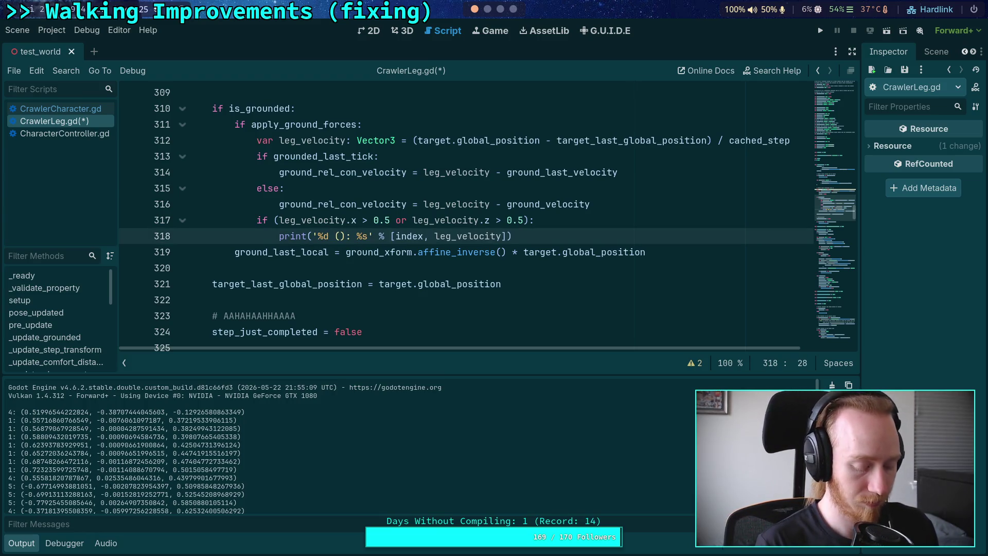
text(%s):)
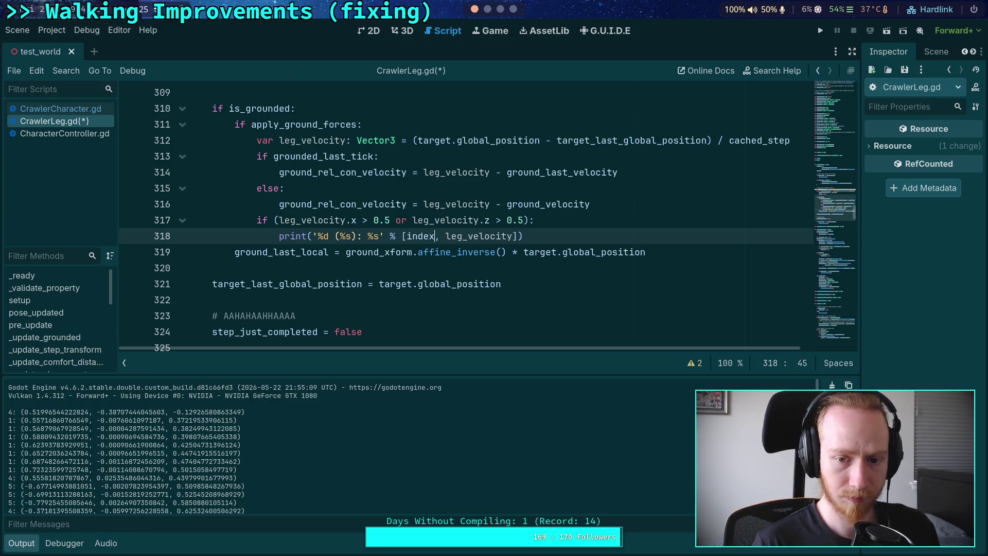
text( %s' % [index, snapped,)
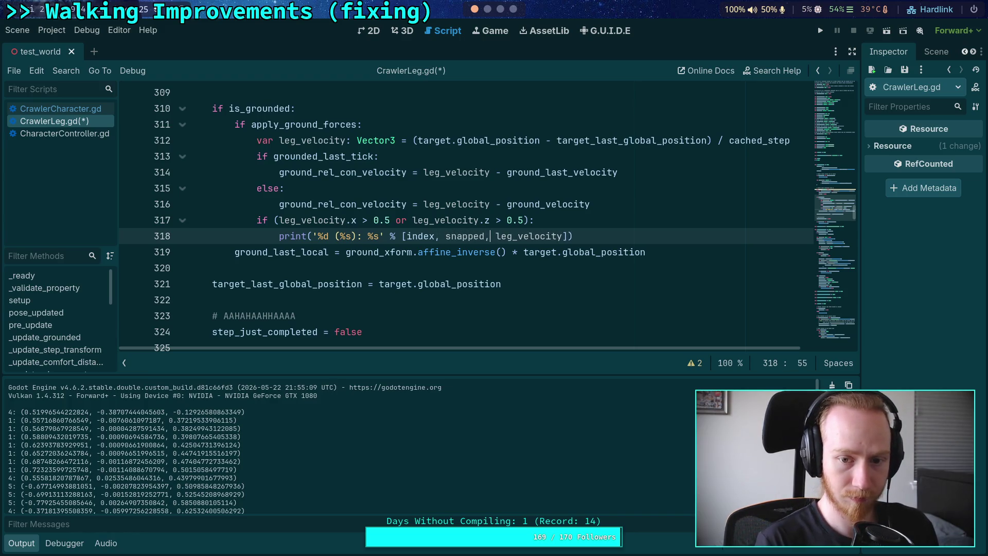
key(ctrl+s)
click(300, 204)
click(820, 30)
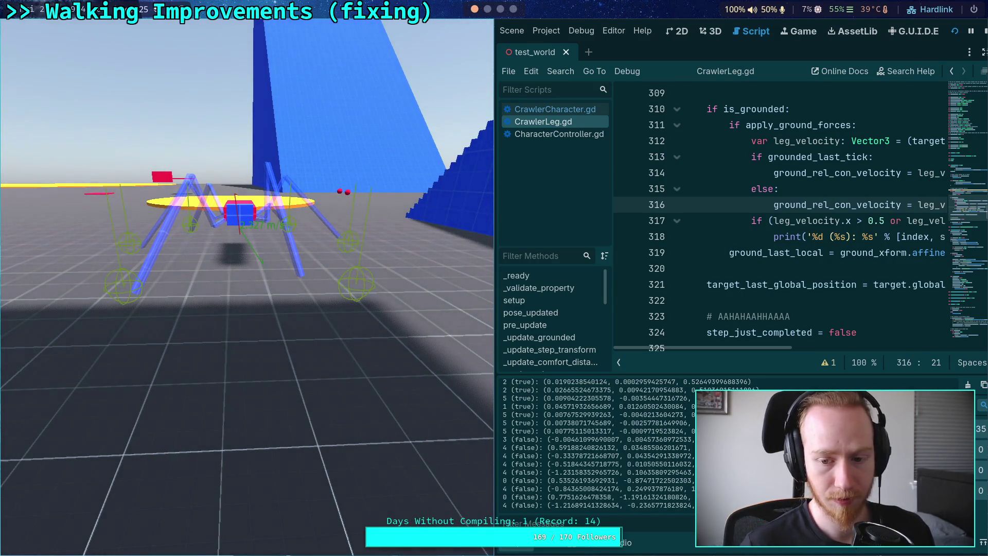
scroll(635, 452, up, 10)
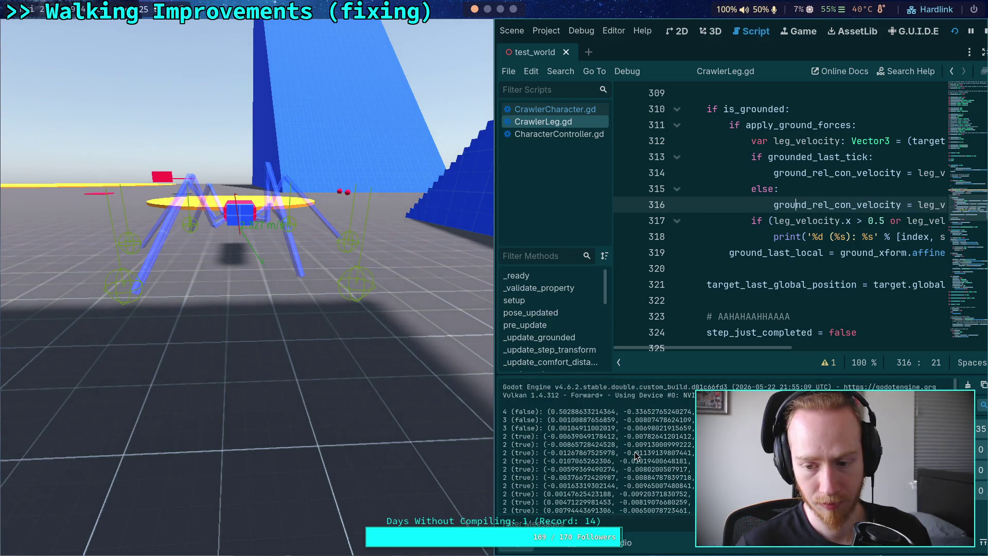
drag(692, 488, 502, 470)
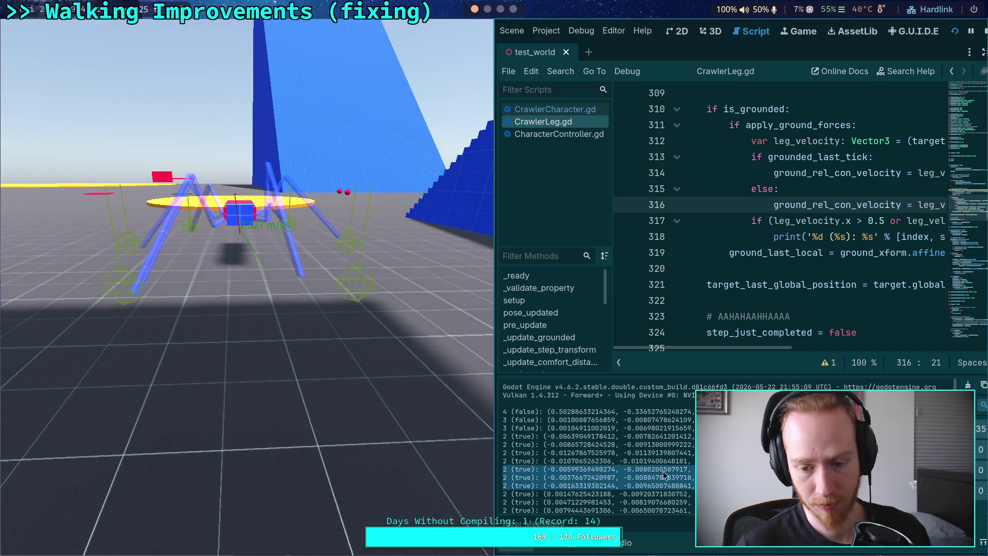
scroll(683, 456, down, 2)
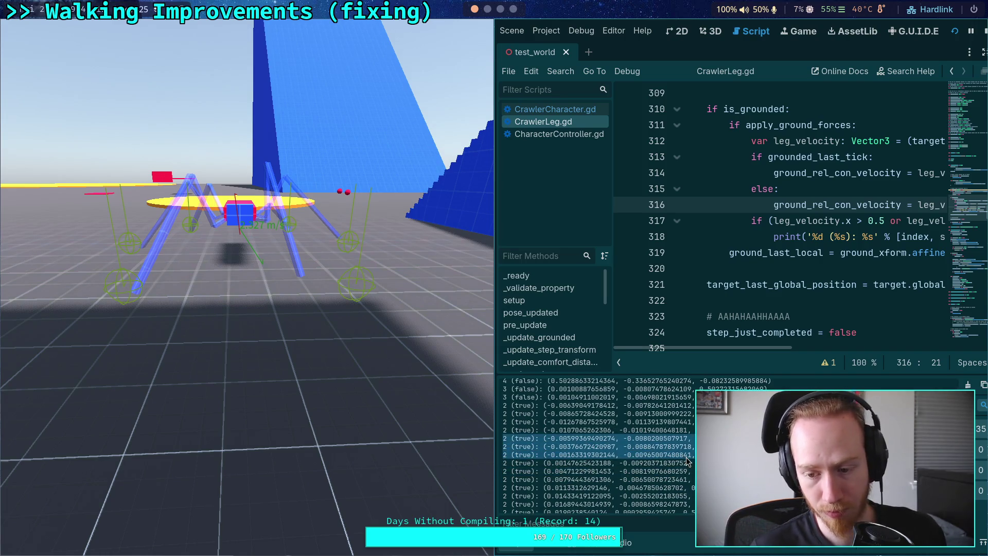
scroll(683, 456, down, 1)
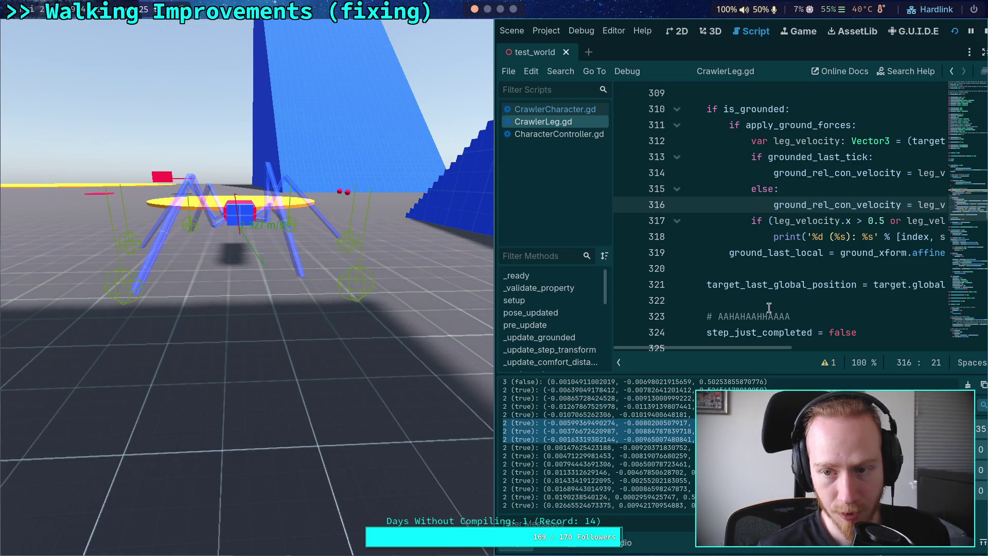
scroll(790, 257, up, 3)
scroll(790, 257, up, 2)
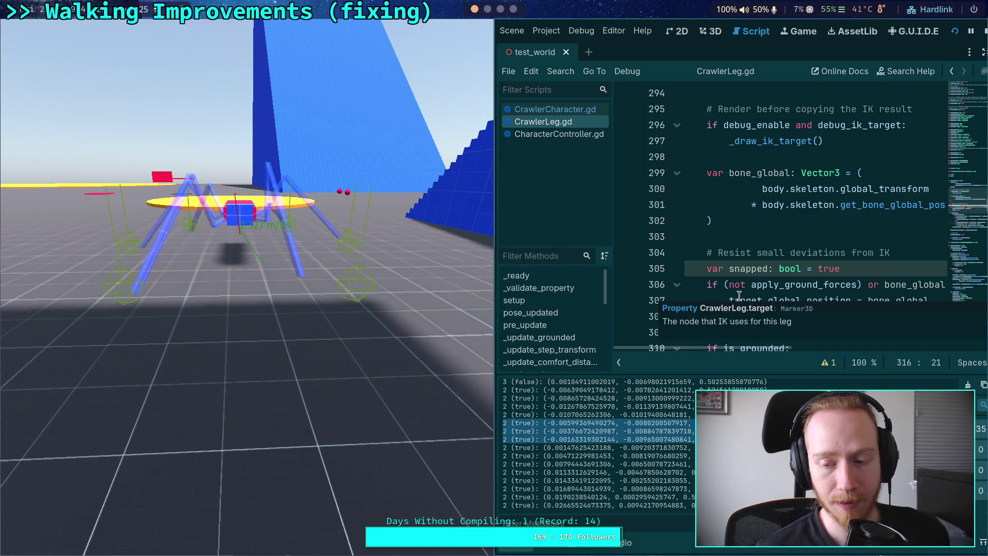
scroll(750, 294, down, 1)
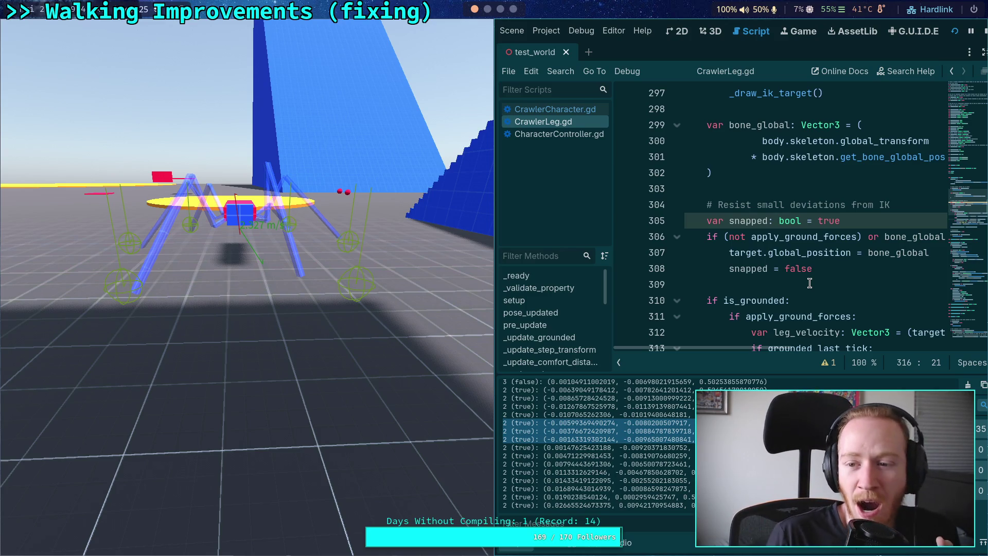
scroll(809, 283, down, 1)
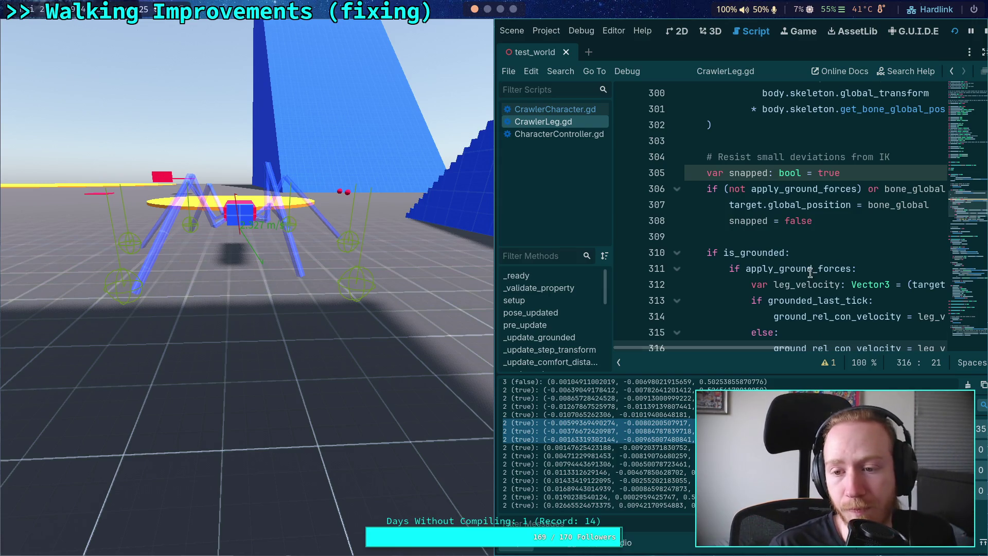
scroll(811, 273, down, 3)
Step: Insert 'not' before snapped in the line 318 debug print and save
click(936, 236)
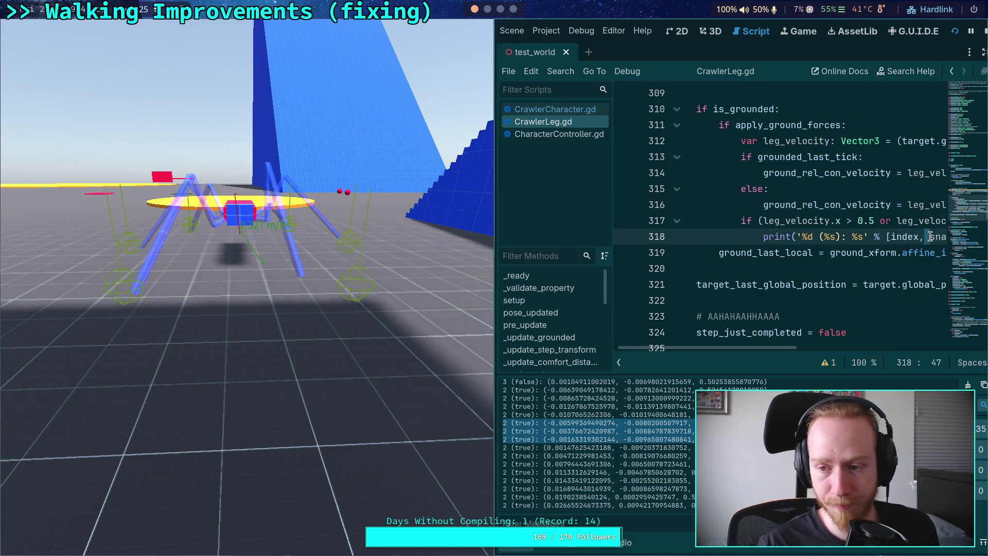
text(not)
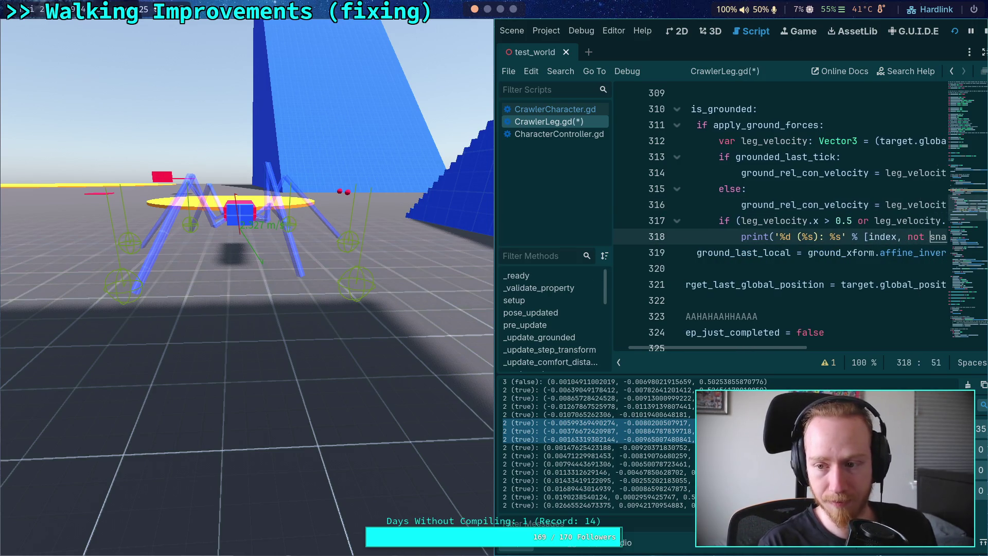
key(ctrl+s)
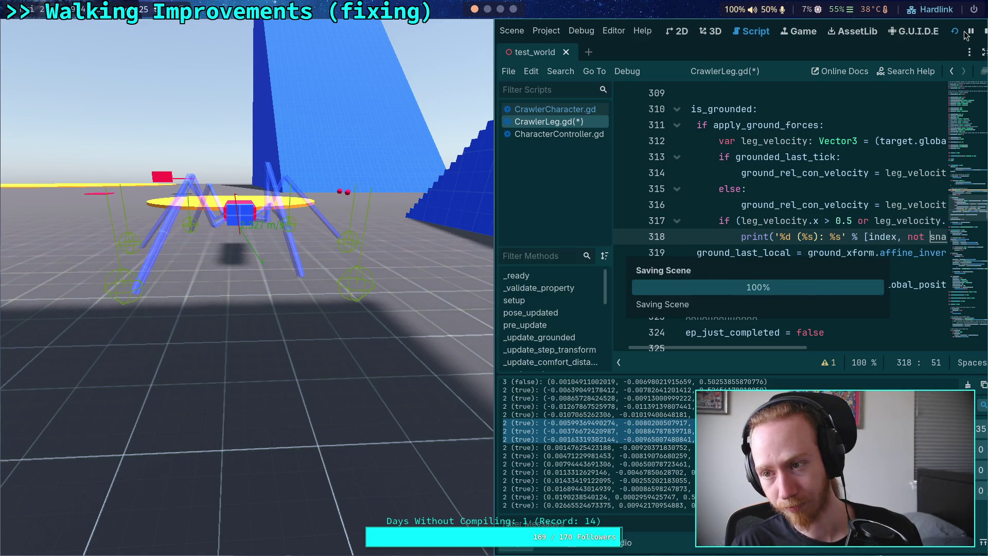
Step: Stop the game and delete the 'not' before snapped in the print
click(984, 31)
scroll(452, 252, up, 3)
scroll(453, 252, down, 2)
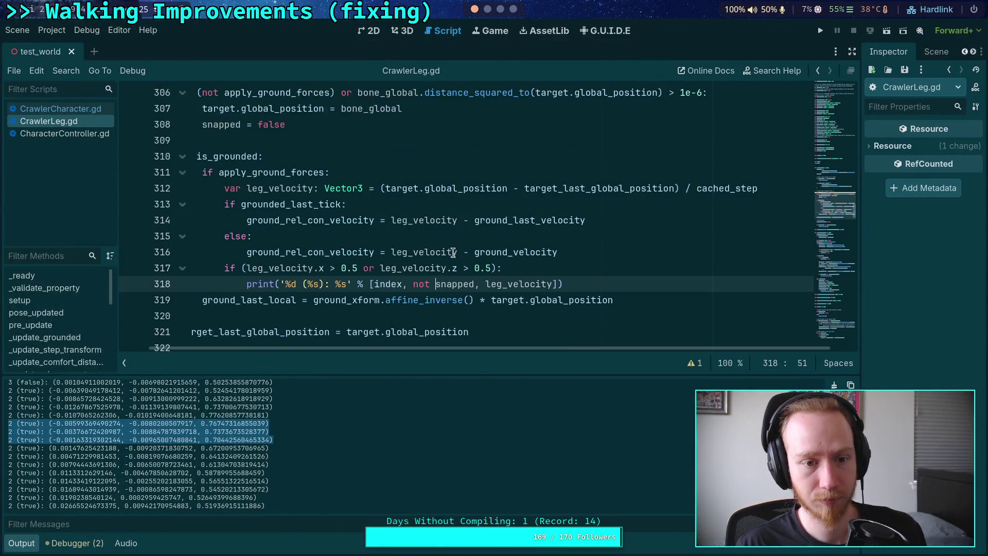
drag(468, 349, 382, 334)
scroll(414, 295, up, 1)
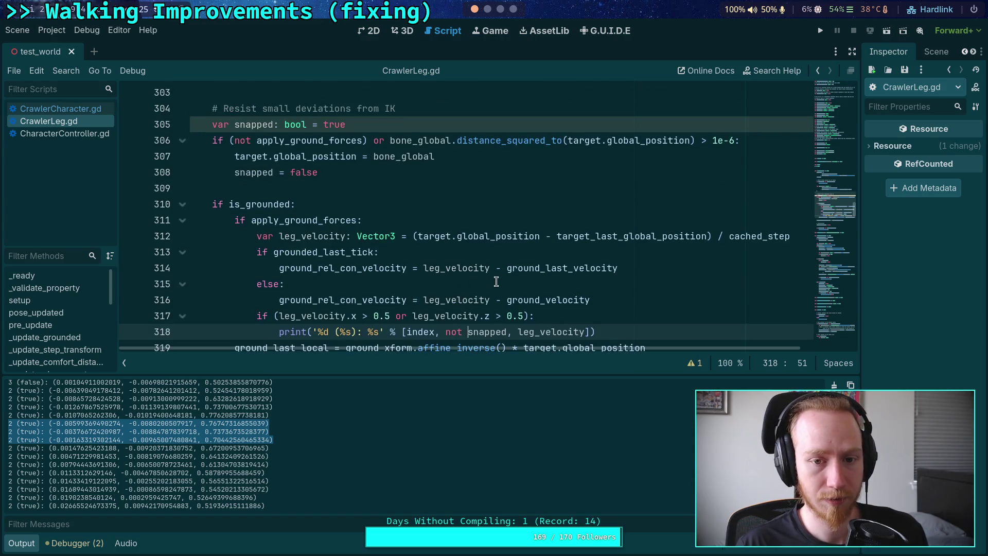
key(BackSpace)
key(BackSpace)
key(BackSpace)
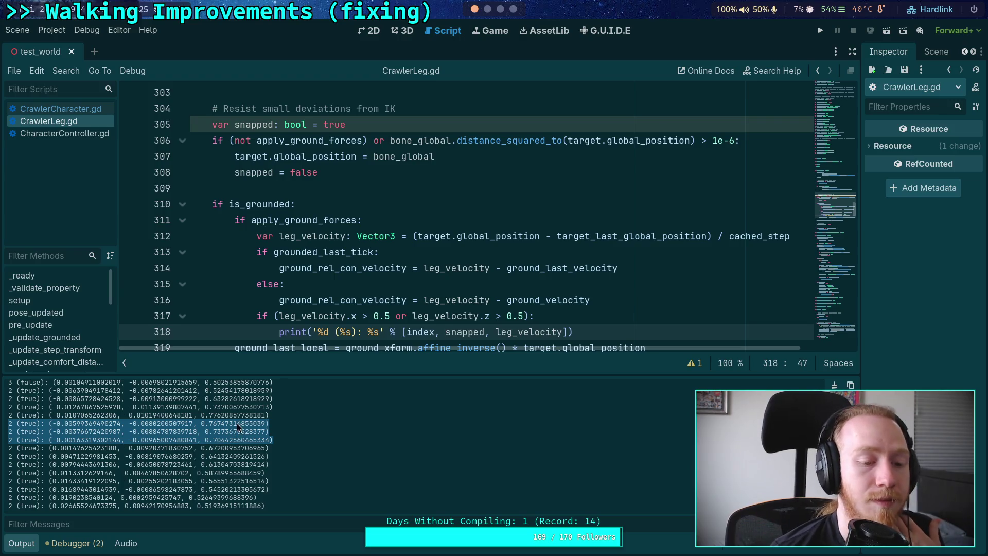
Step: Scroll the log and select the end of a leg 4 velocity line
scroll(229, 469, up, 2)
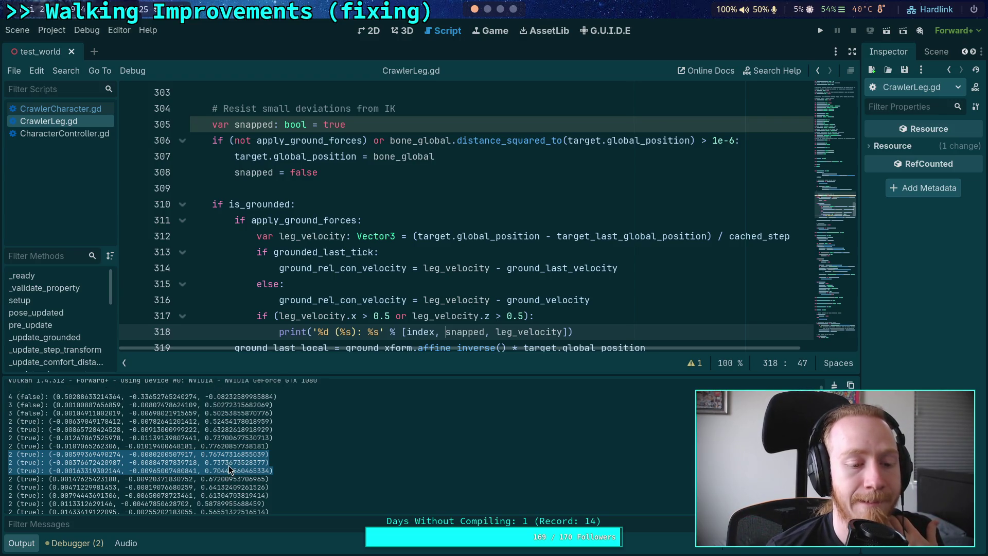
scroll(84, 411, down, 5)
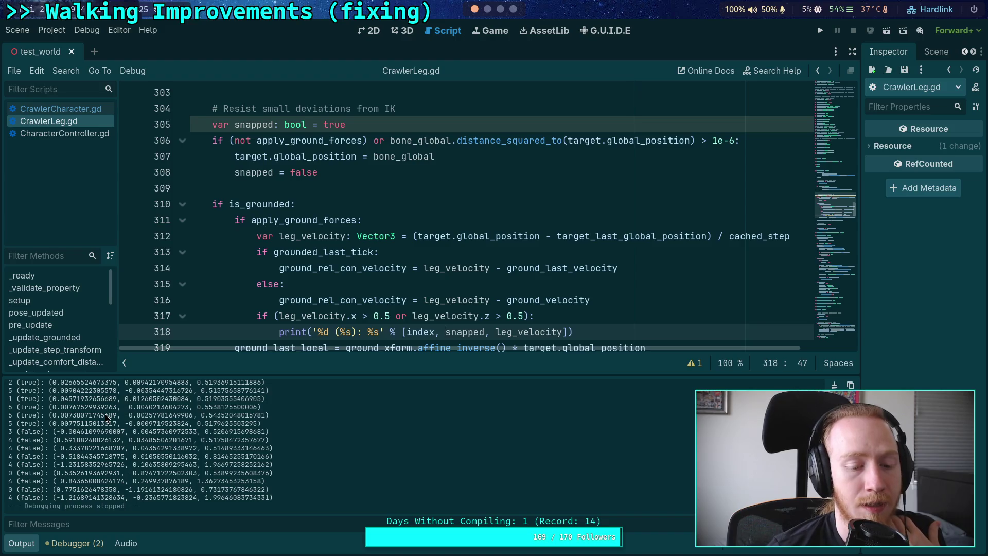
mouse_move(274, 464)
mouse_down()
mouse_move(193, 463)
mouse_move(244, 464)
mouse_up()
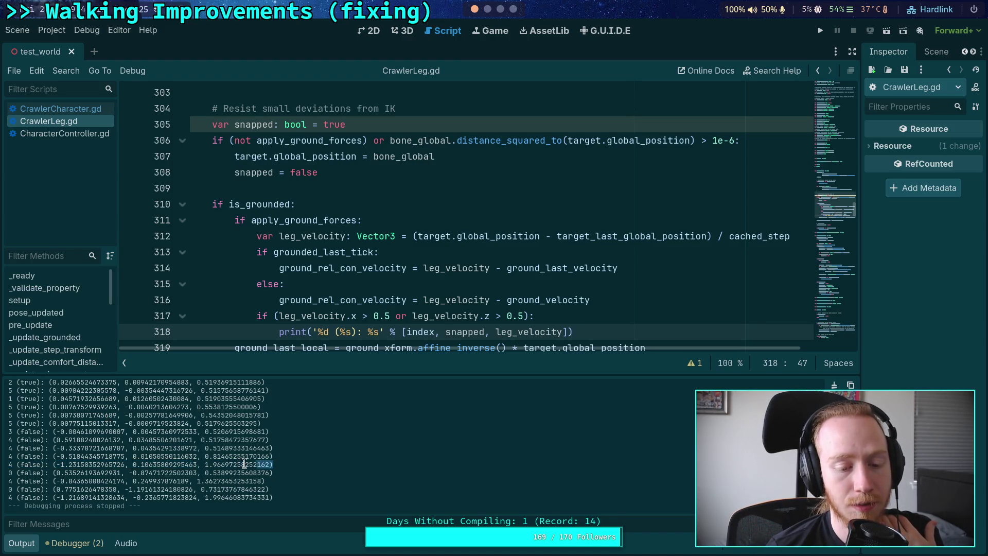
triple_click(9, 466)
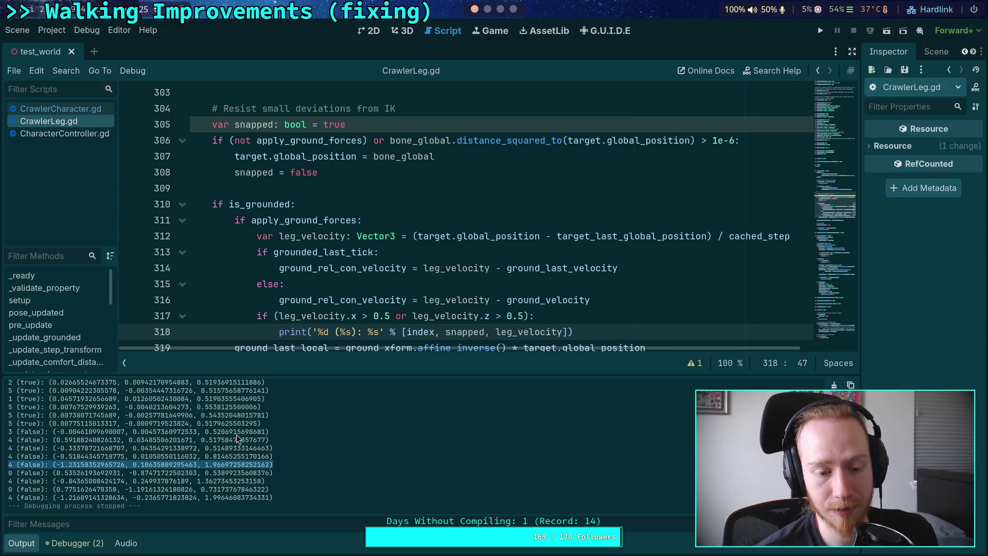
mouse_move(149, 440)
mouse_down()
mouse_move(218, 442)
mouse_move(139, 446)
mouse_move(242, 465)
mouse_move(194, 465)
mouse_up()
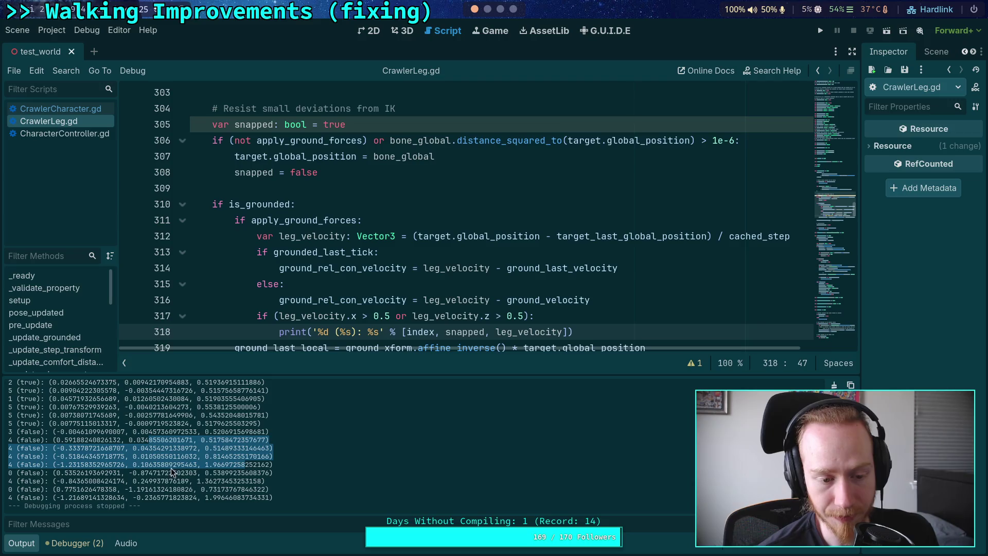
drag(56, 480, 189, 480)
drag(57, 497, 278, 497)
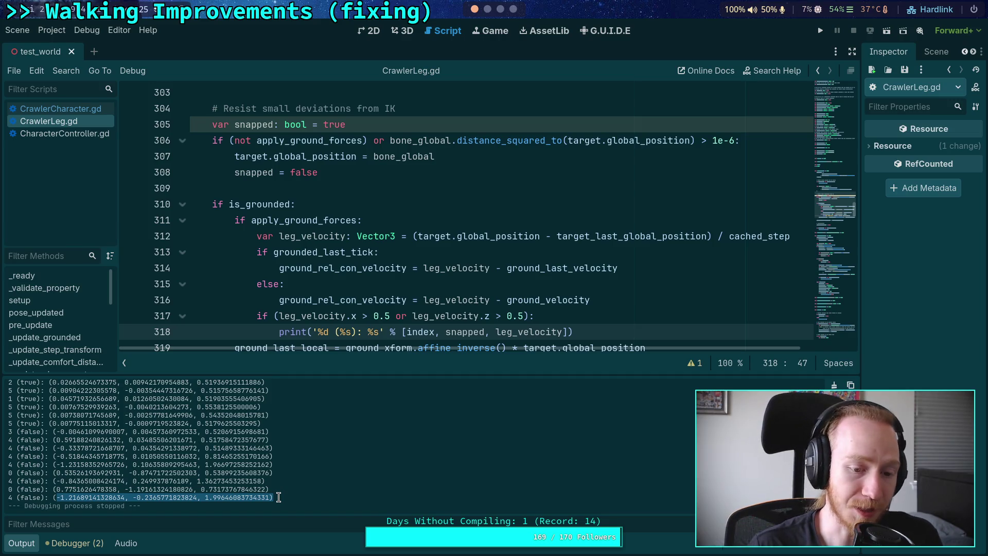
scroll(247, 479, up, 3)
mouse_move(263, 486)
mouse_down()
mouse_move(145, 439)
mouse_move(48, 418)
mouse_up()
scroll(95, 426, up, 2)
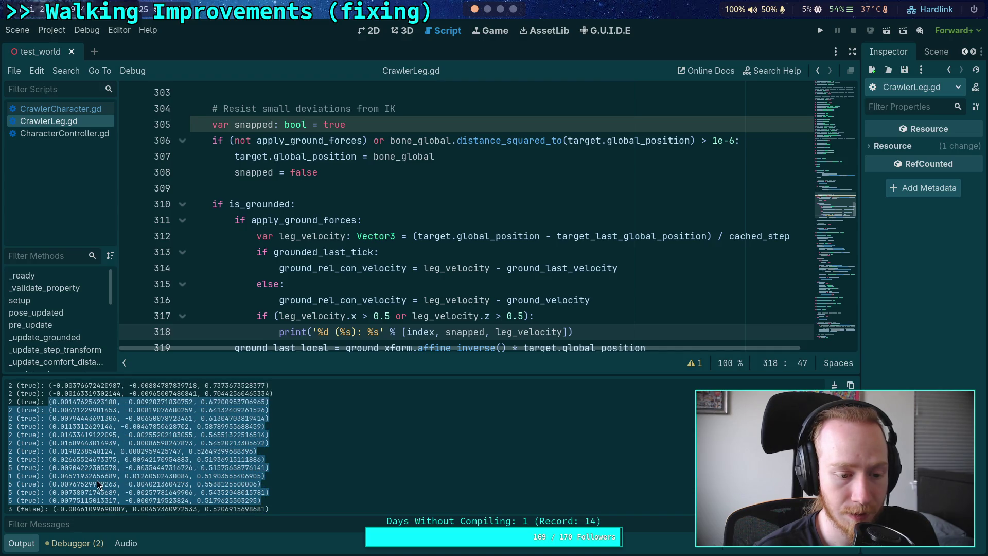
Step: Select the leg 1 (true) velocity line, scroll the log, then switch to the Obsidian notes
drag(8, 446, 266, 443)
scroll(98, 447, up, 4)
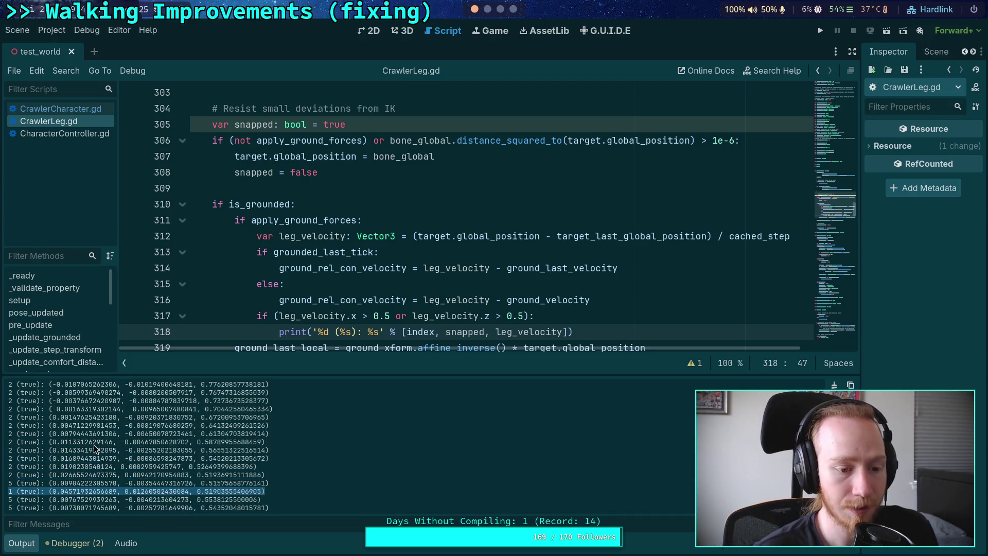
scroll(44, 437, down, 10)
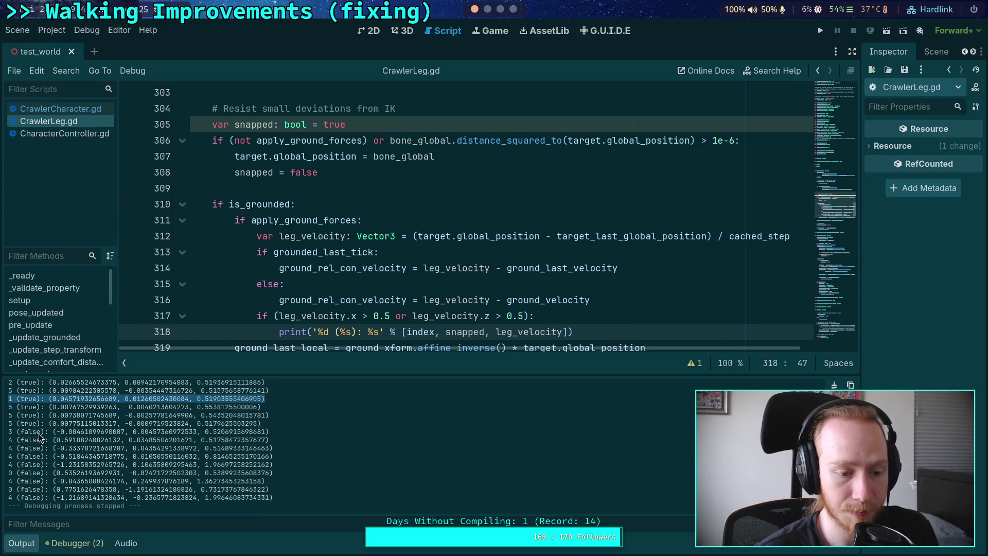
scroll(51, 468, up, 1)
scroll(67, 463, up, 2)
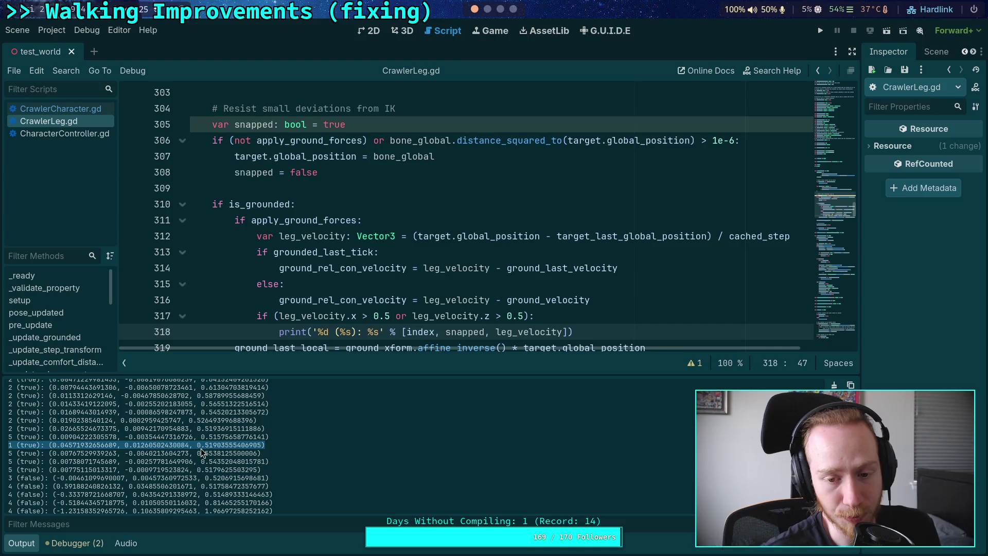
mouse_move(375, 295)
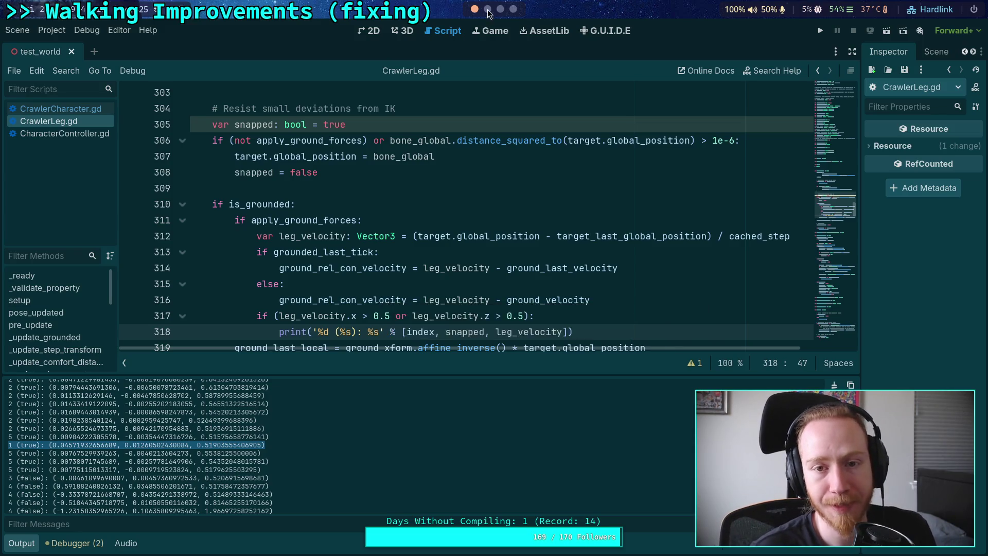
key(super+Right)
key(super+Right)
Step: Read the Crawler Bot note down to the Leg Target steps, highlight them, then return to Godot
scroll(510, 416, down, 12)
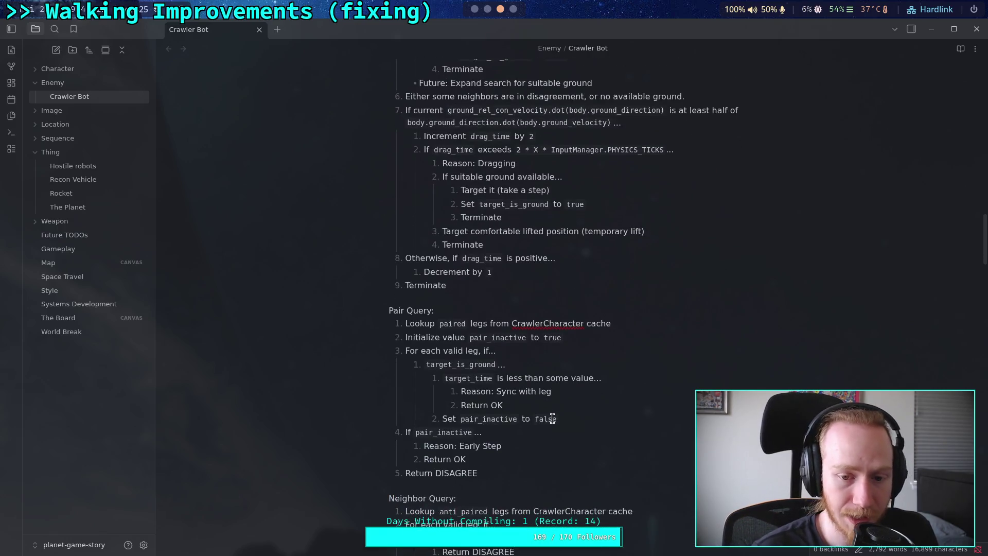
scroll(518, 422, up, 3)
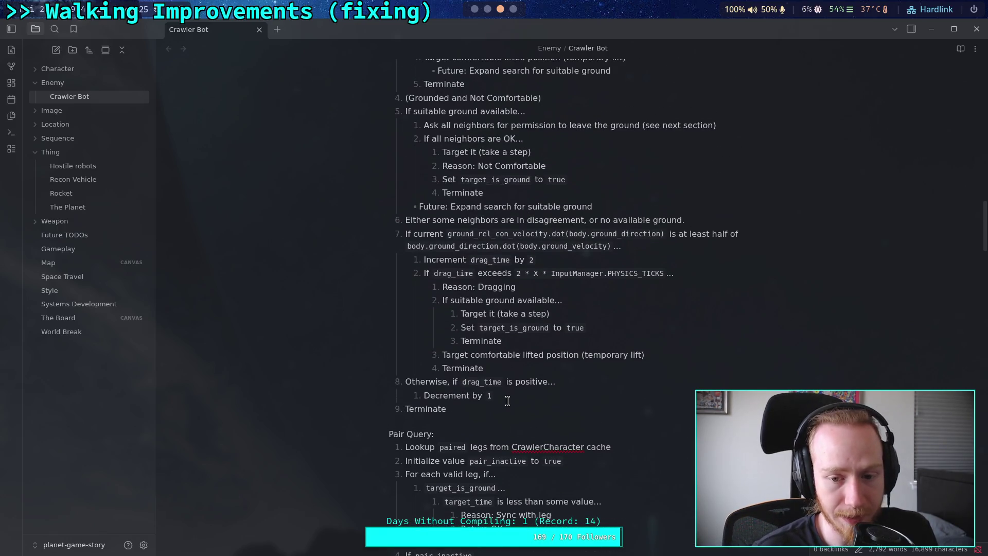
scroll(507, 400, up, 2)
scroll(538, 426, up, 10)
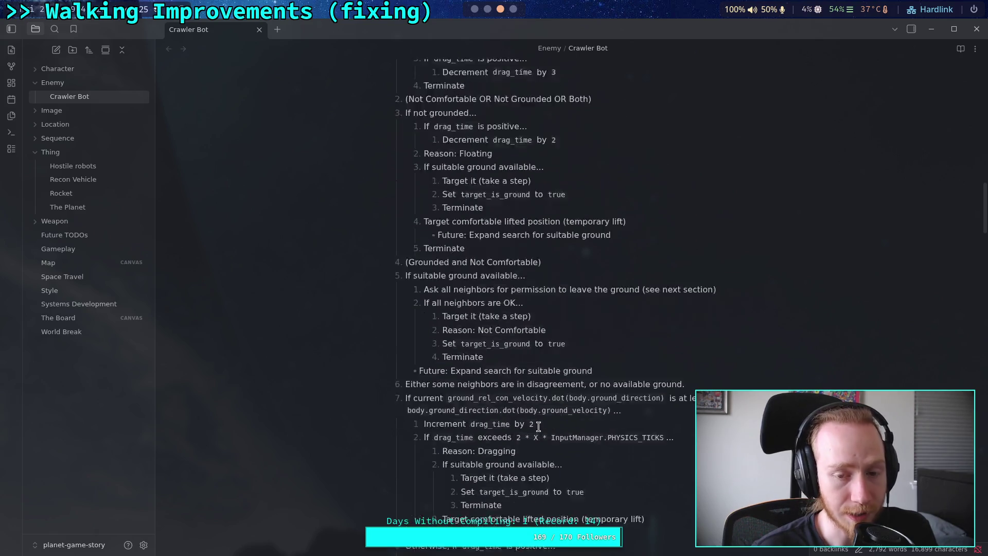
scroll(538, 427, down, 12)
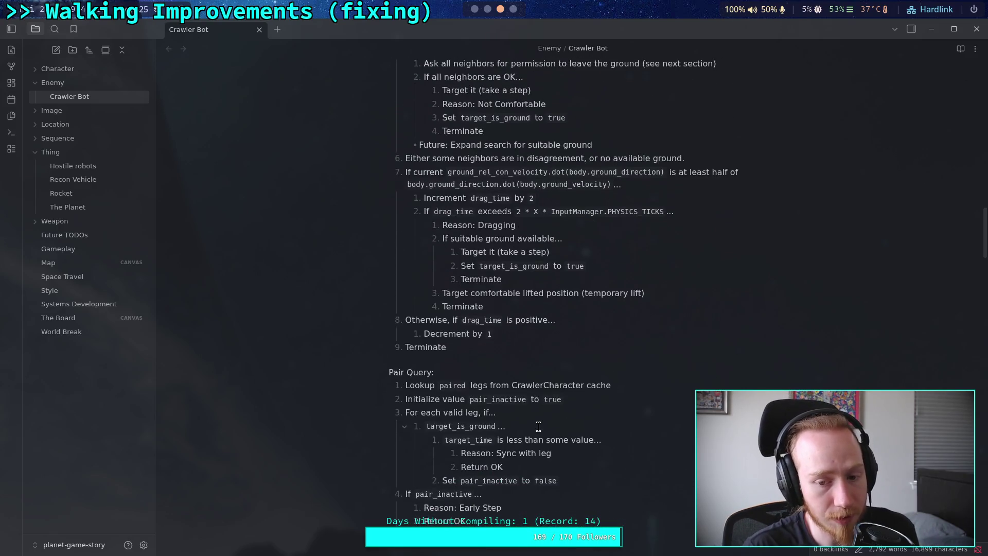
scroll(538, 426, down, 10)
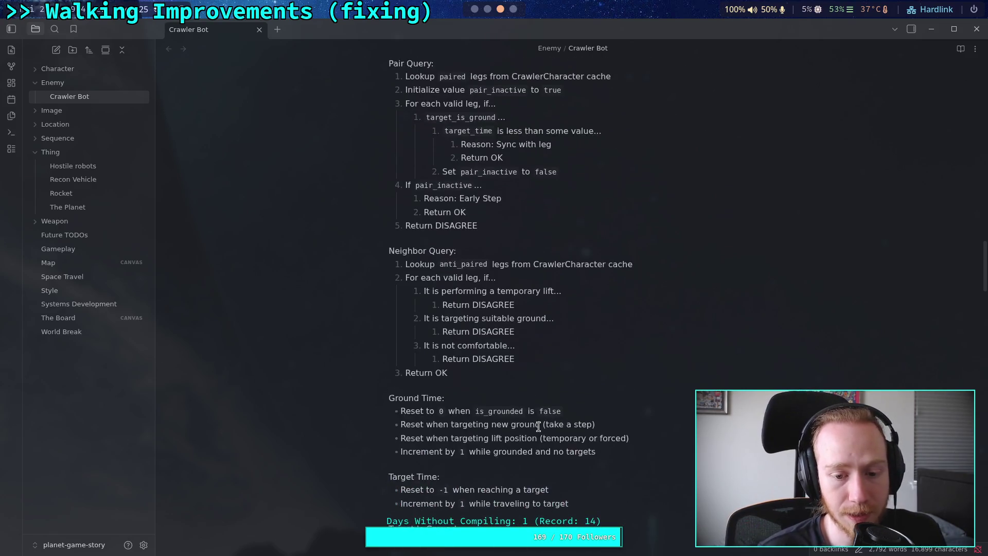
scroll(538, 426, down, 3)
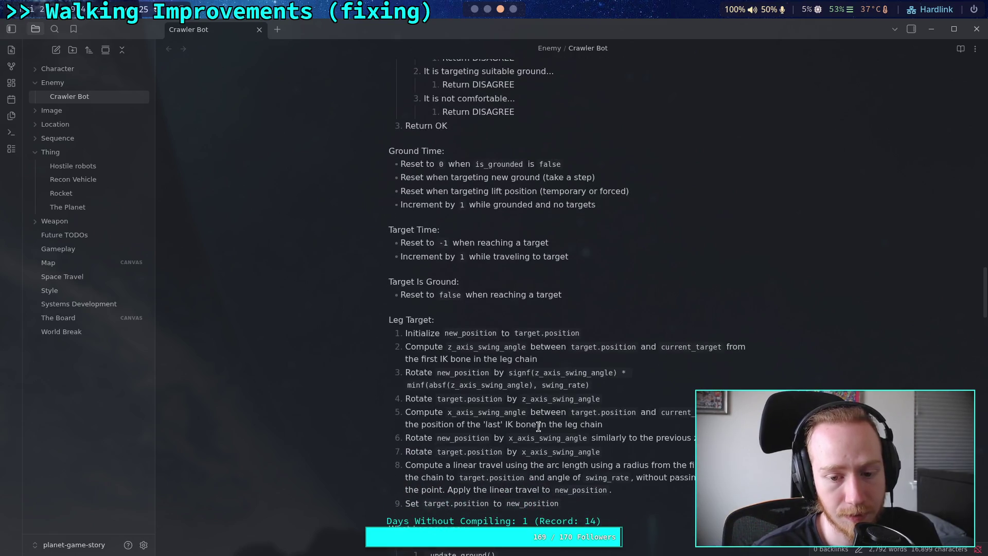
scroll(539, 400, down, 1)
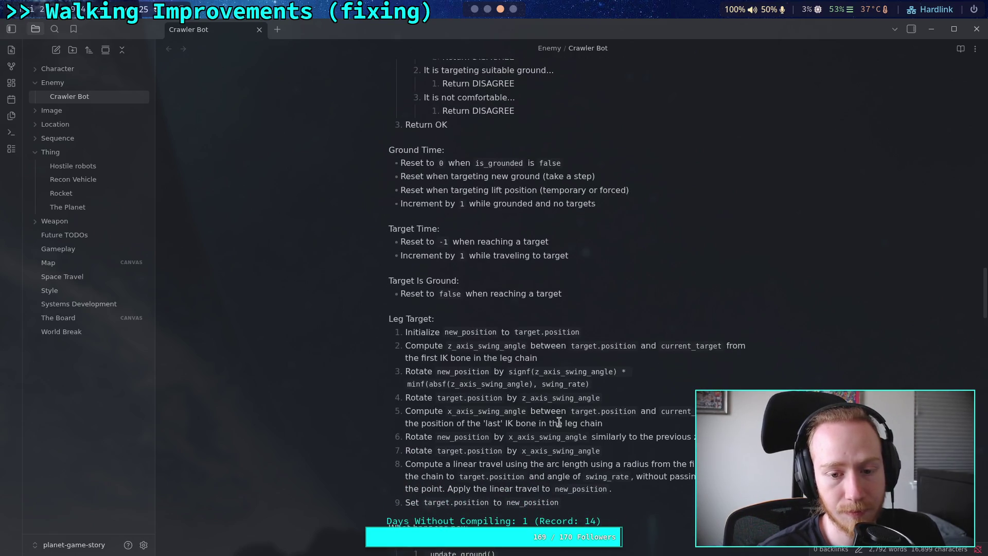
drag(577, 441, 397, 268)
click(432, 247)
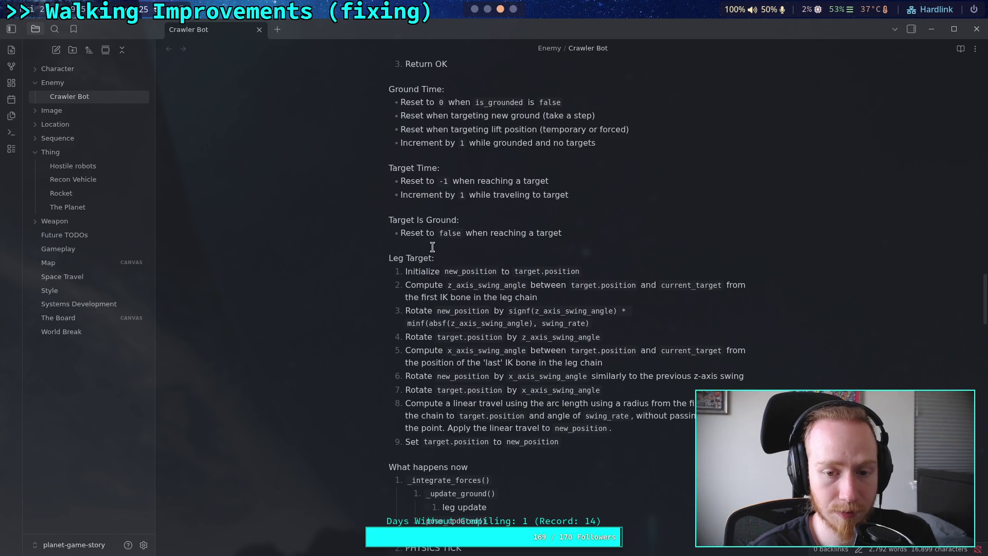
key(super+1)
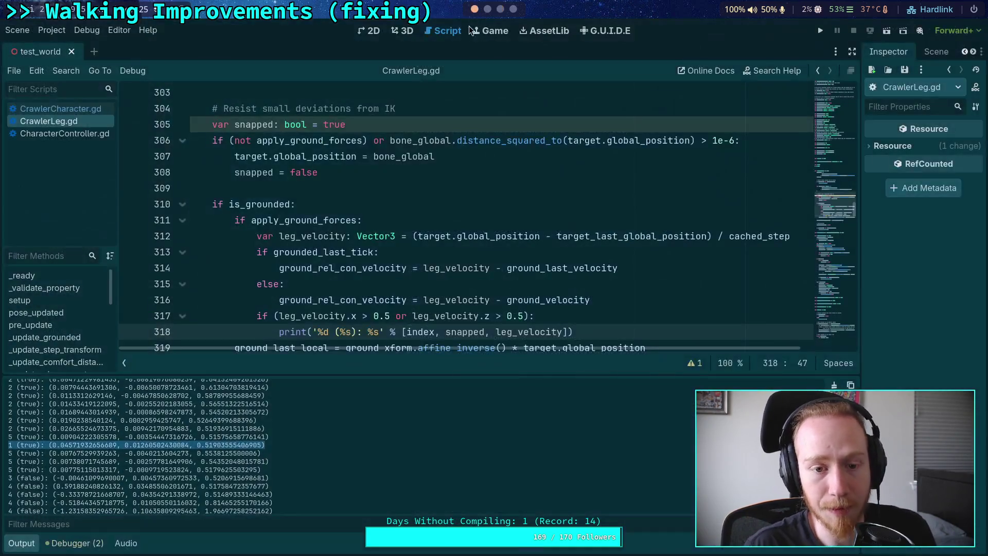
Step: Evaluate 0.01*0.01 in the Python terminal, getting 0.0001, and return to Godot
scroll(410, 231, up, 1)
key(super+2)
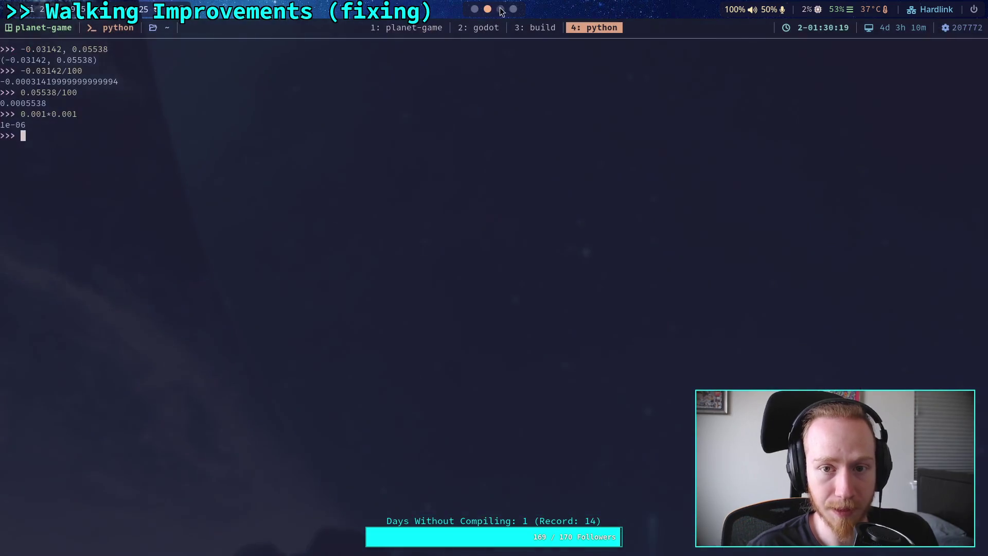
text(0.0)
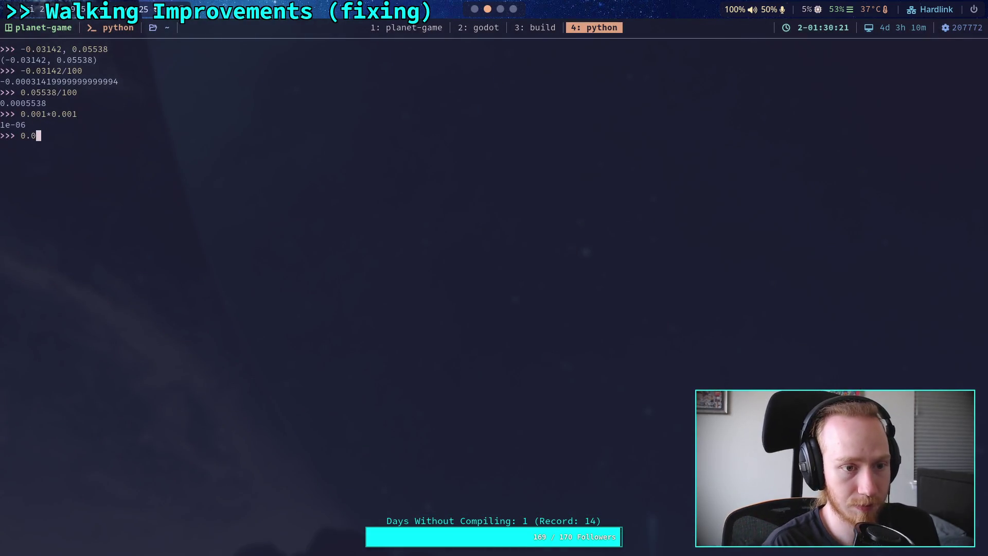
text(1*0.01)
key(Return)
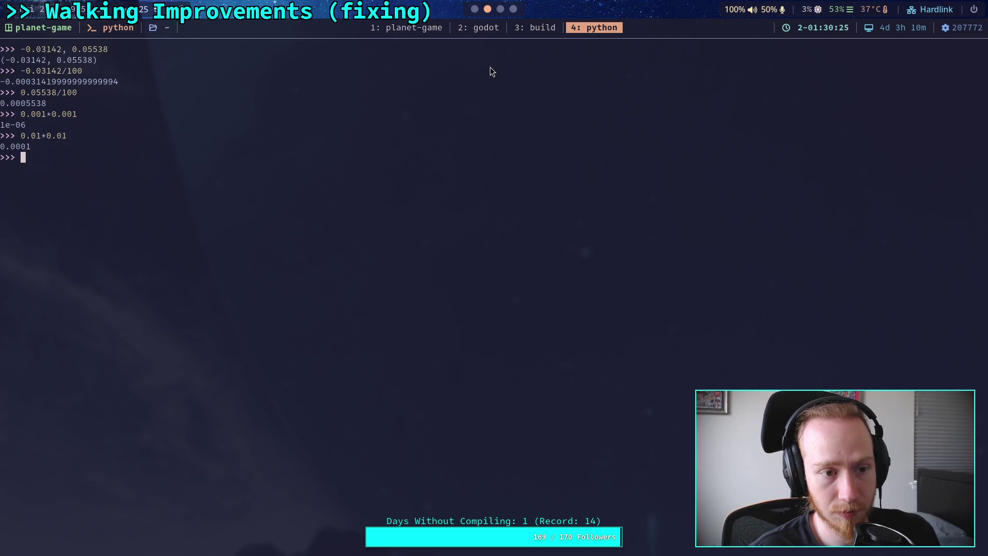
key(super+1)
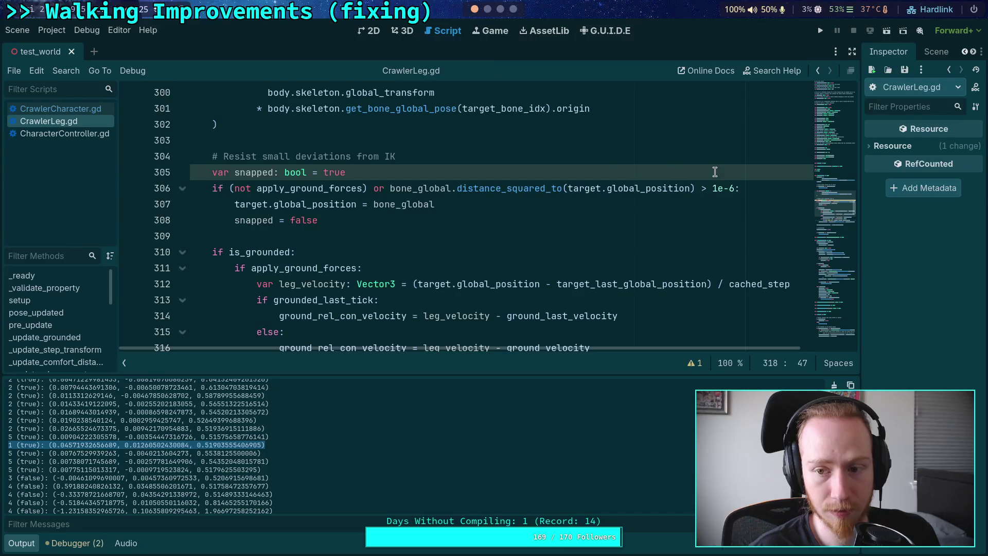
Step: Change the line 306 snap threshold from 1e-6 to 1e-4 and run the project with F5
click(728, 186)
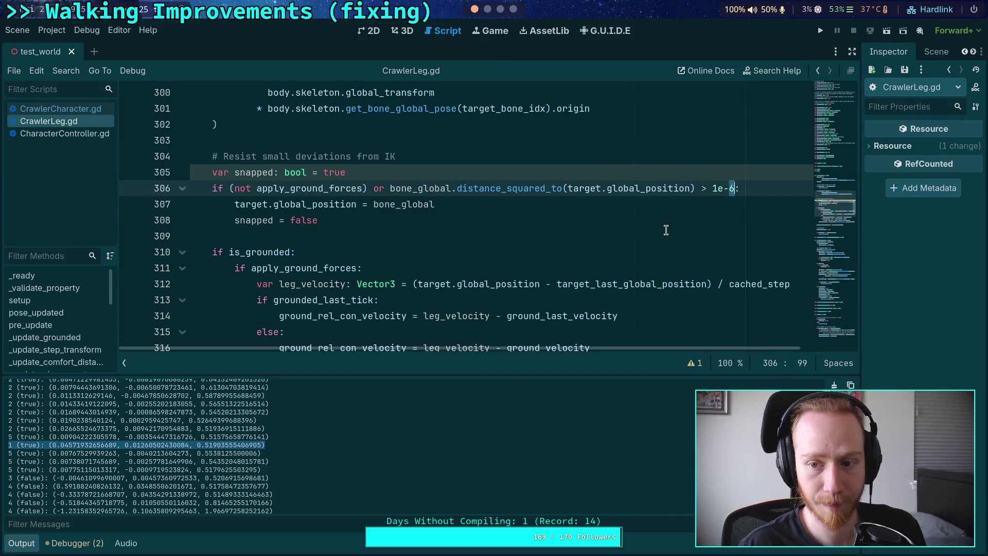
text(4)
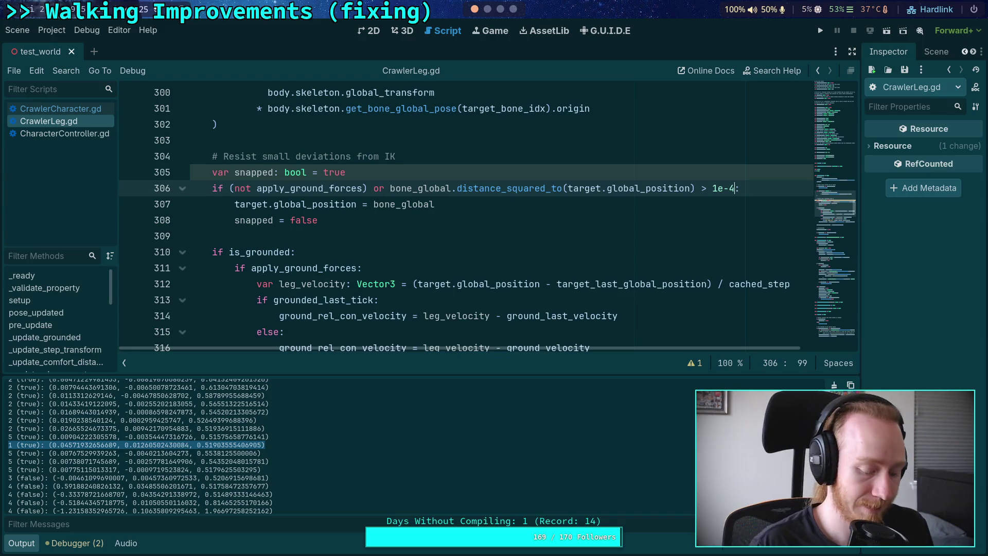
key(F5)
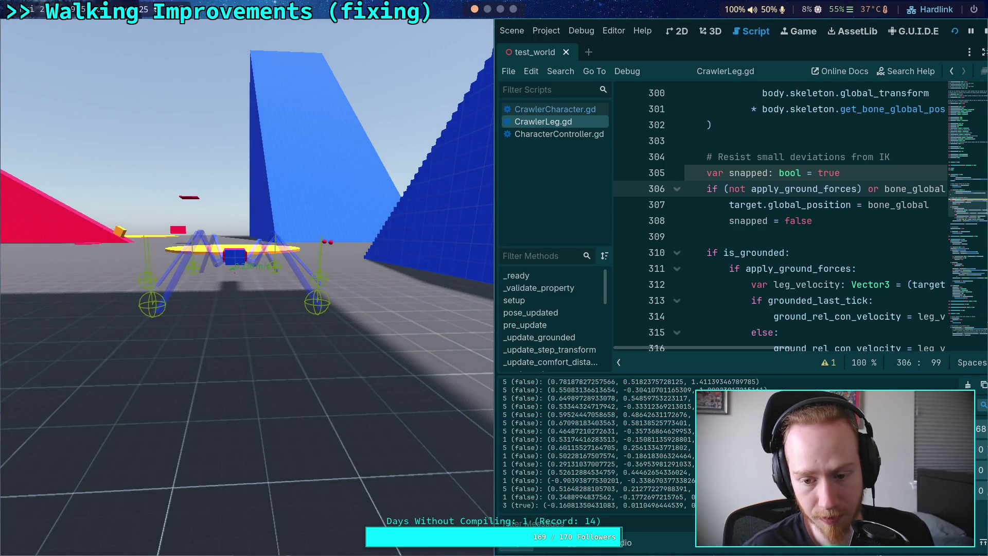
scroll(597, 447, up, 2)
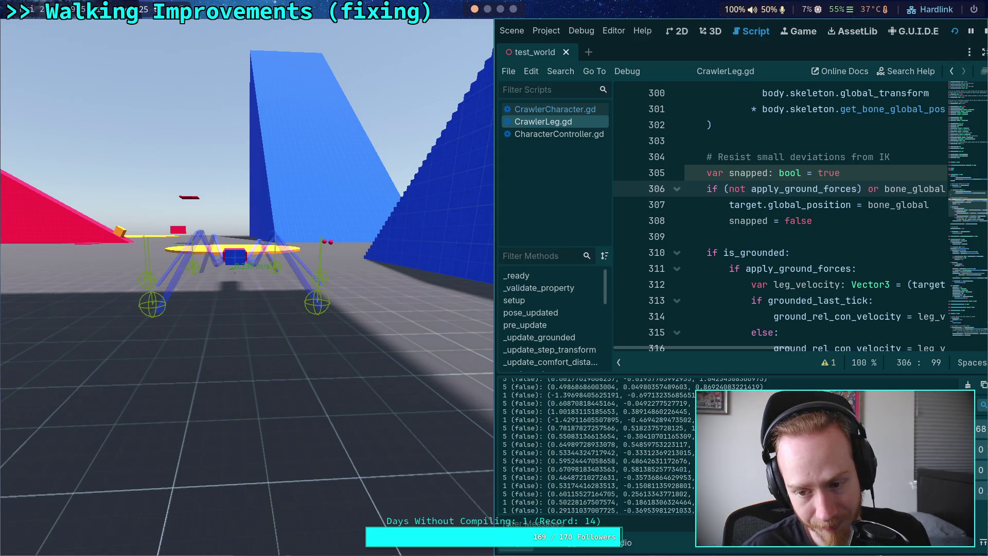
scroll(596, 448, down, 2)
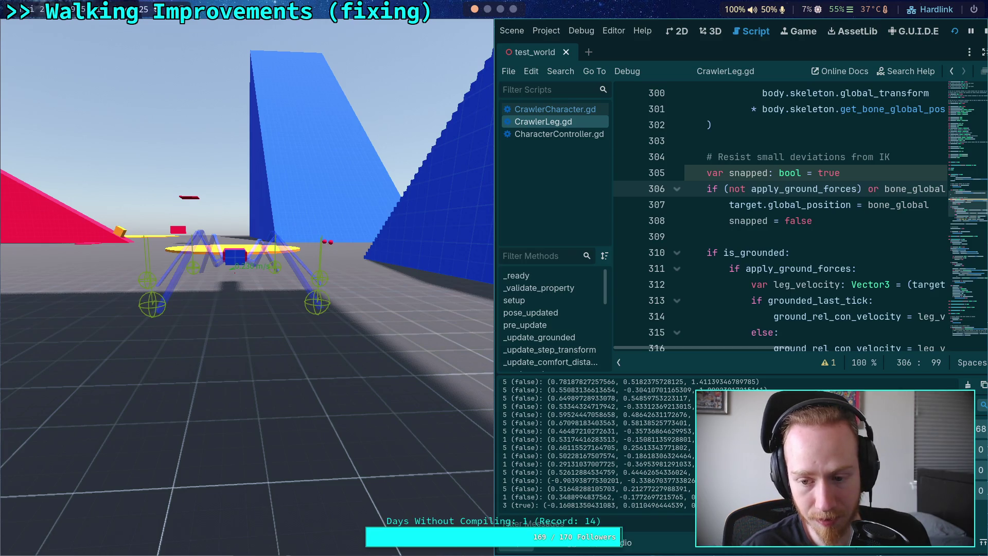
scroll(597, 447, up, 1)
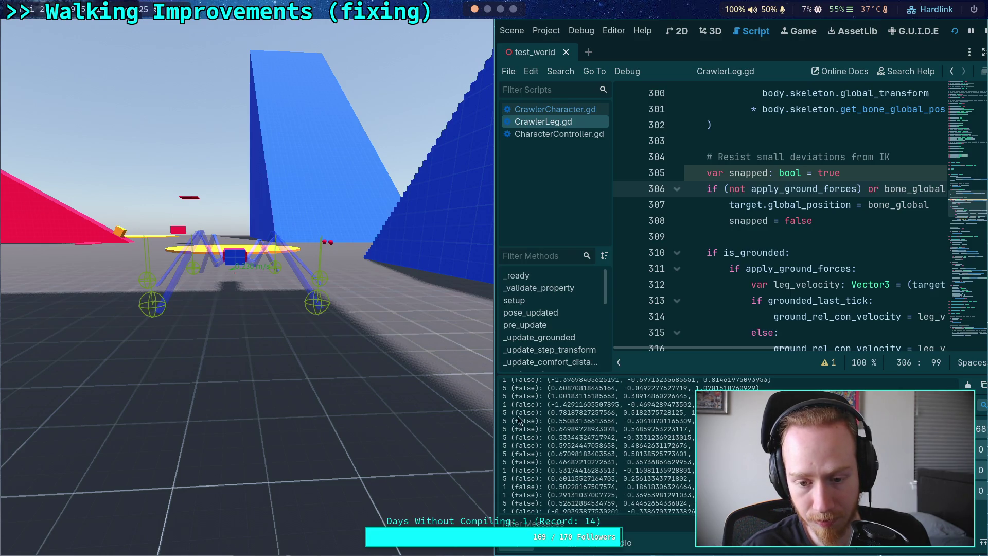
mouse_move(504, 412)
mouse_down()
mouse_move(689, 469)
mouse_move(503, 467)
mouse_up()
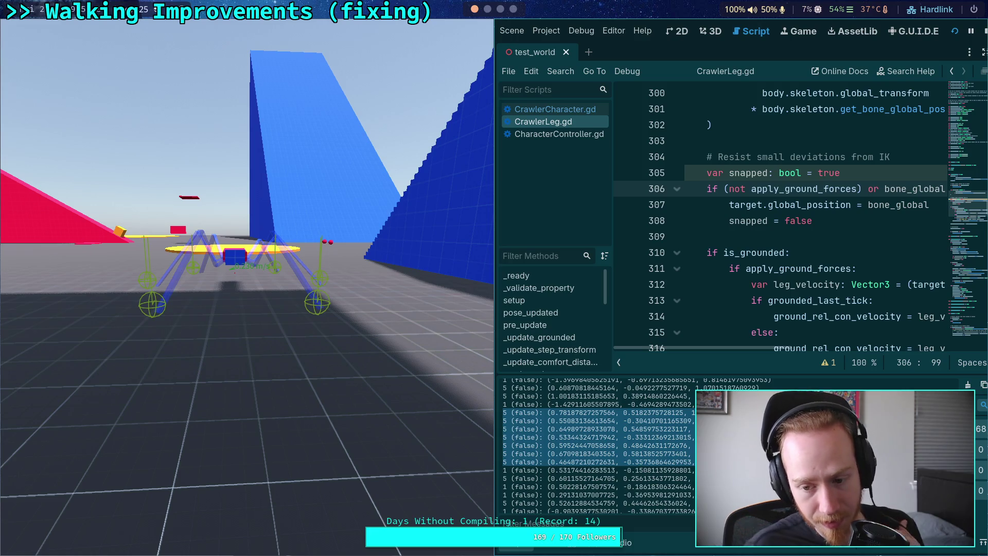
scroll(596, 445, up, 5)
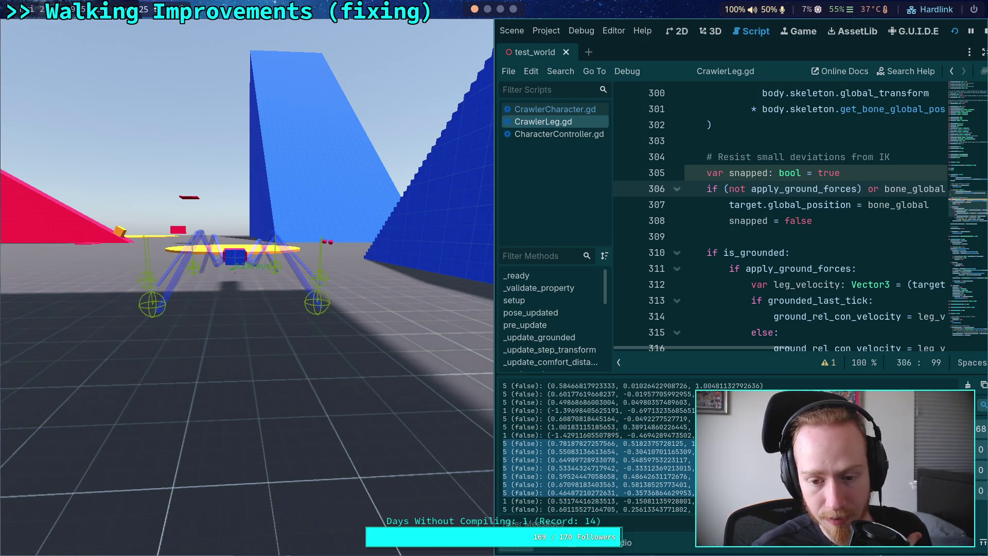
scroll(597, 445, down, 3)
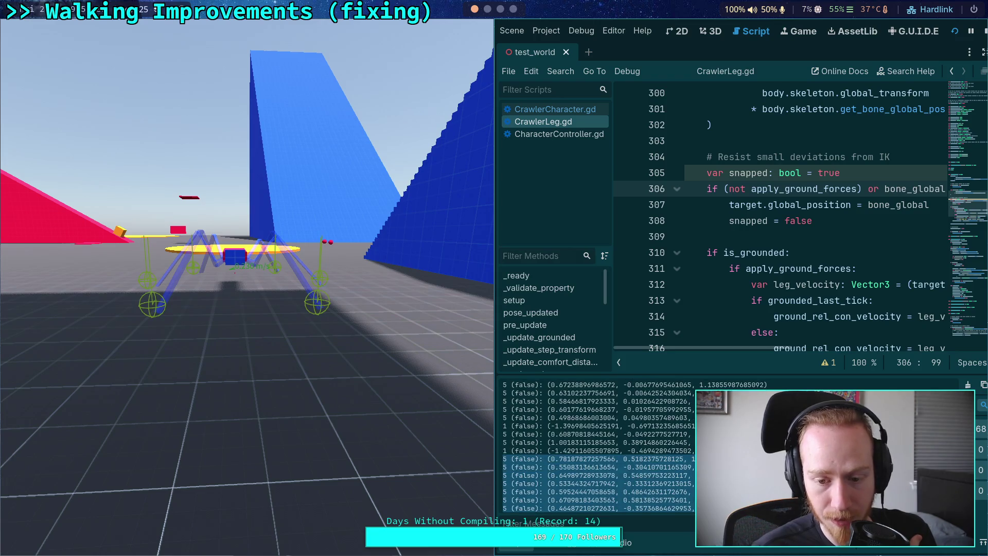
scroll(597, 445, up, 10)
scroll(597, 445, down, 10)
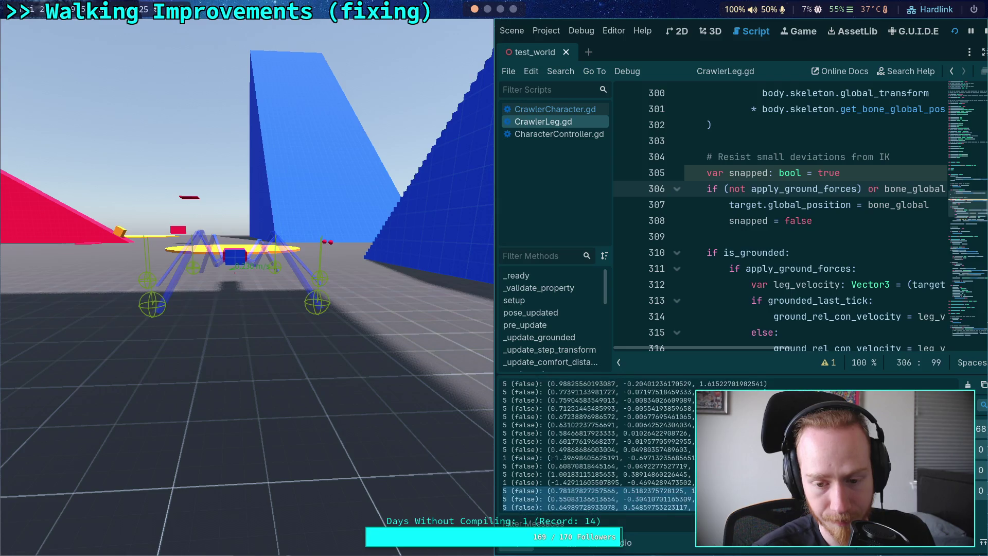
scroll(597, 445, down, 4)
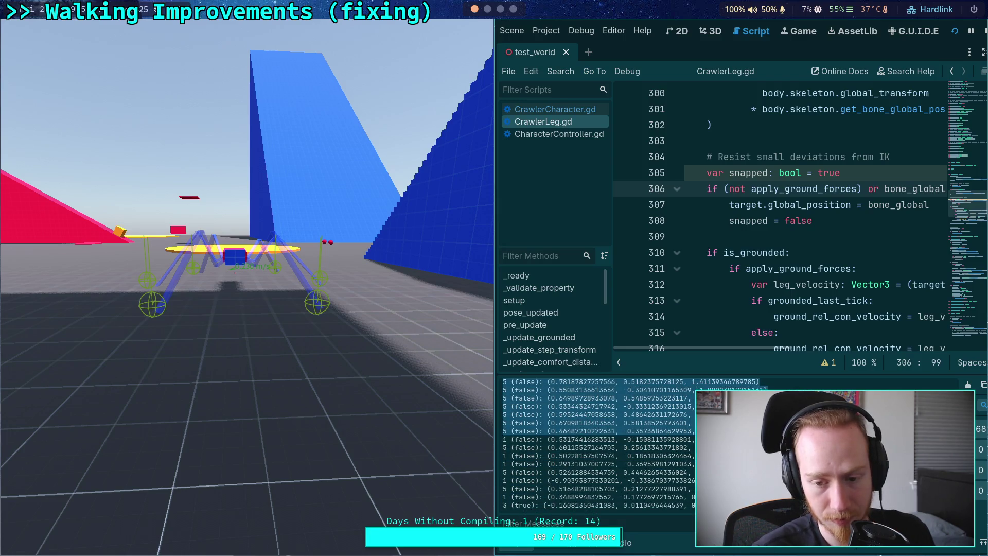
scroll(596, 445, up, 2)
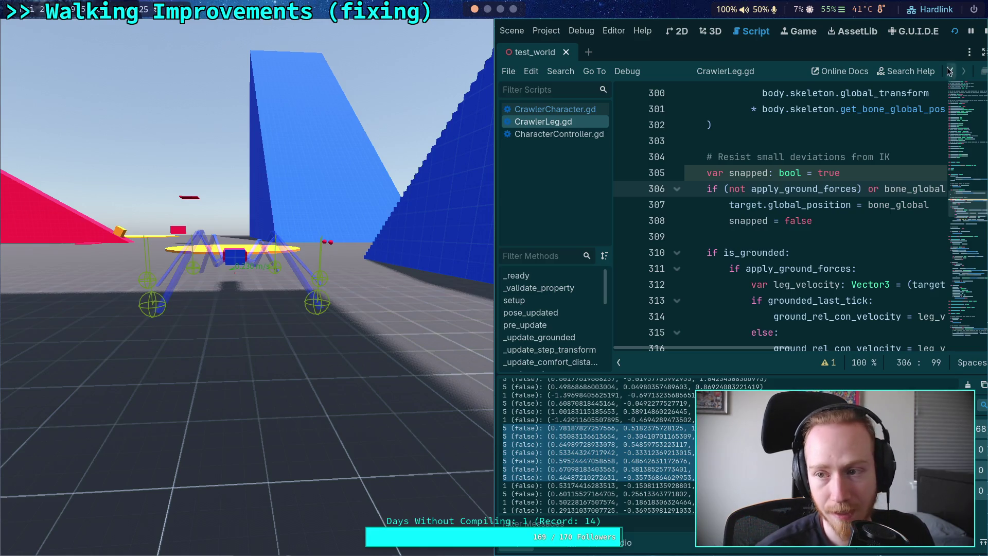
key(F8)
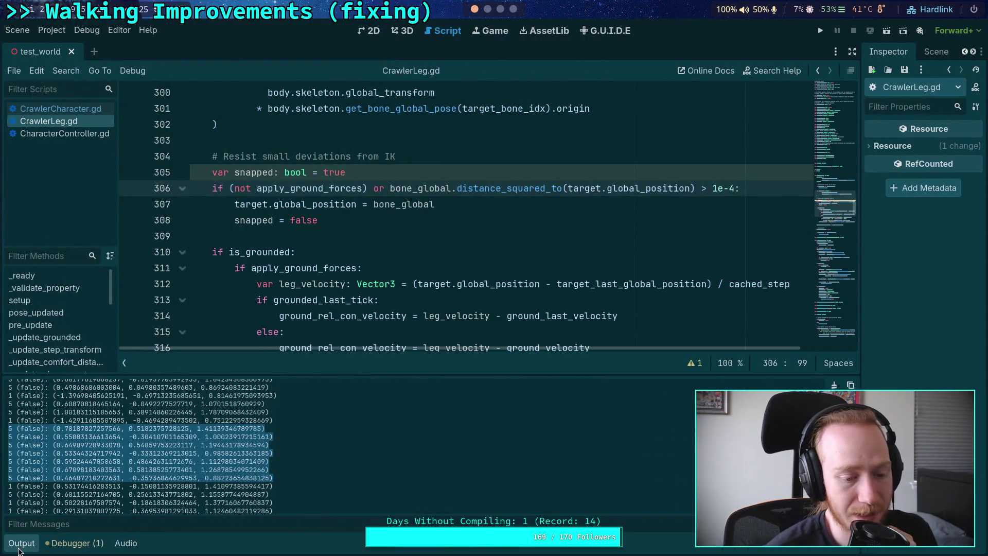
Step: Collapse the Output log and bring the is_grounded block, lines 310–321, into view
click(25, 543)
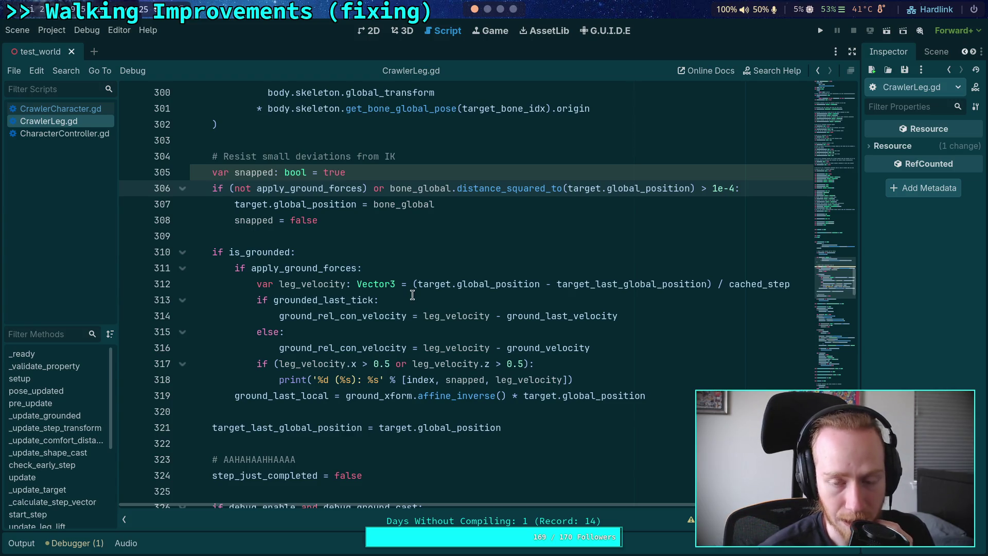
scroll(410, 294, up, 3)
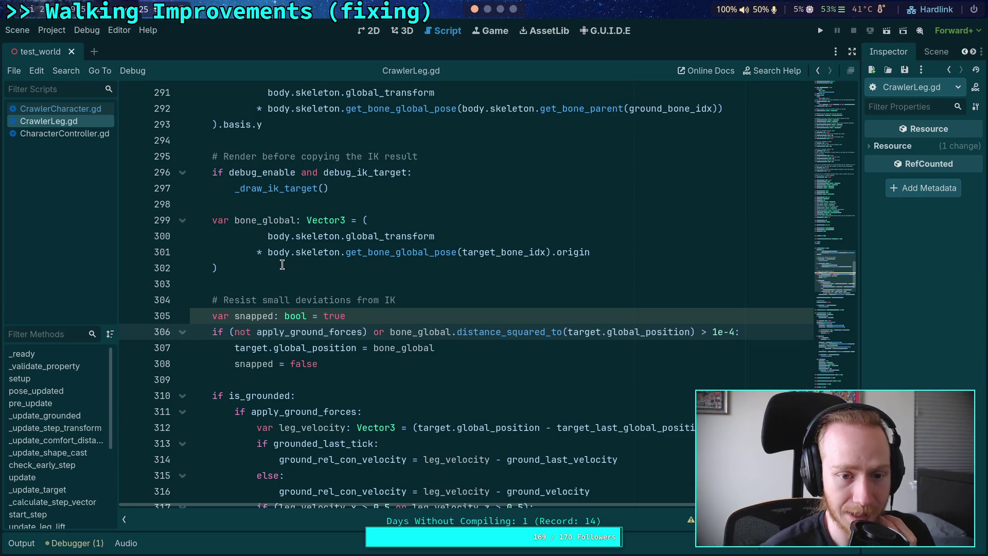
scroll(282, 264, up, 2)
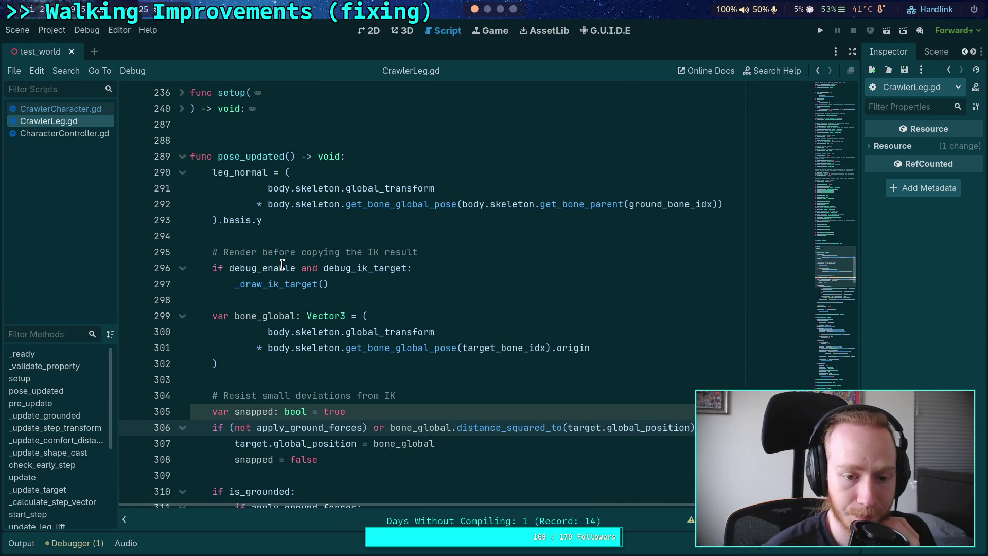
scroll(282, 265, down, 2)
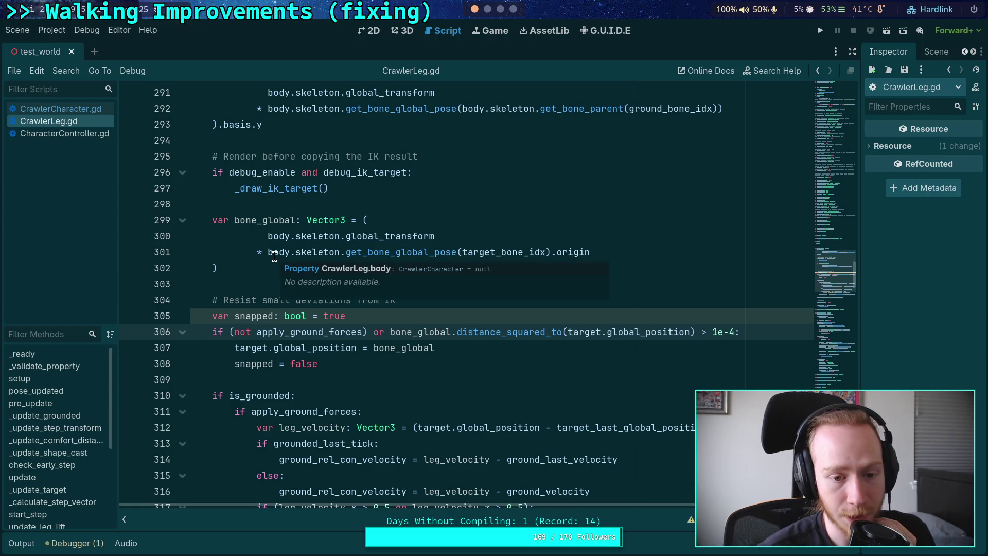
scroll(288, 316, down, 2)
mouse_move(211, 299)
mouse_down()
mouse_move(299, 304)
mouse_move(573, 474)
mouse_up()
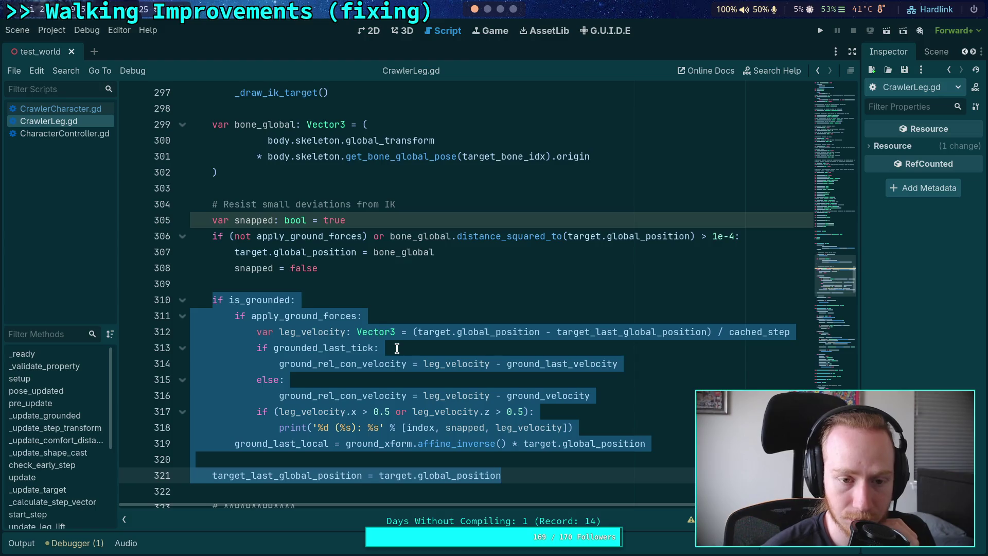
click(470, 427)
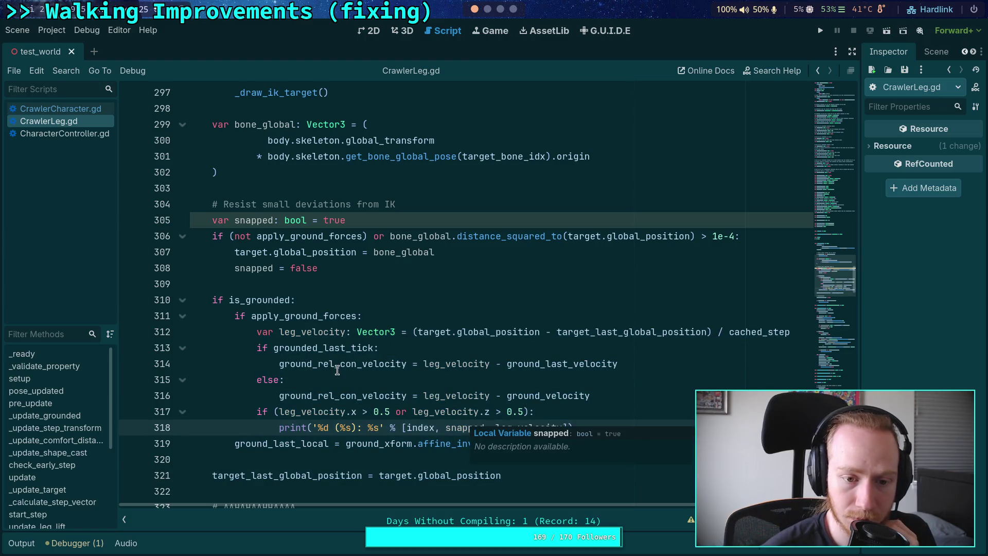
click(367, 380)
scroll(472, 401, up, 3)
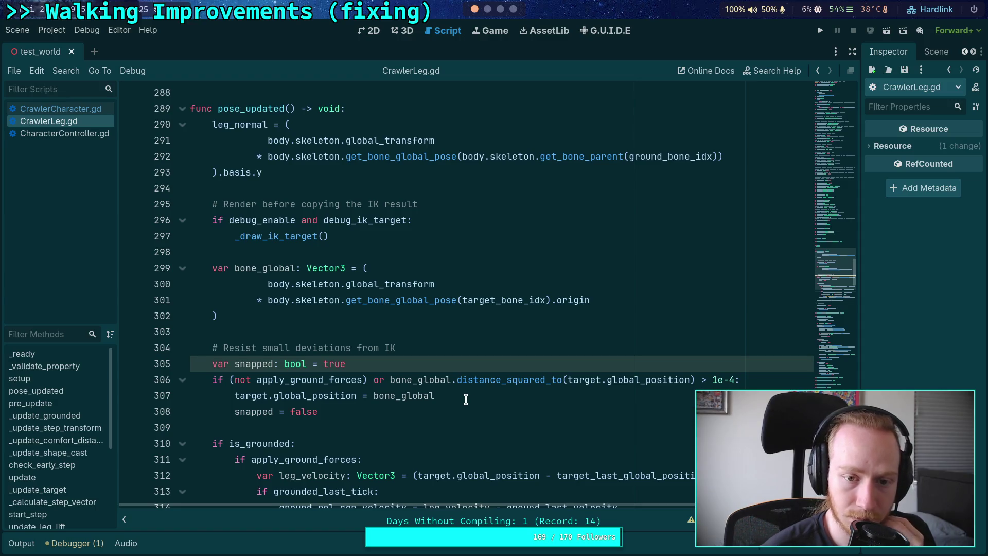
scroll(466, 399, down, 3)
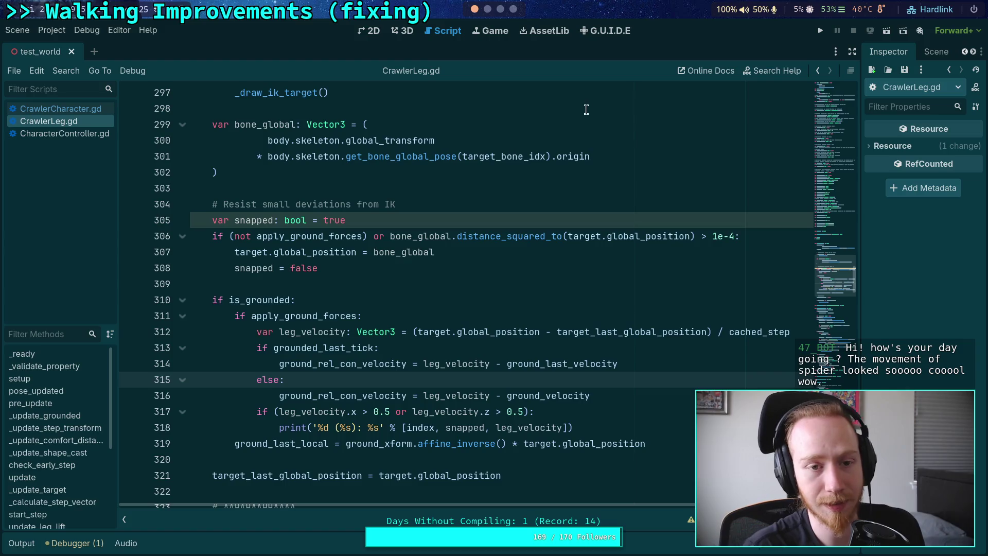
Step: Run the game again and select the newest leg velocity lines in the Output log
click(820, 32)
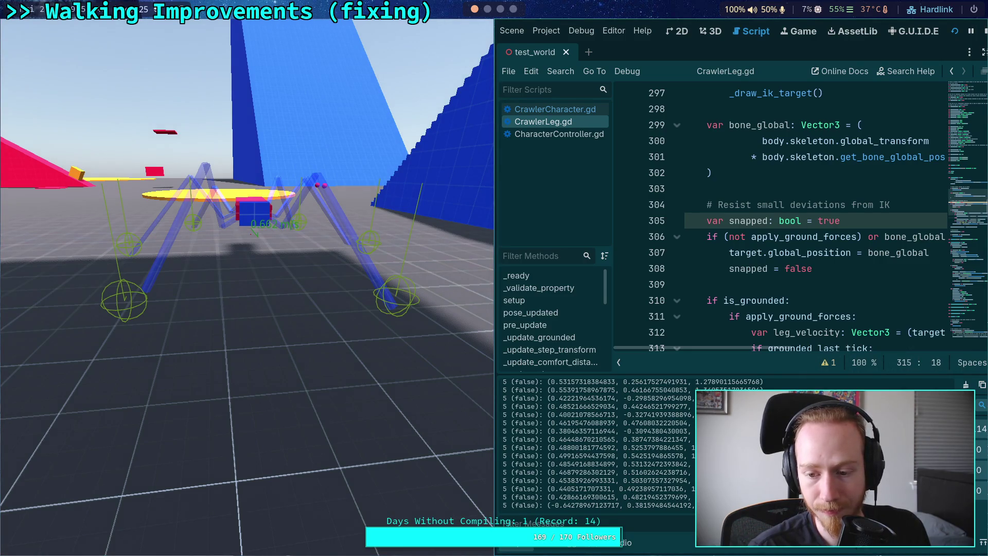
drag(693, 448, 731, 448)
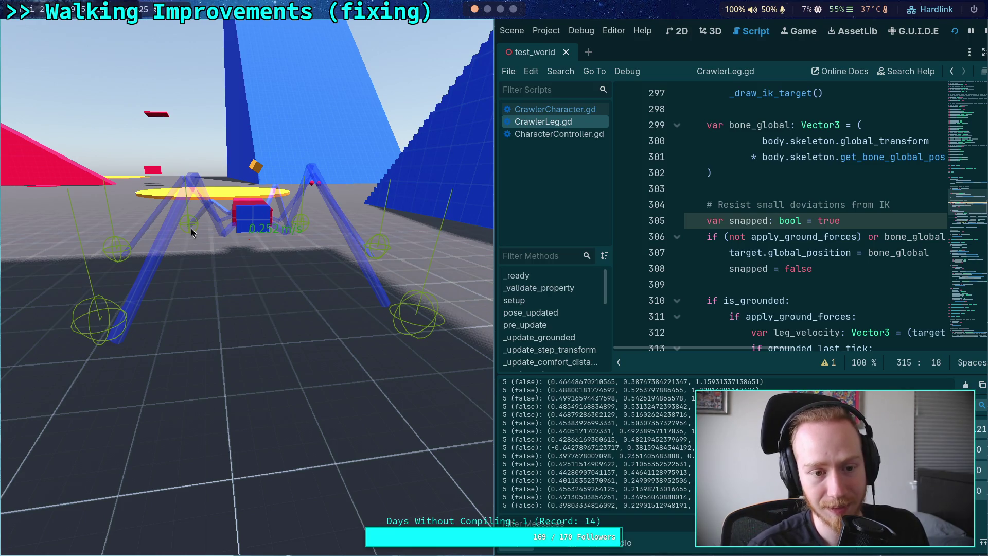
drag(503, 497, 700, 506)
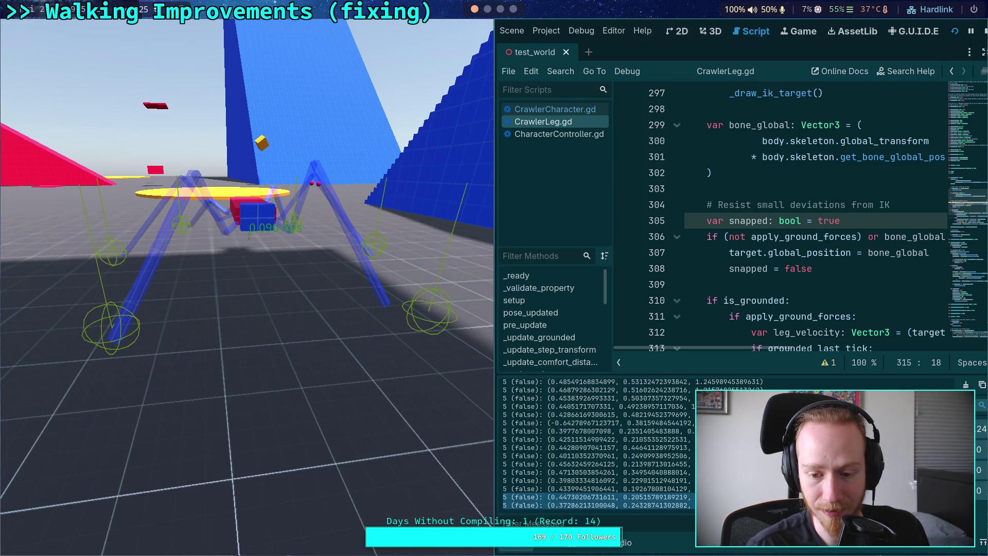
Step: Stop the game, hide the Output log, and scroll CrawlerLeg.gd to lines 303–328
click(984, 31)
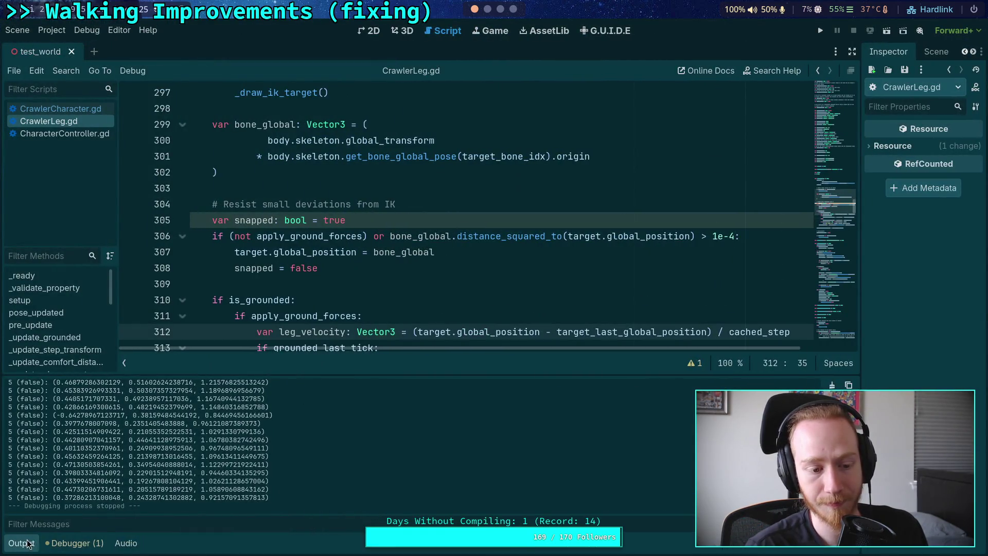
click(30, 544)
click(346, 284)
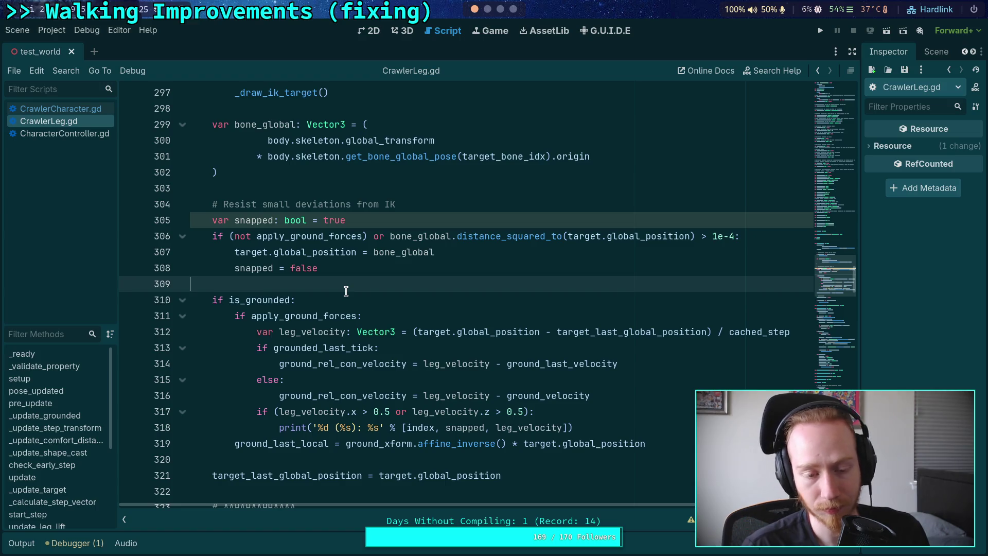
scroll(346, 291, down, 4)
scroll(345, 291, up, 3)
scroll(469, 359, down, 5)
scroll(472, 353, up, 3)
scroll(472, 354, down, 5)
scroll(474, 358, up, 10)
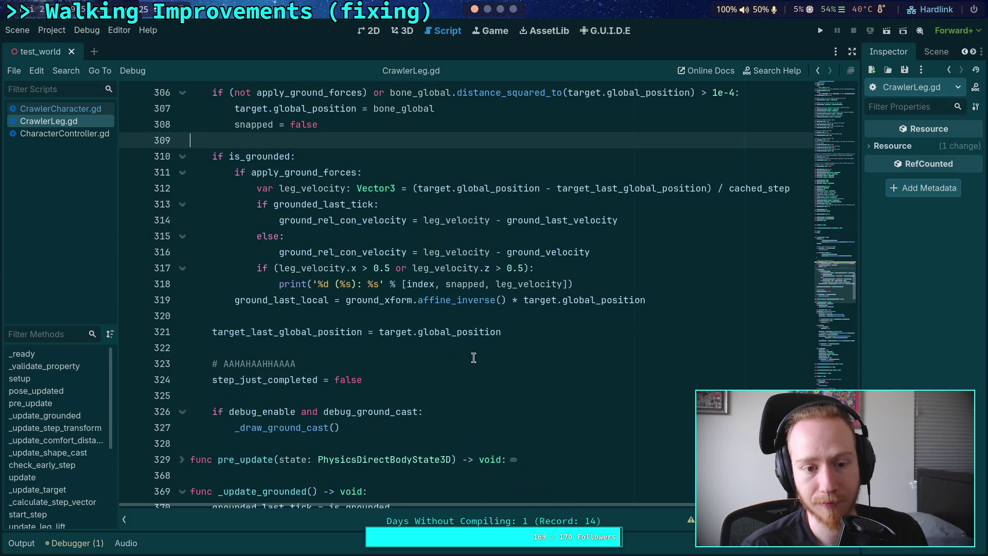
scroll(474, 357, up, 2)
scroll(474, 358, down, 6)
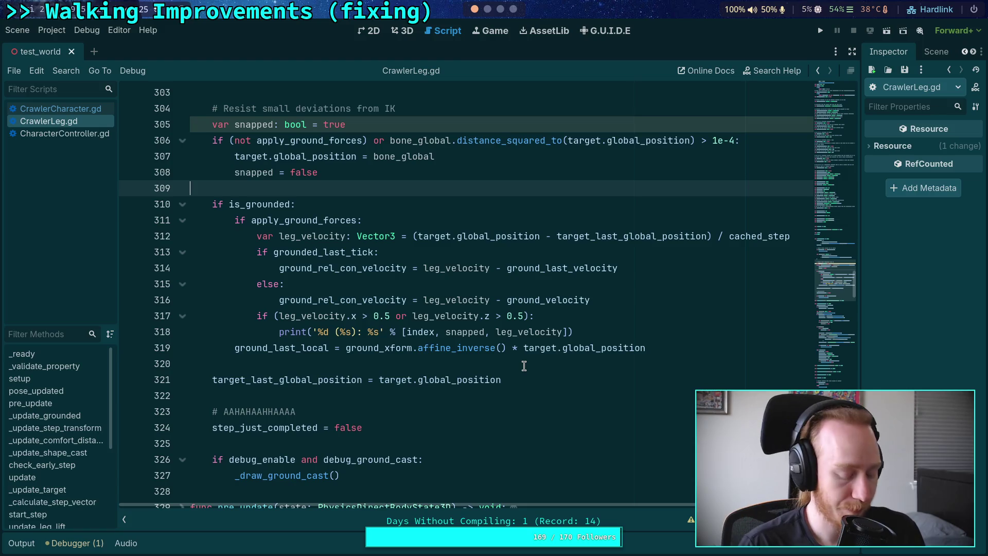
Step: Select the snapped = false line 308 under the 1e-4 deviation check
click(520, 428)
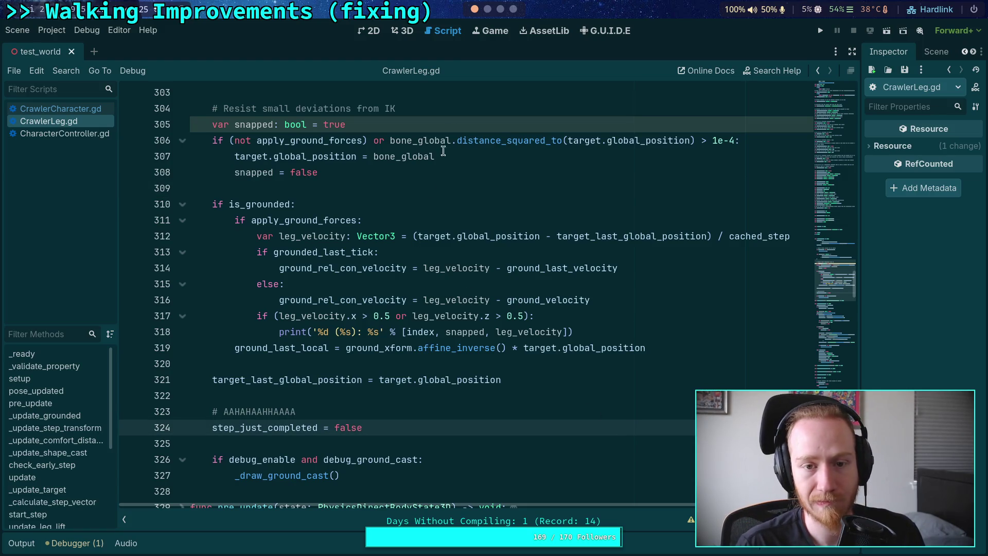
scroll(455, 241, up, 2)
click(340, 266)
triple_click(341, 266)
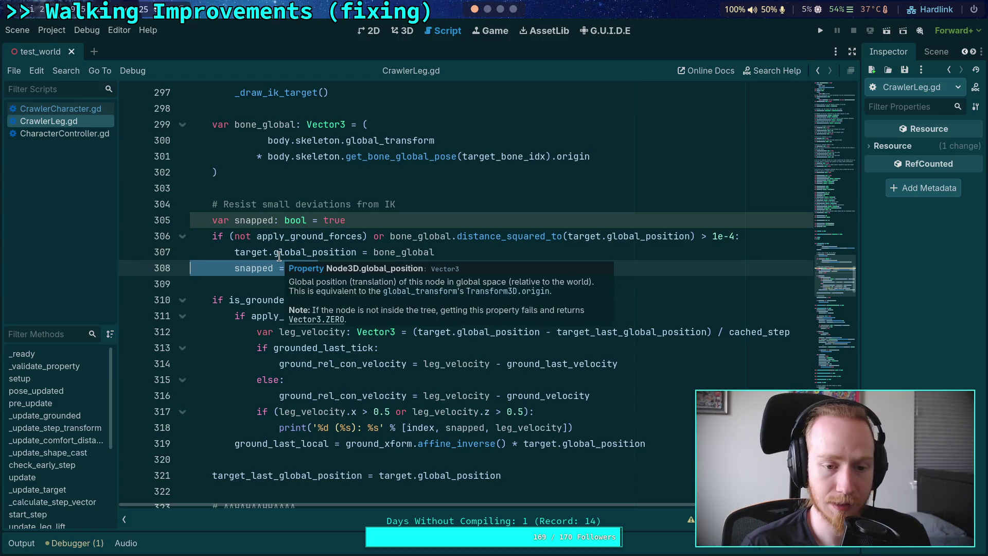
Step: Delete the snapped = false line and the var snapped declaration from CrawlerLeg.gd
key(BackSpace)
key(BackSpace)
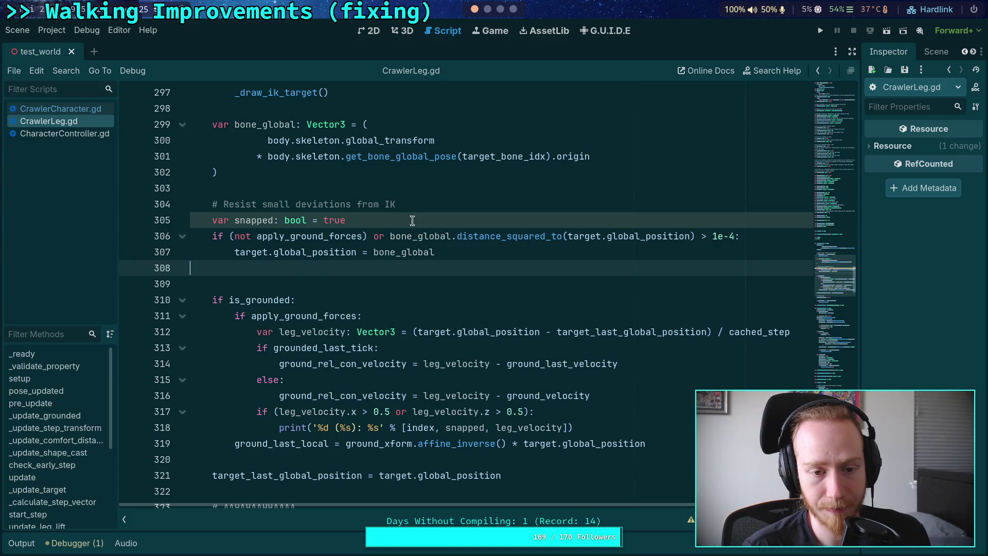
triple_click(418, 219)
key(BackSpace)
key(BackSpace)
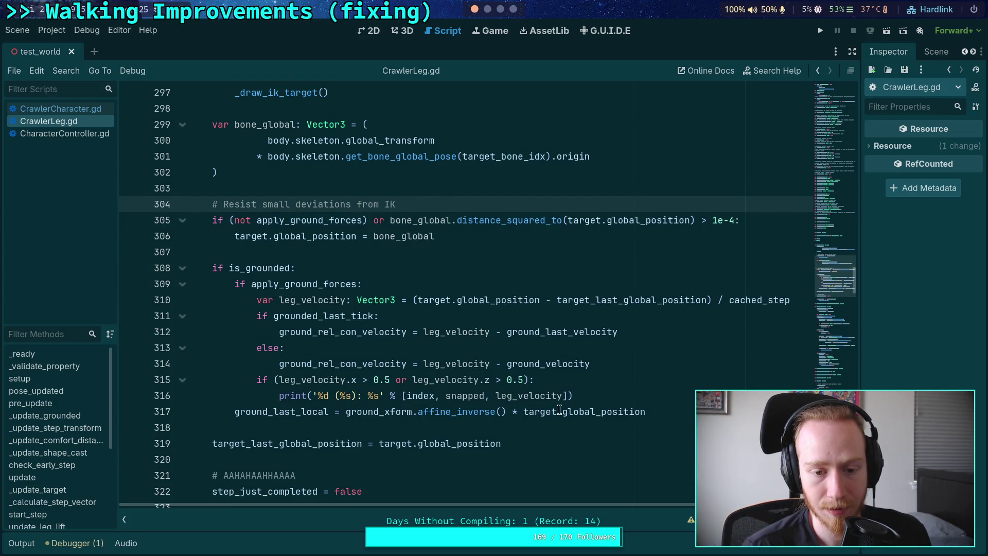
Step: Trim the line-316 print to '%d: %s' % [index, leg_velocity] and save CrawlerLeg.gd
double_click(451, 395)
key(BackSpace)
key(Delete)
key(Delete)
drag(335, 396, 358, 396)
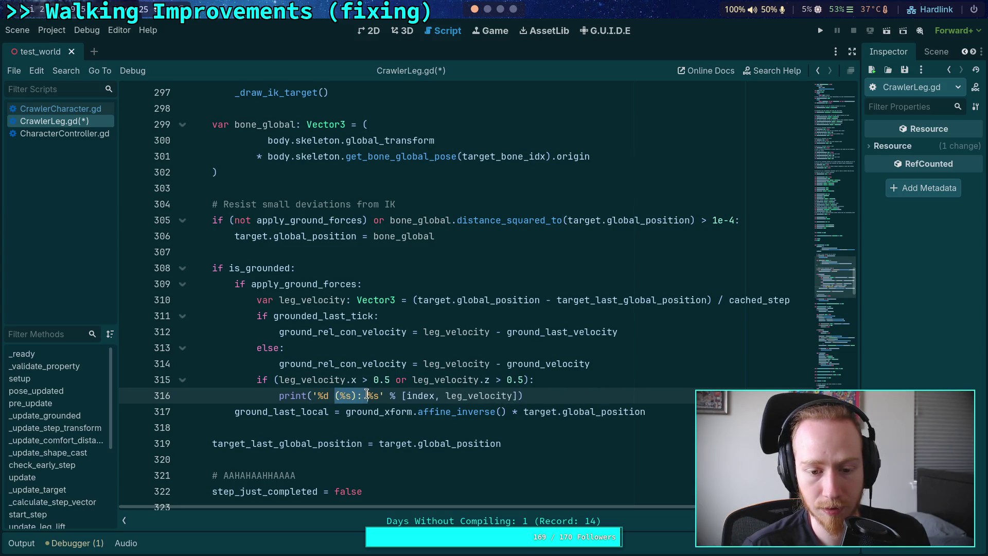
key(BackSpace)
key(BackSpace)
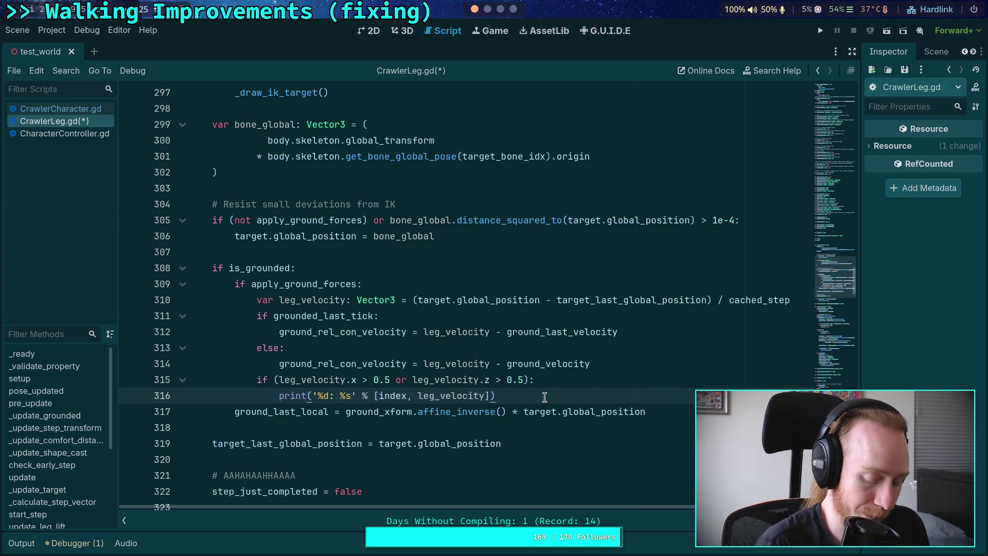
key(ctrl+s)
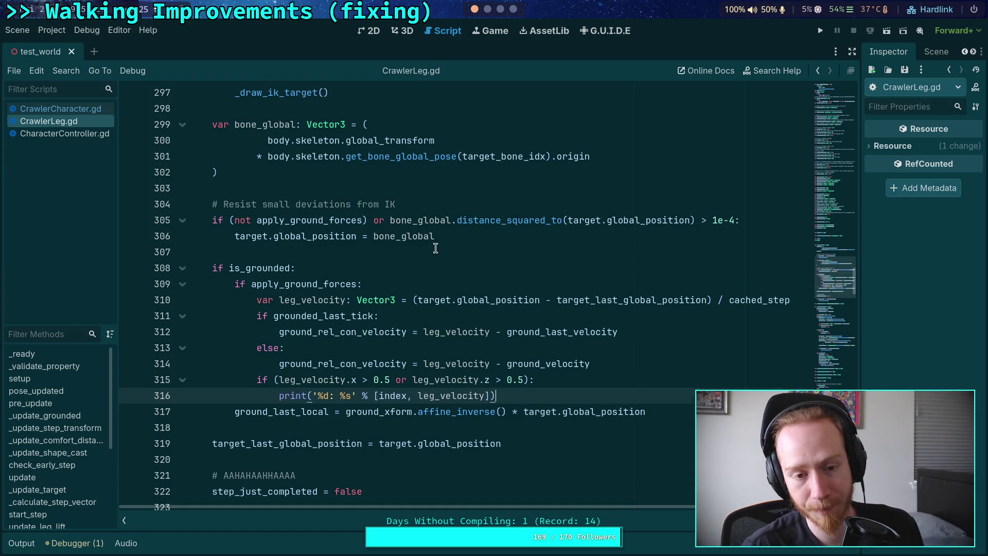
click(435, 249)
mouse_move(562, 411)
mouse_down()
mouse_move(280, 331)
mouse_move(190, 220)
mouse_up()
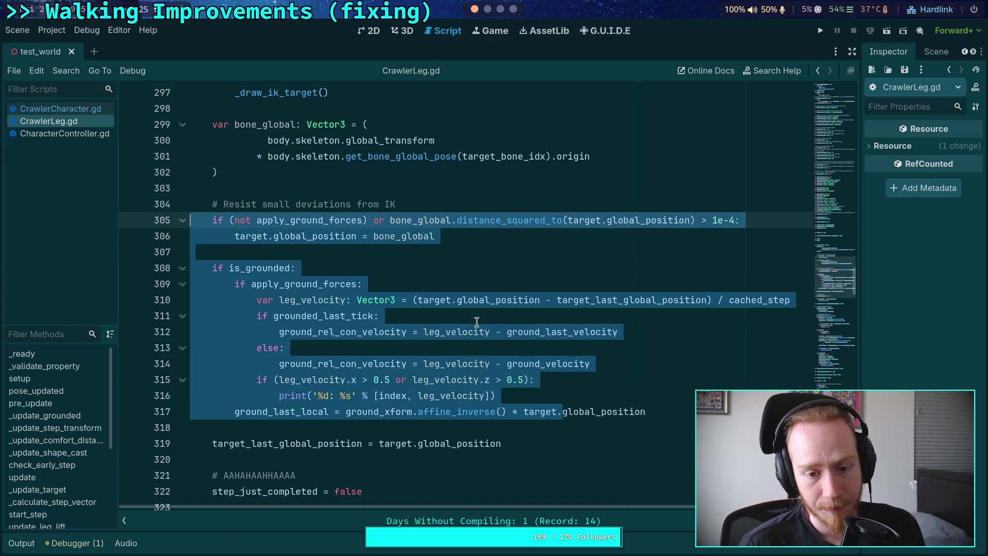
click(539, 362)
mouse_move(673, 414)
mouse_down()
mouse_move(151, 257)
mouse_move(135, 268)
mouse_up()
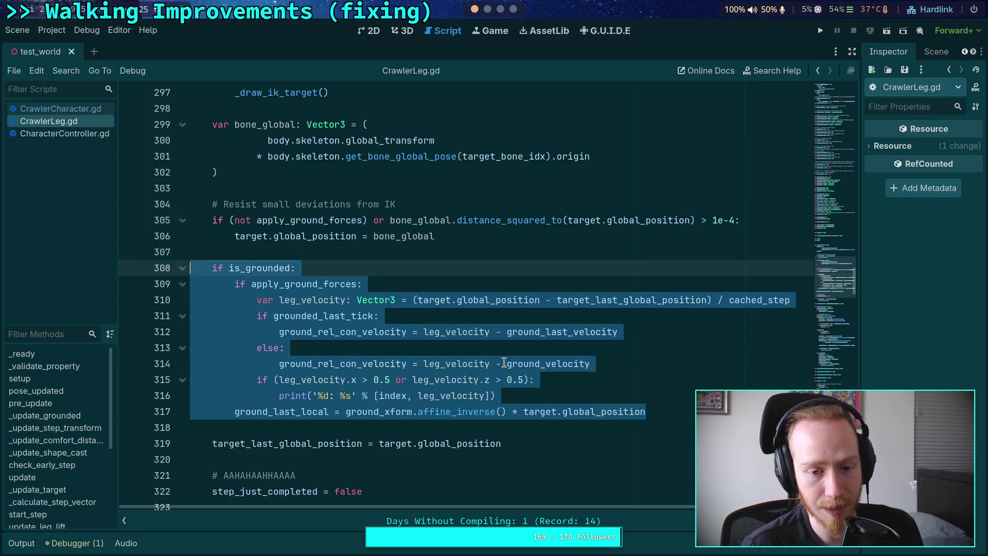
click(458, 381)
drag(690, 426, 190, 268)
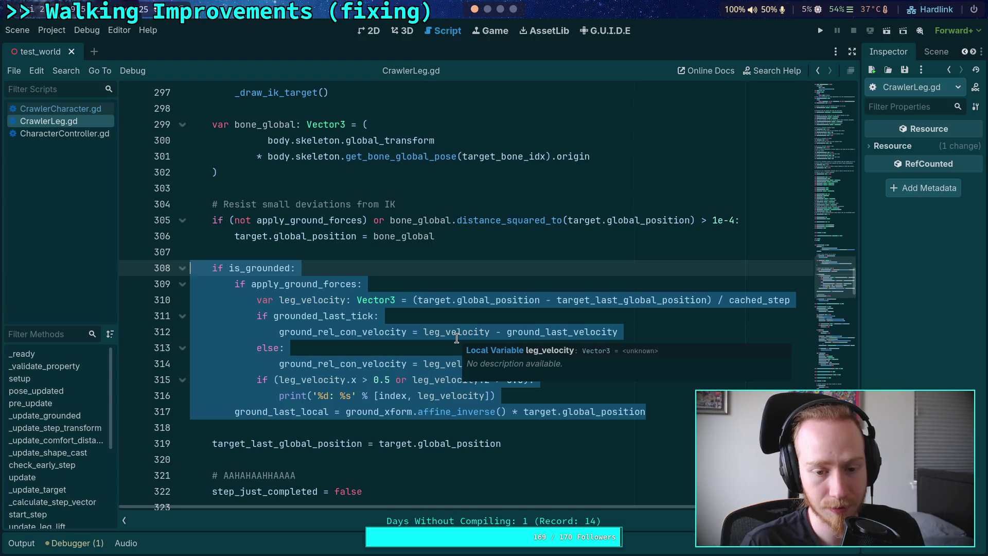
click(251, 109)
click(256, 127)
click(550, 296)
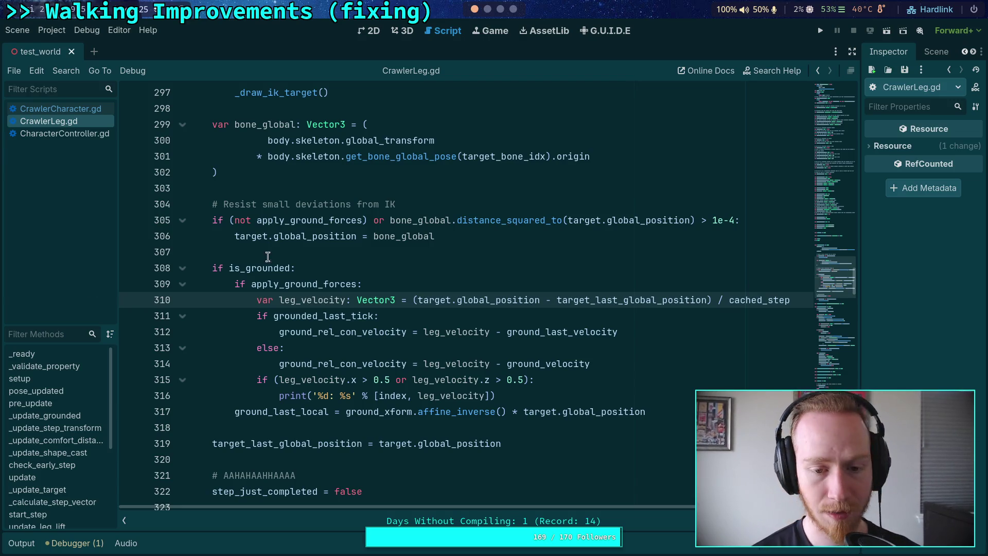
click(377, 268)
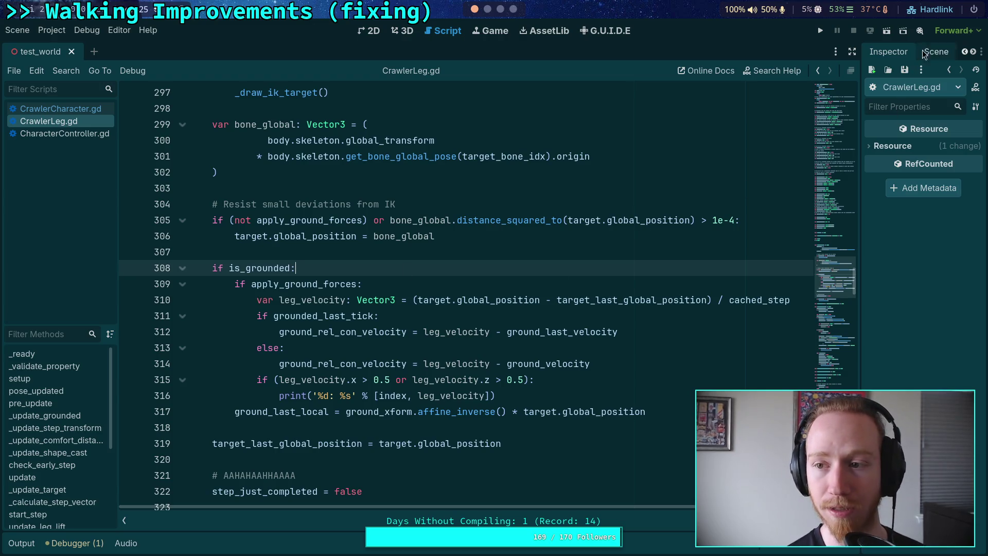
Step: Widen the right-side dock
drag(862, 100, 774, 101)
Step: Select CrawlerBot's Camera3D in the scene tree and show its Inspector properties
click(859, 52)
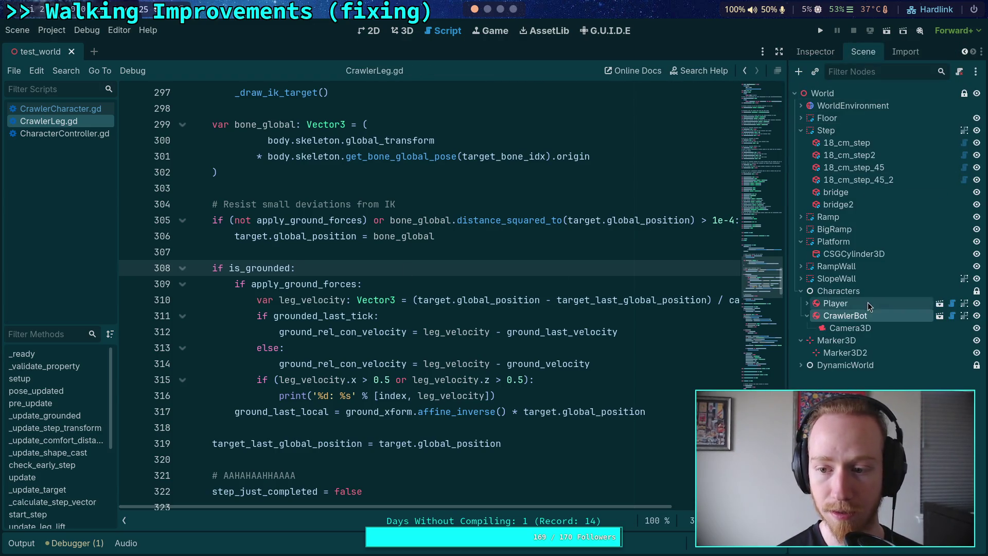
click(851, 328)
click(815, 51)
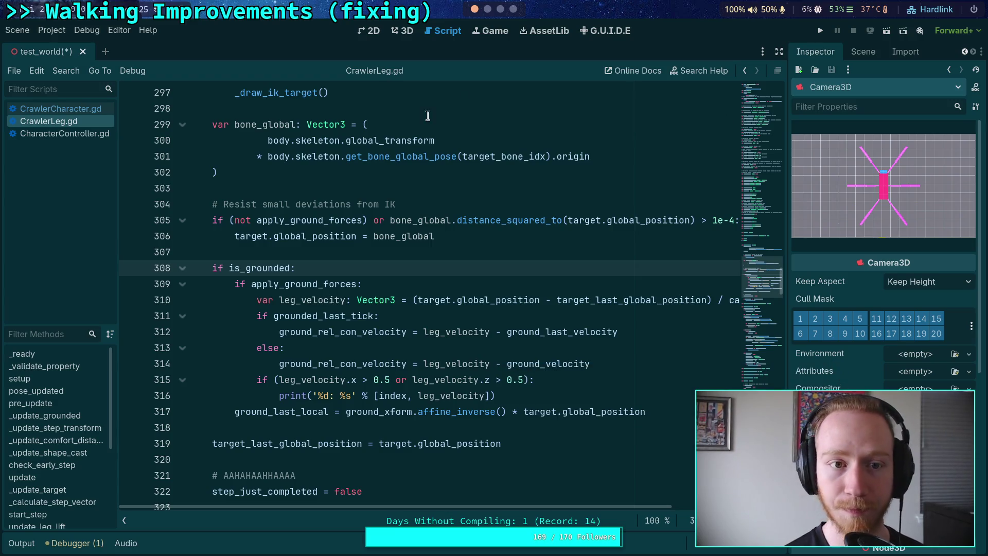
Step: Switch to the 3D workspace in Top Orthogonal view and enlarge the viewport
click(402, 32)
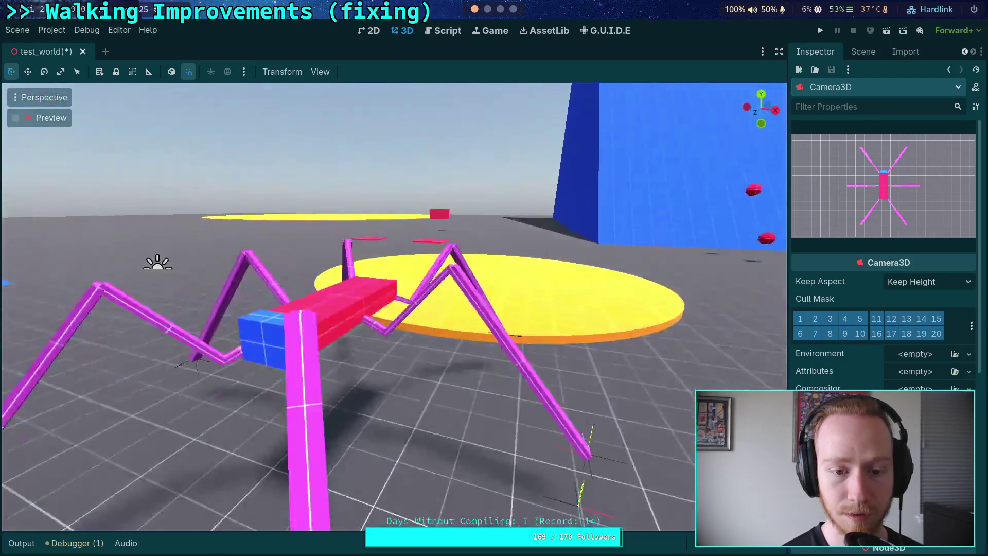
scroll(750, 102, down, 5)
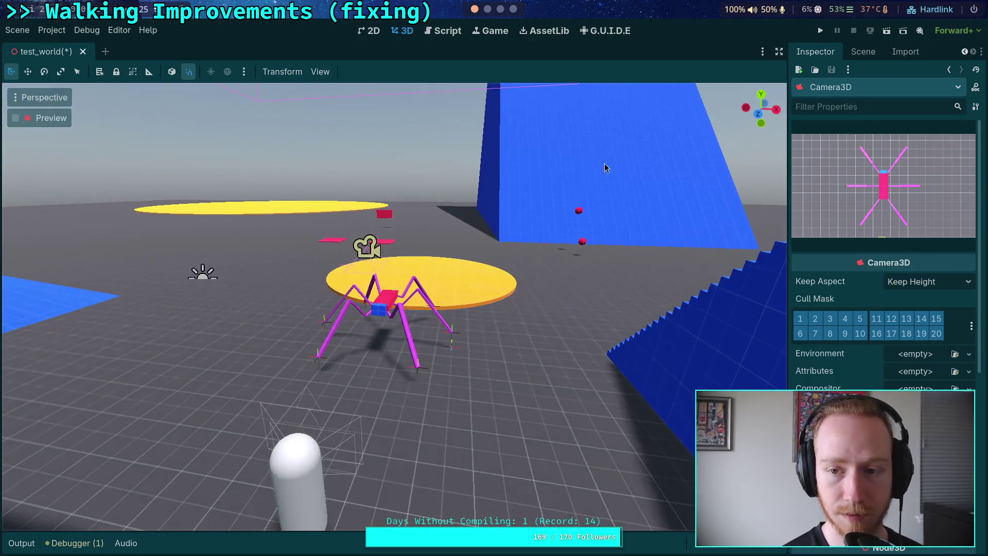
click(761, 95)
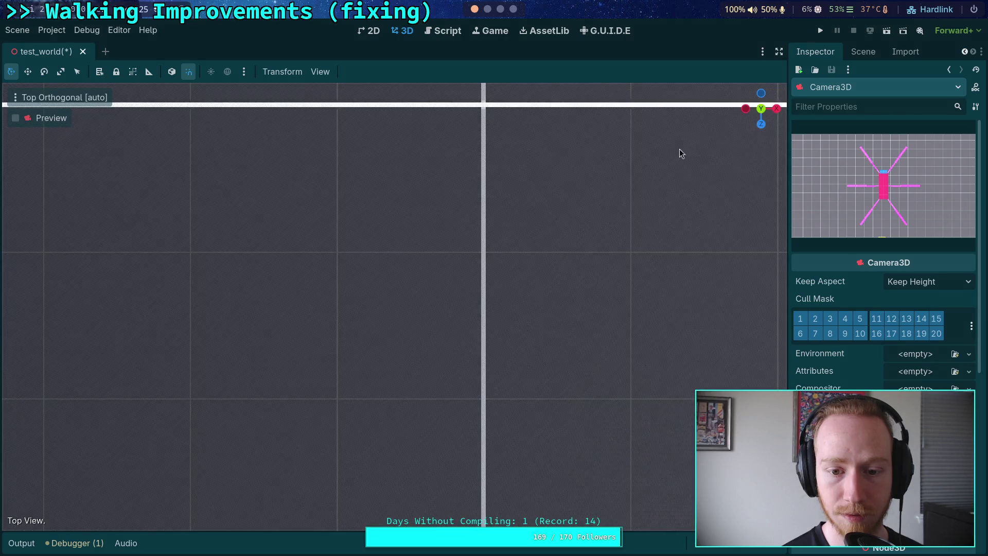
scroll(883, 309, down, 3)
drag(789, 347, 470, 335)
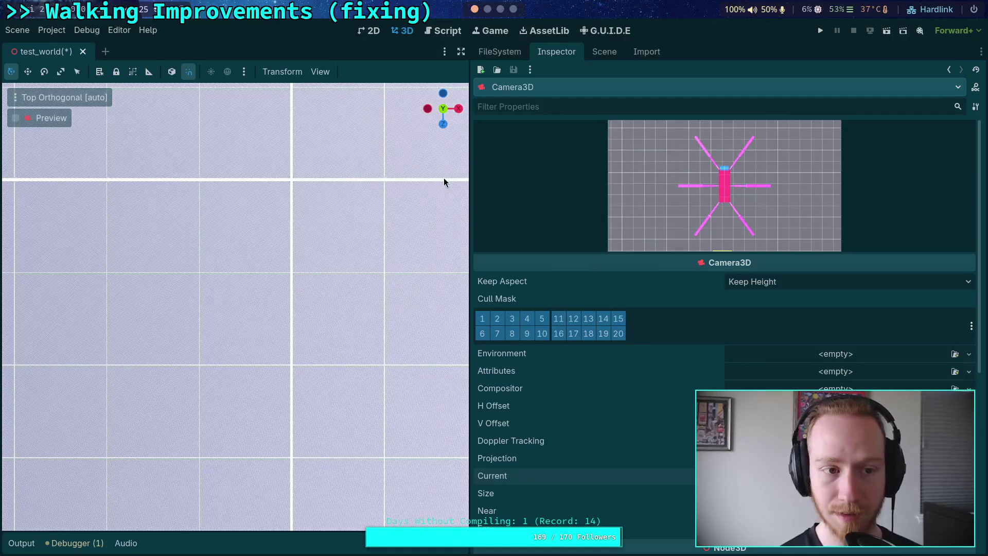
drag(470, 182, 624, 183)
Step: Preview through Camera3D and shrink its orthogonal Size from 5.875 to 2.19 m
click(16, 118)
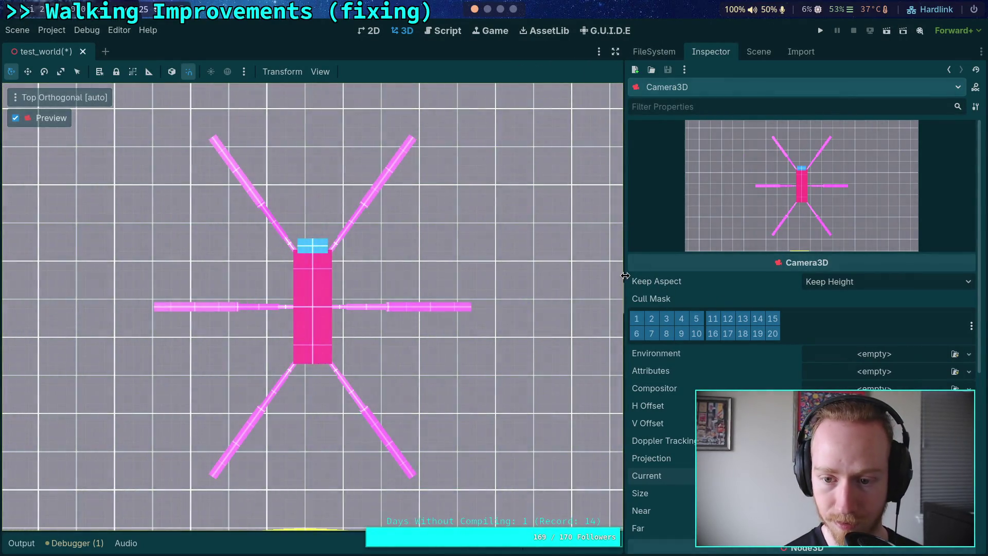
drag(624, 282, 719, 293)
scroll(783, 338, down, 5)
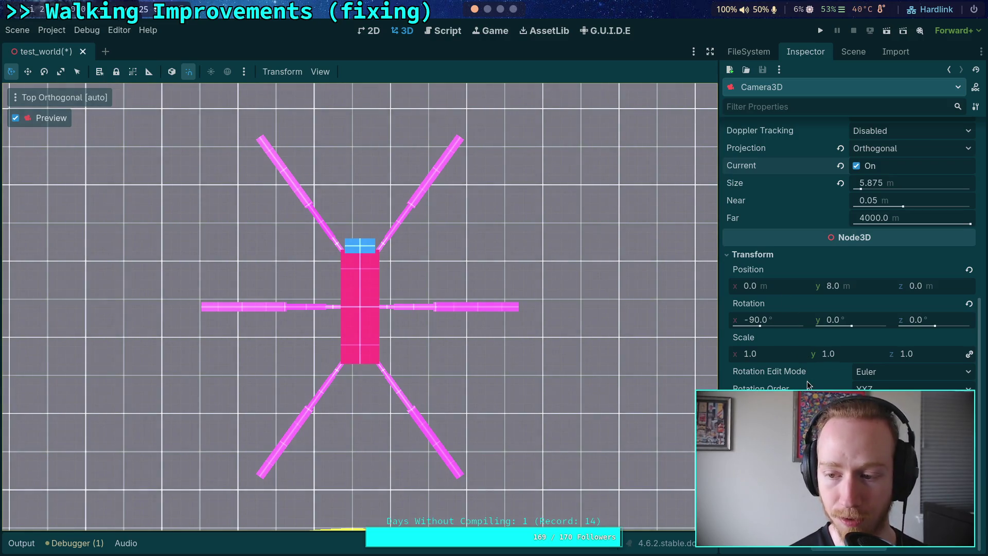
scroll(803, 346, up, 2)
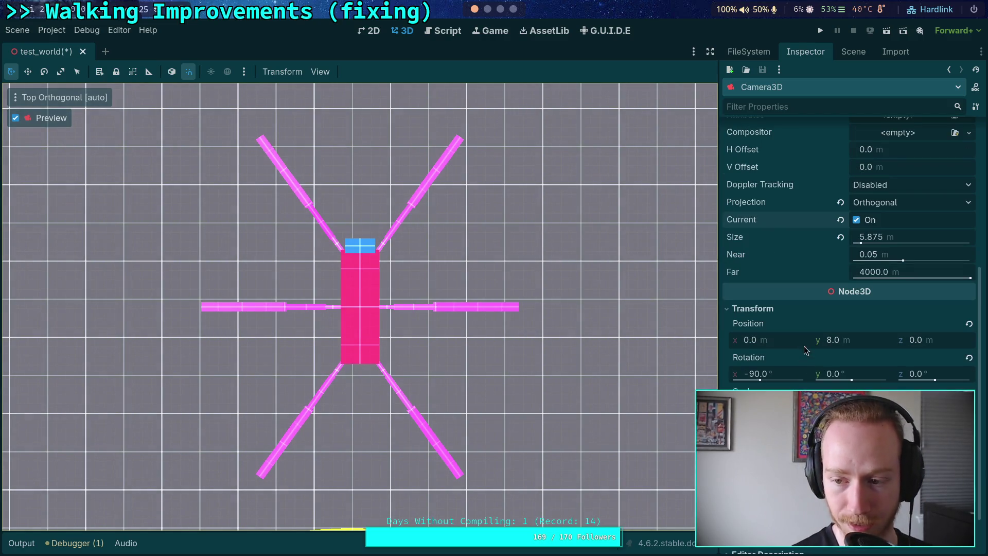
scroll(845, 346, up, 4)
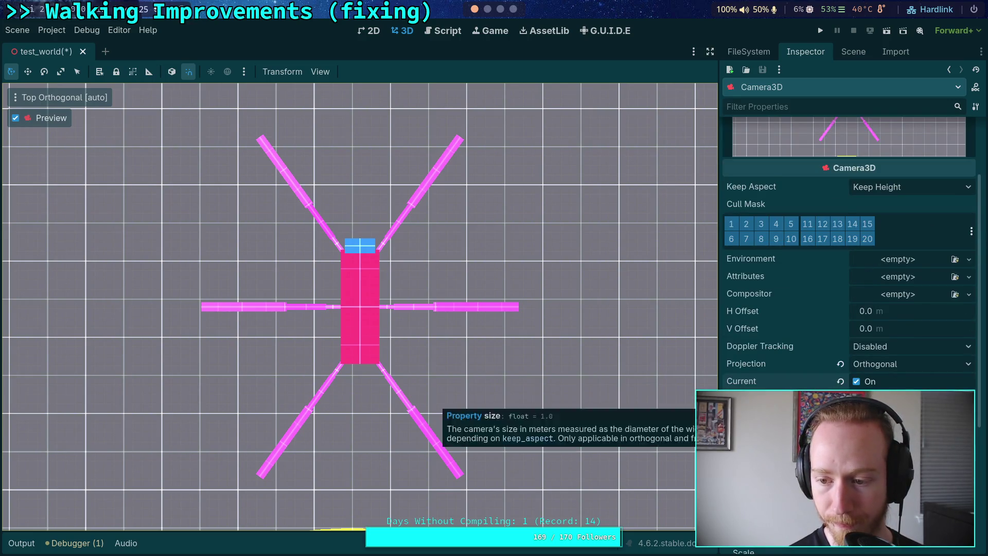
drag(908, 344, 835, 353)
scroll(849, 258, down, 4)
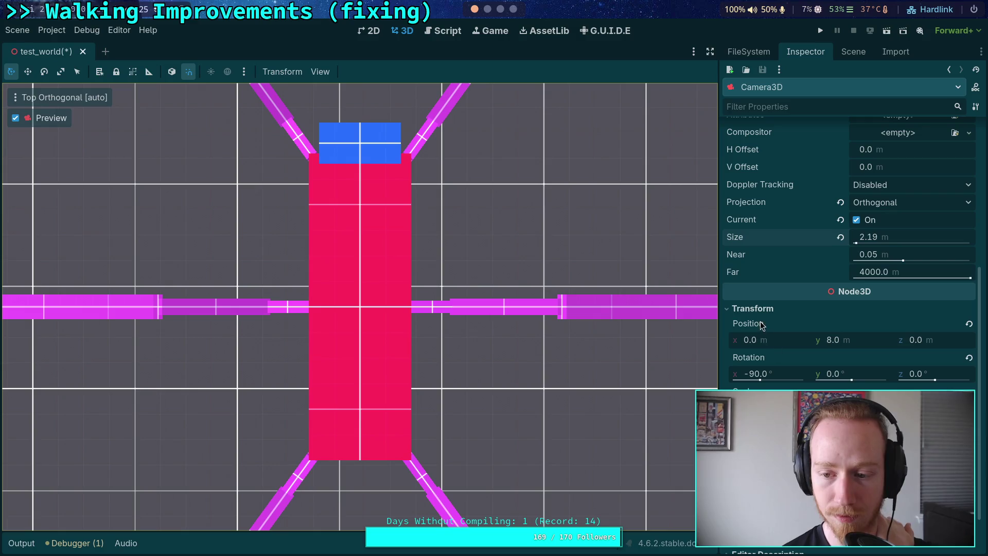
Step: Move the Camera3D over a leg tip at x 1.225 and z 2.33
drag(763, 341, 802, 340)
drag(921, 340, 967, 340)
drag(757, 341, 795, 341)
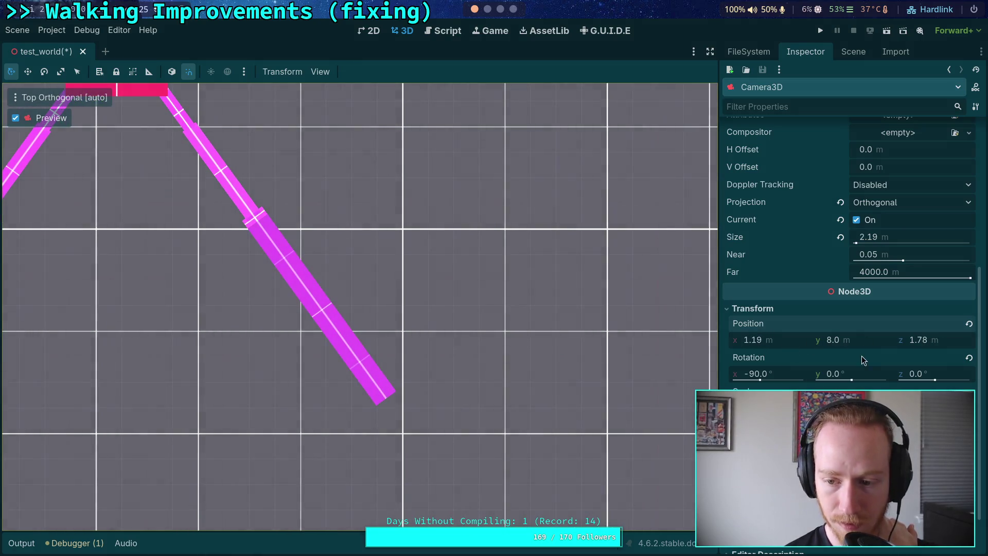
drag(924, 344, 934, 344)
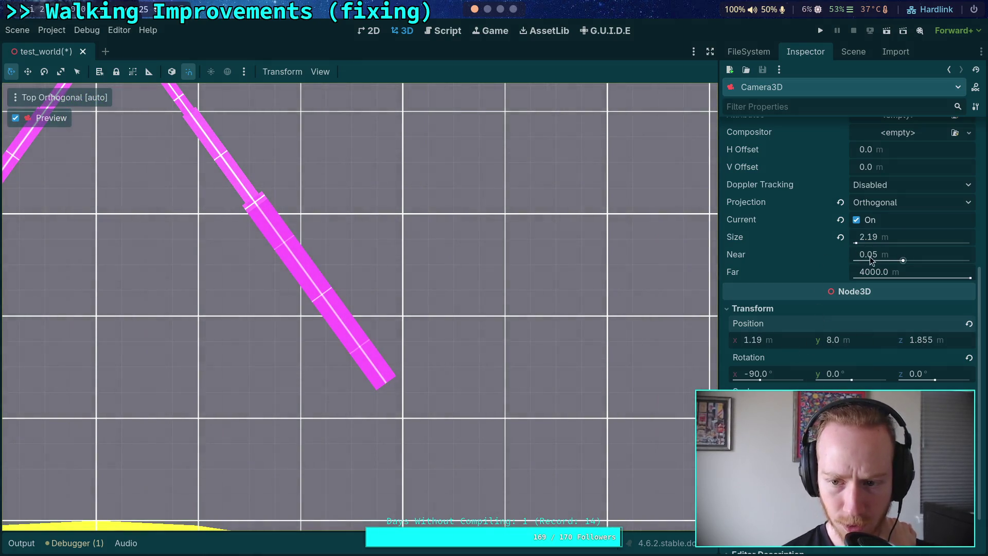
mouse_move(908, 238)
mouse_down()
mouse_move(849, 238)
mouse_move(911, 241)
mouse_up()
drag(772, 340, 774, 340)
drag(921, 339, 947, 339)
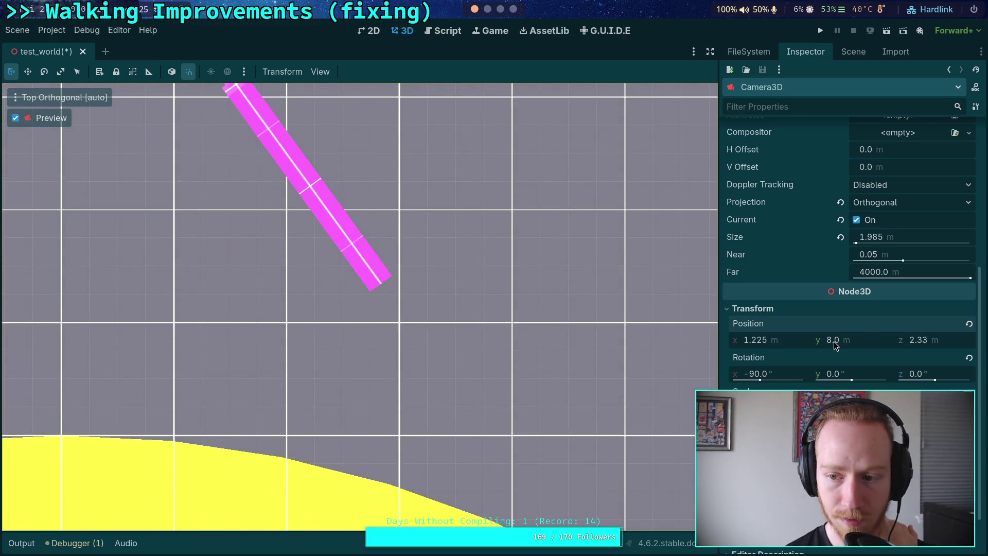
Step: Set the Camera3D Size to 2 m
click(875, 240)
text(2.)
key(BackSpace)
key(Return)
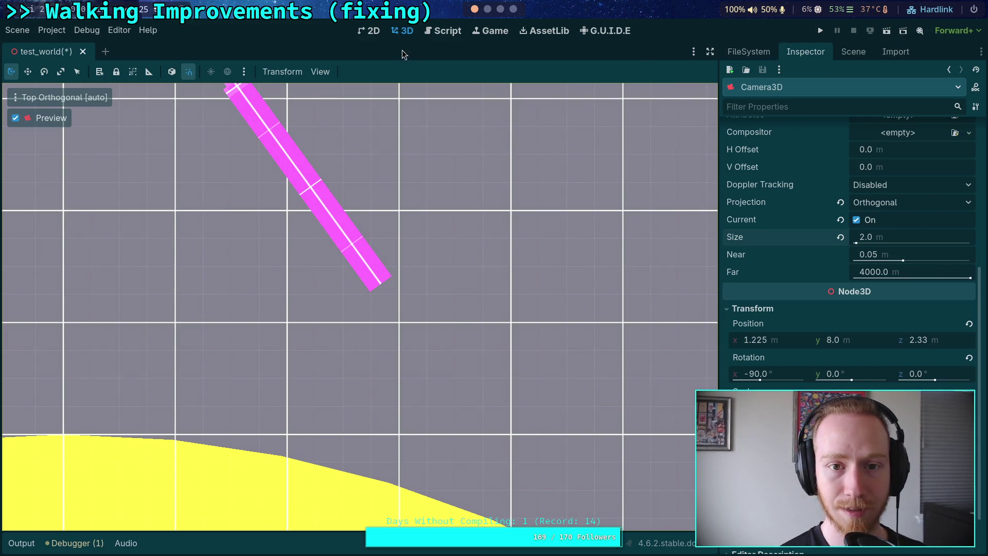
Step: Leave camera preview, move the Player capsule, and run the project full-screen
click(15, 117)
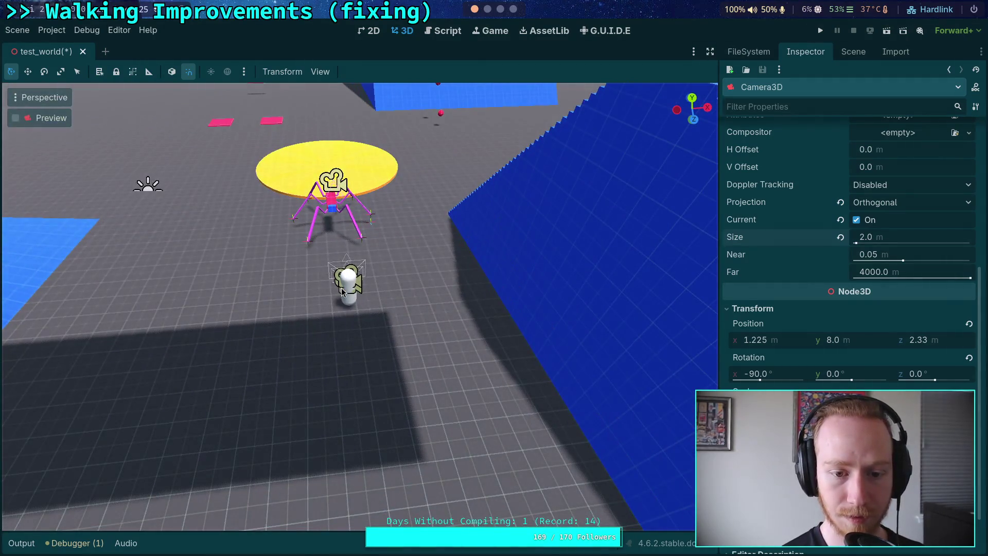
click(342, 291)
mouse_move(406, 309)
mouse_down()
mouse_move(447, 328)
mouse_move(462, 365)
mouse_up()
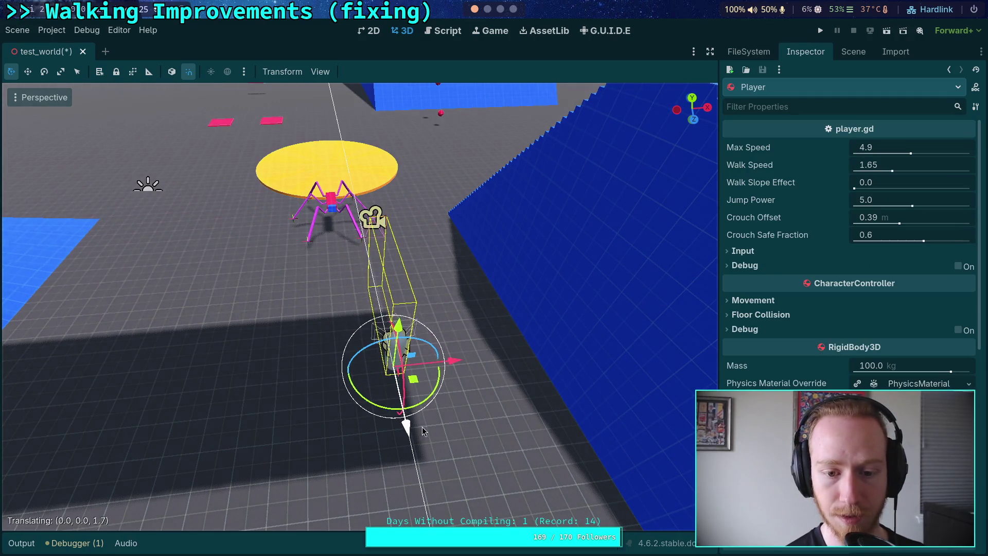
click(820, 31)
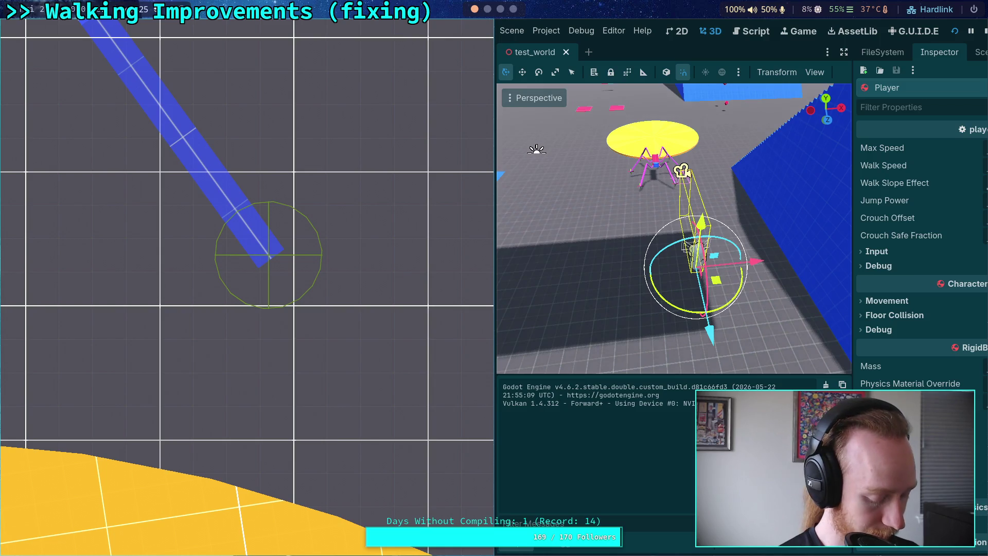
key(super+f)
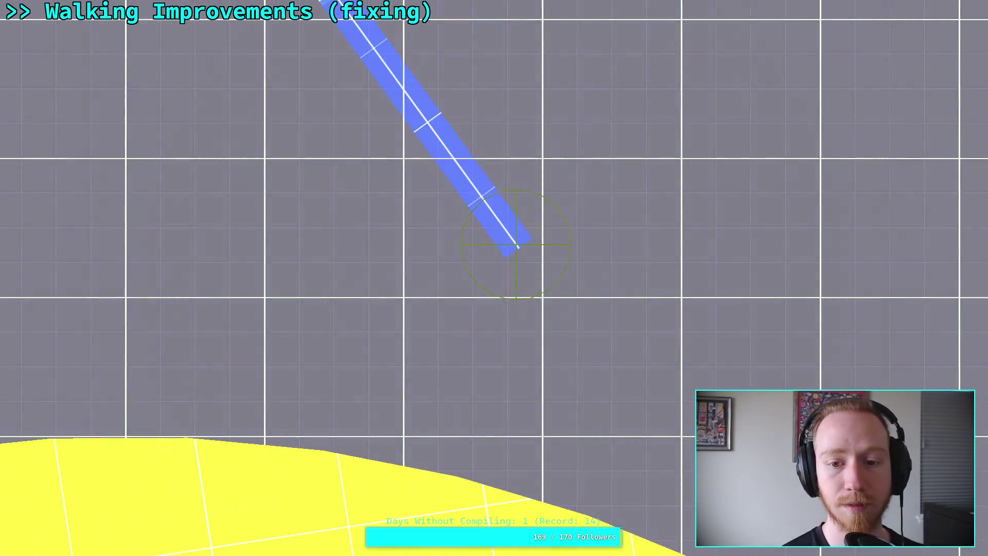